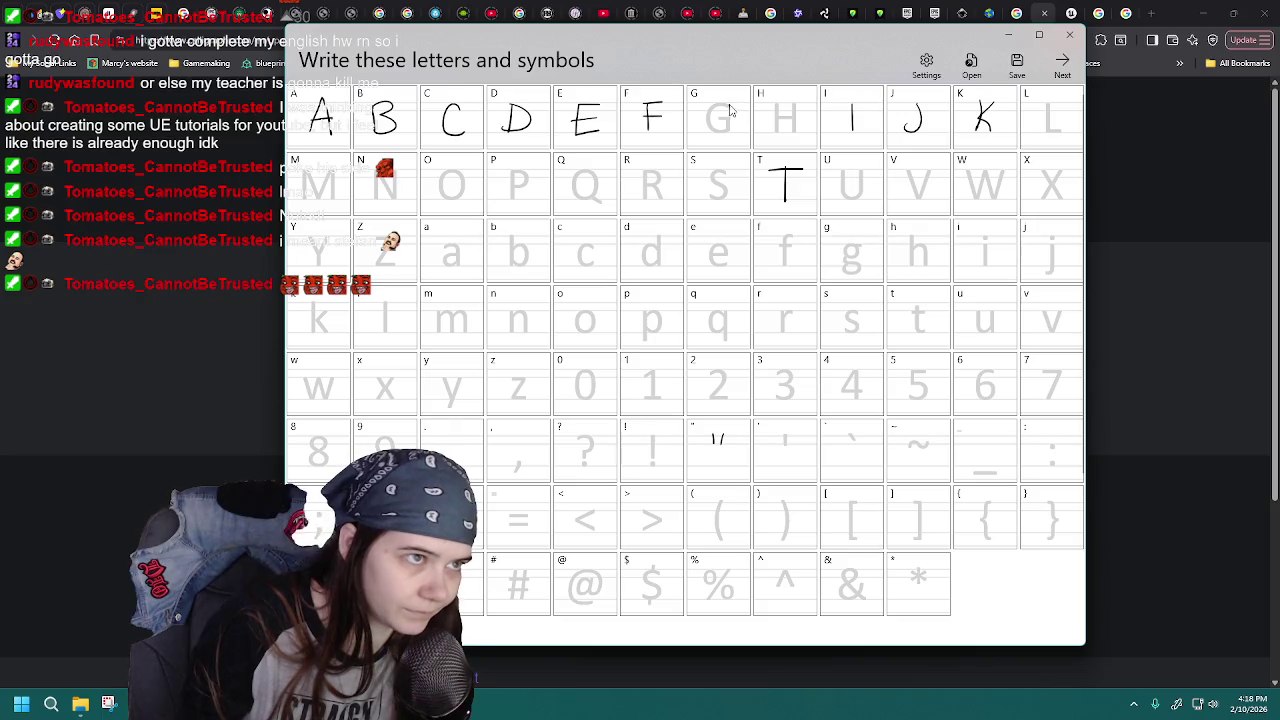
# - Load MaggaFont5.jfproj, try a capital G, and reload the project to discard it
pyautogui.click(970, 68)
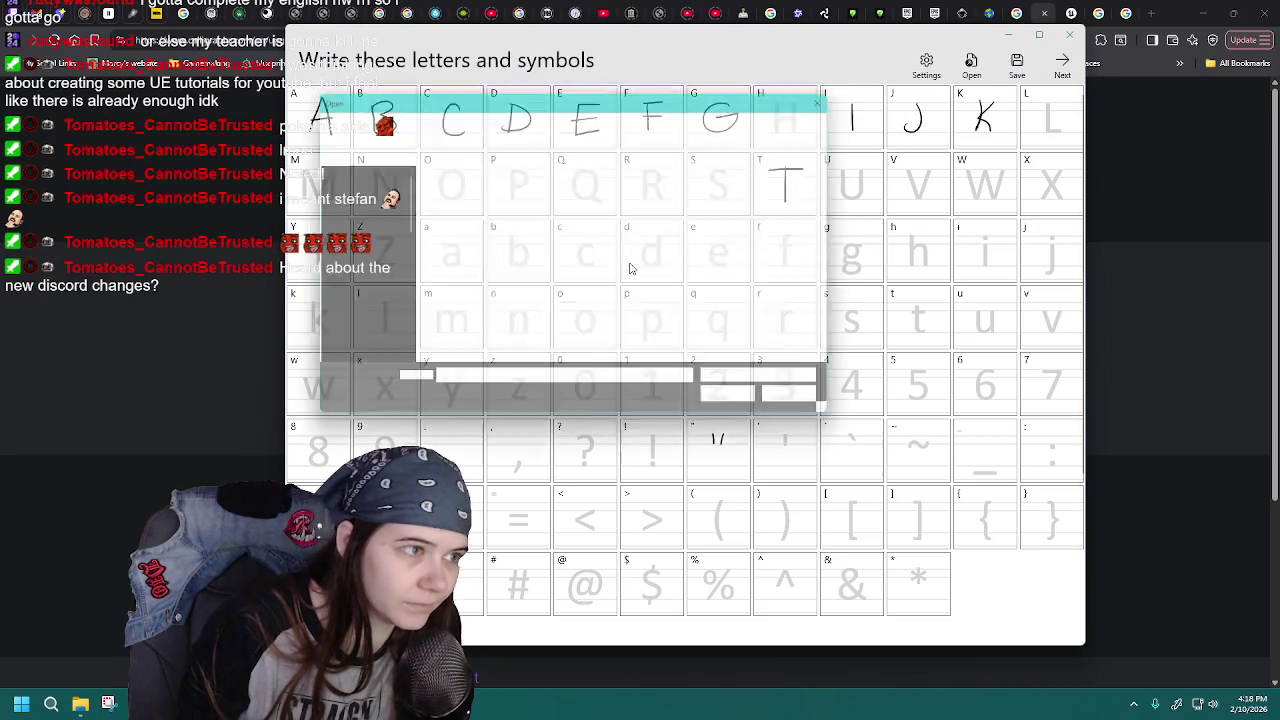
pyautogui.doubleClick(594, 258)
pyautogui.moveTo(720, 110); pyautogui.dragTo(722, 122)
pyautogui.click(970, 65)
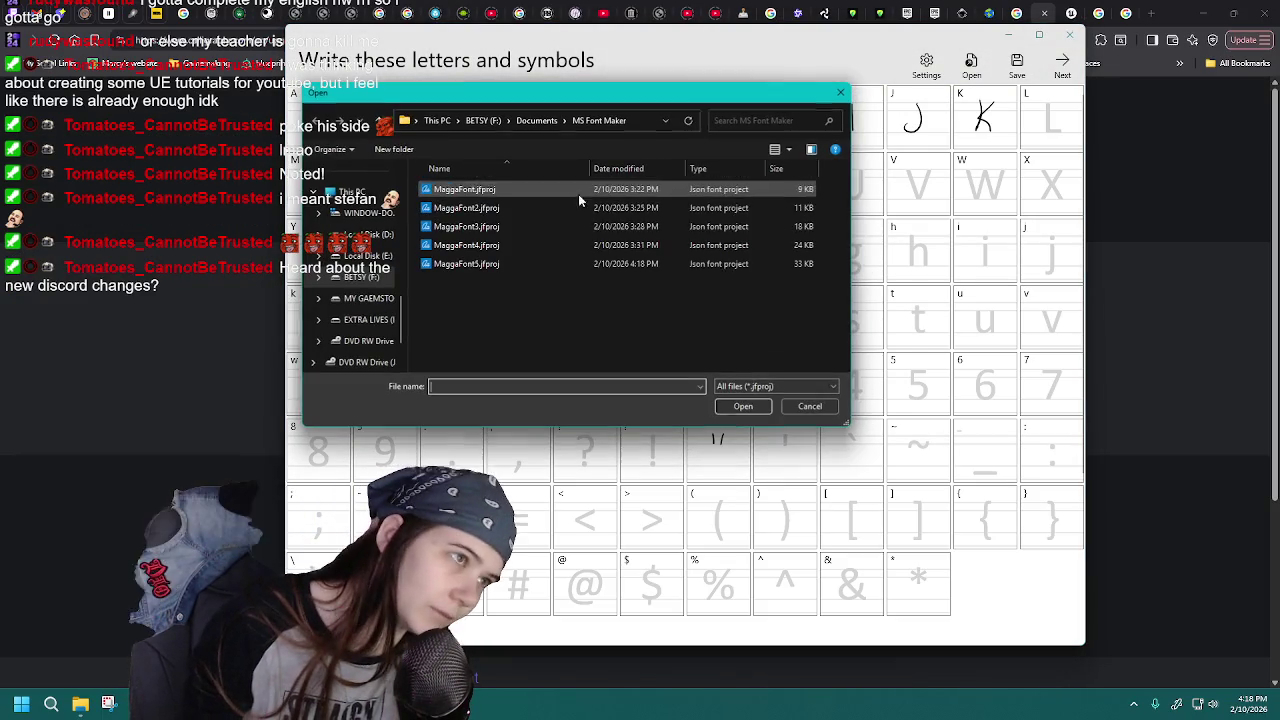
pyautogui.doubleClick(530, 263)
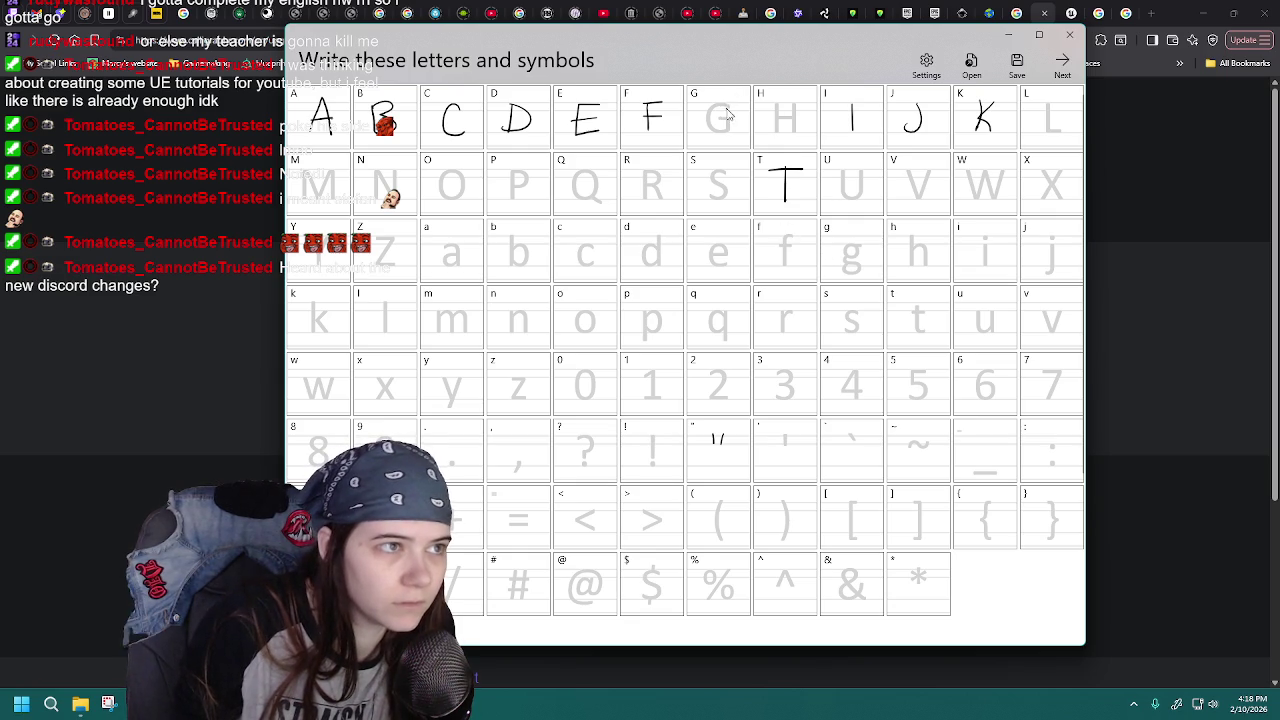
pyautogui.click(971, 66)
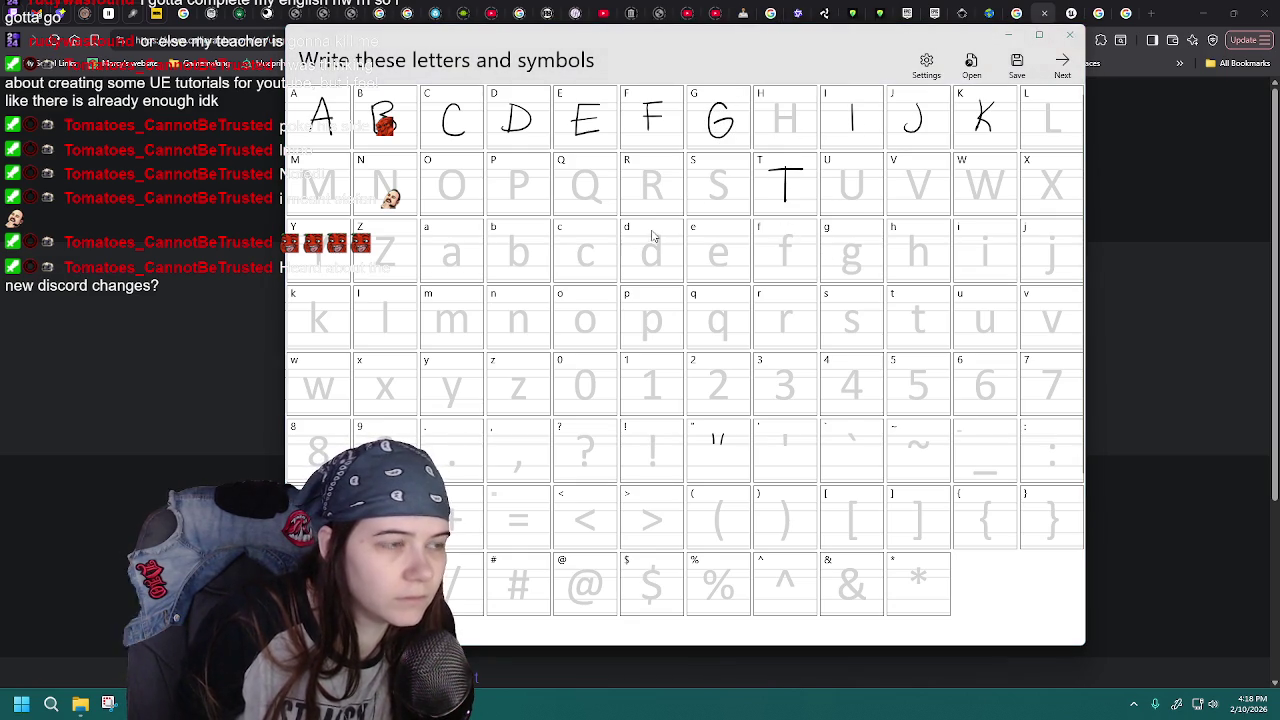
pyautogui.doubleClick(518, 263)
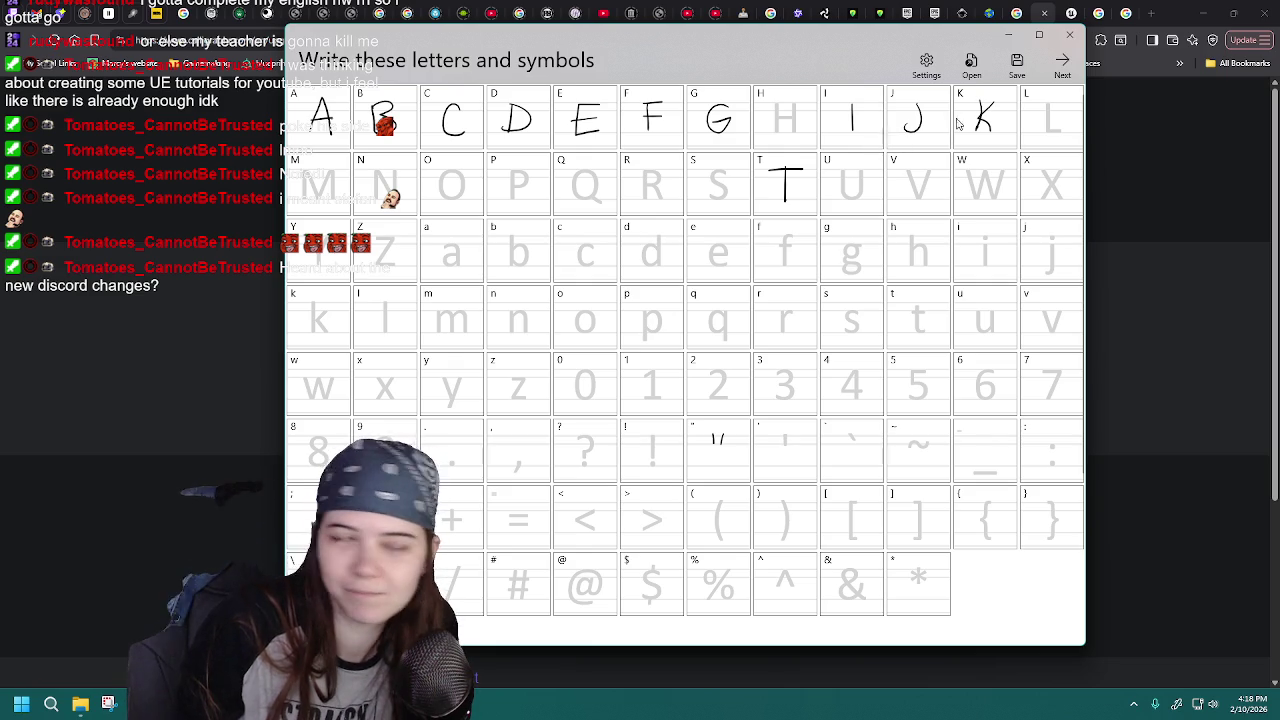
pyautogui.click(973, 70)
pyautogui.doubleClick(577, 251)
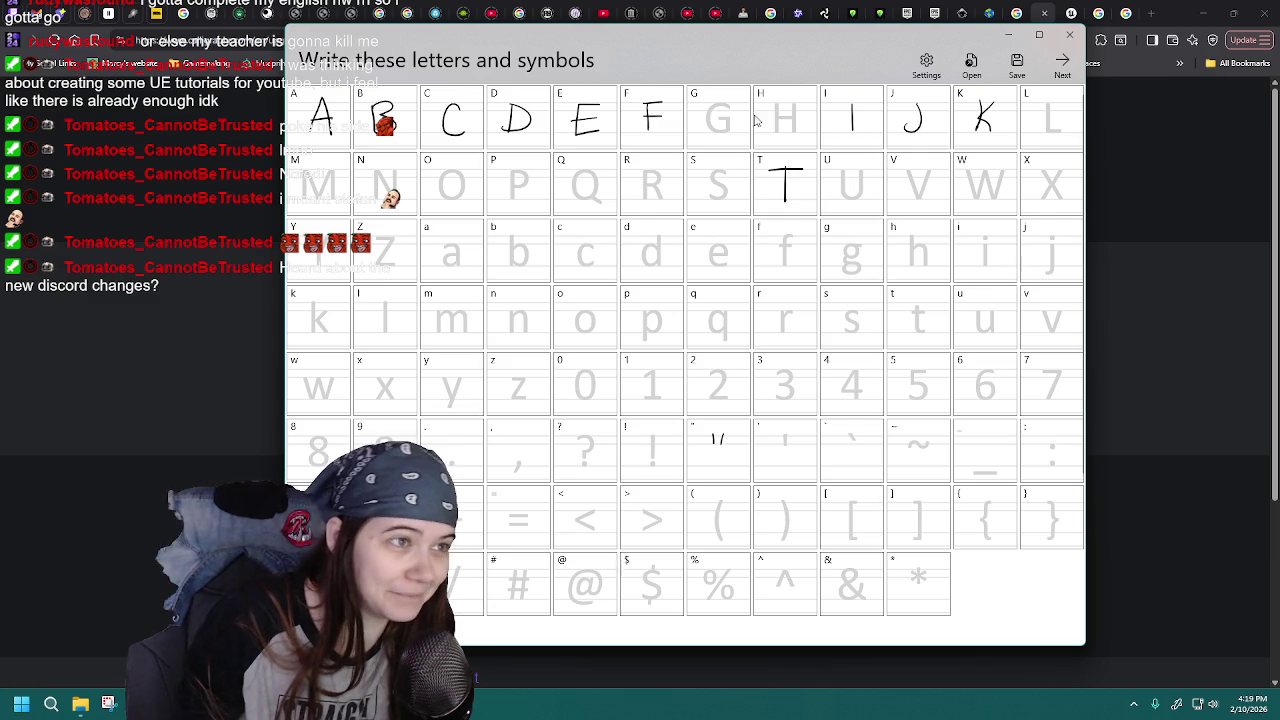
# - Draw another G in the G cell, then reload MaggaFont5 to throw it away
pyautogui.moveTo(726, 113); pyautogui.dragTo(720, 121)
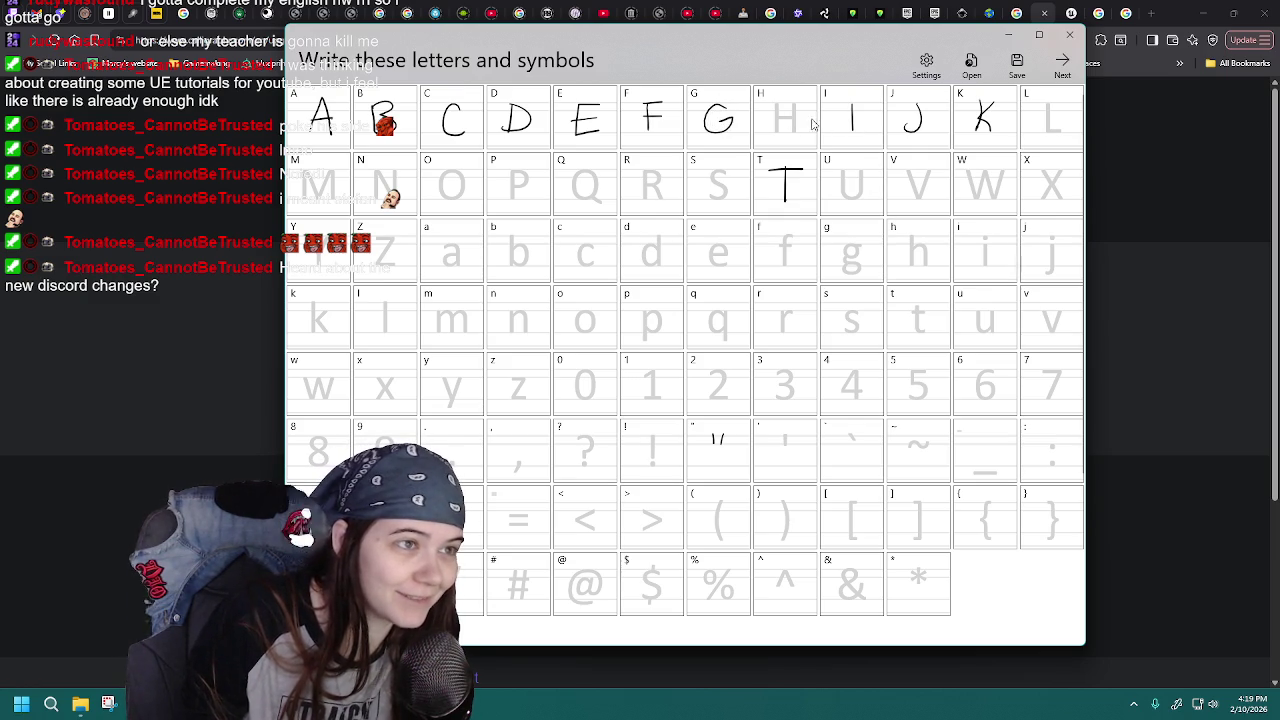
pyautogui.hotkey('ctrl', 'o')
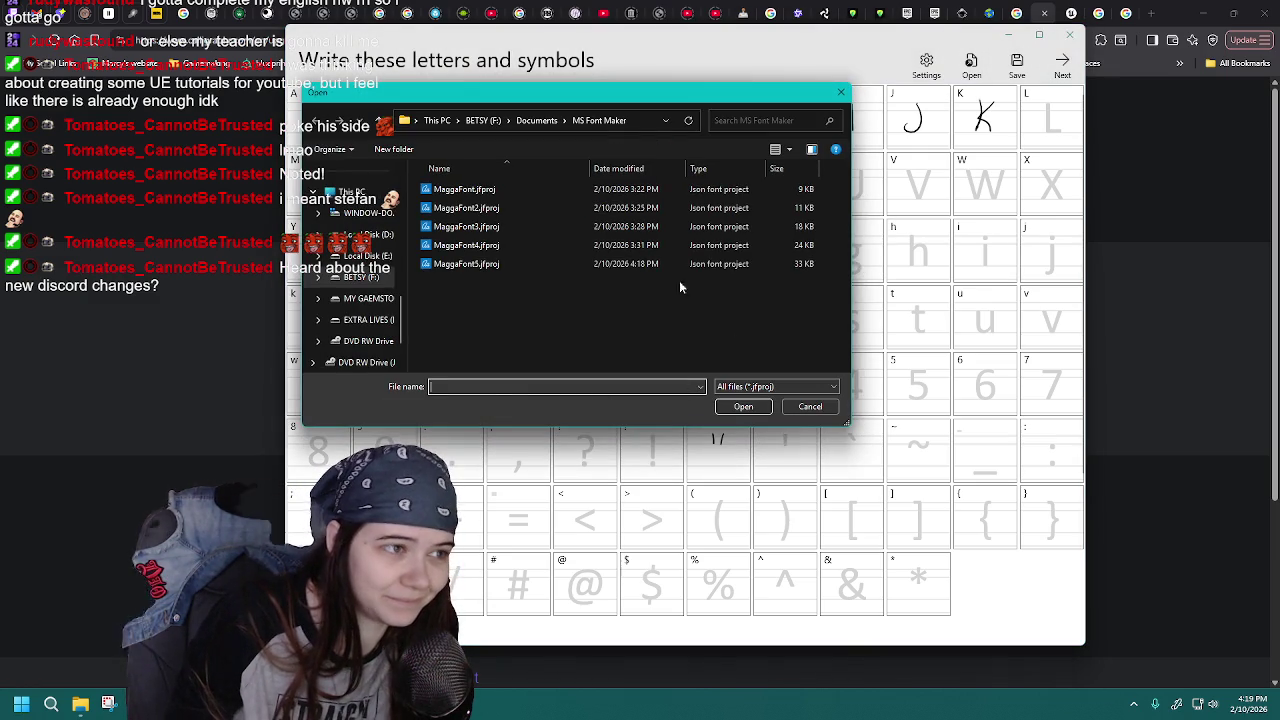
pyautogui.doubleClick(527, 263)
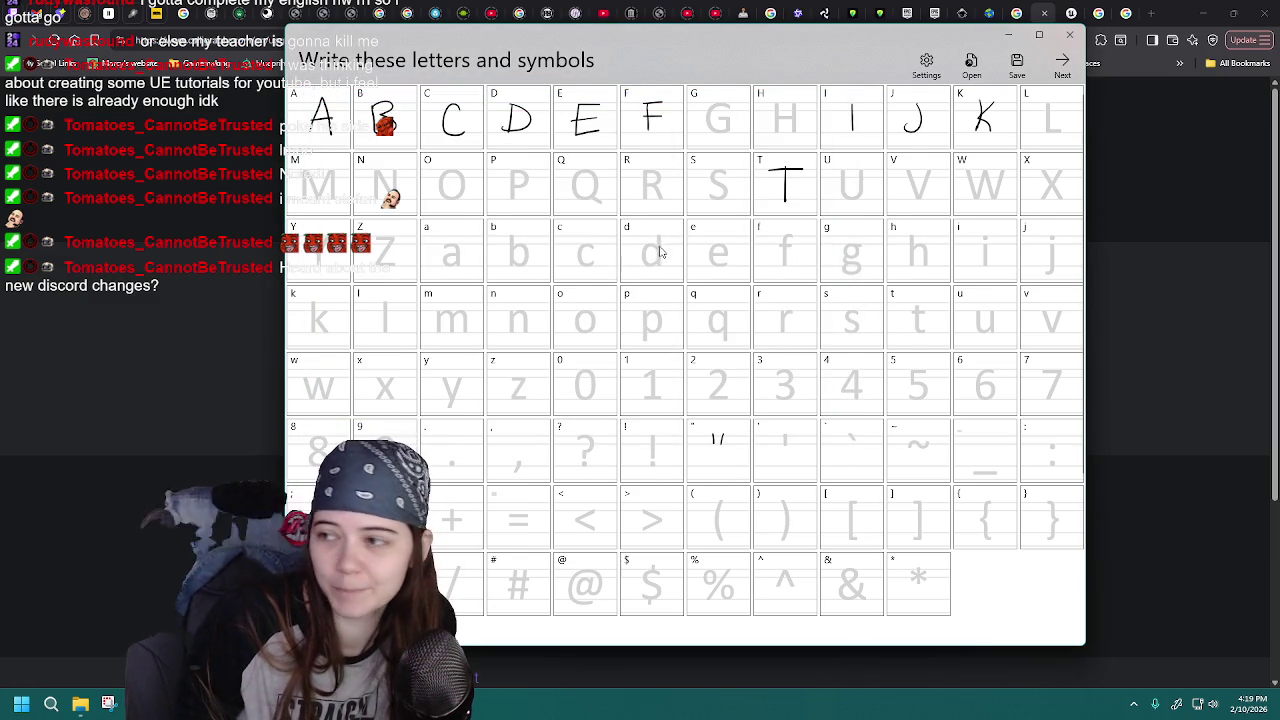
# - Sketch H strokes in the H cell, then reload MaggaFont5 to discard them
pyautogui.moveTo(777, 118); pyautogui.dragTo(798, 117)
pyautogui.moveTo(798, 100); pyautogui.dragTo(799, 138)
pyautogui.click(985, 72)
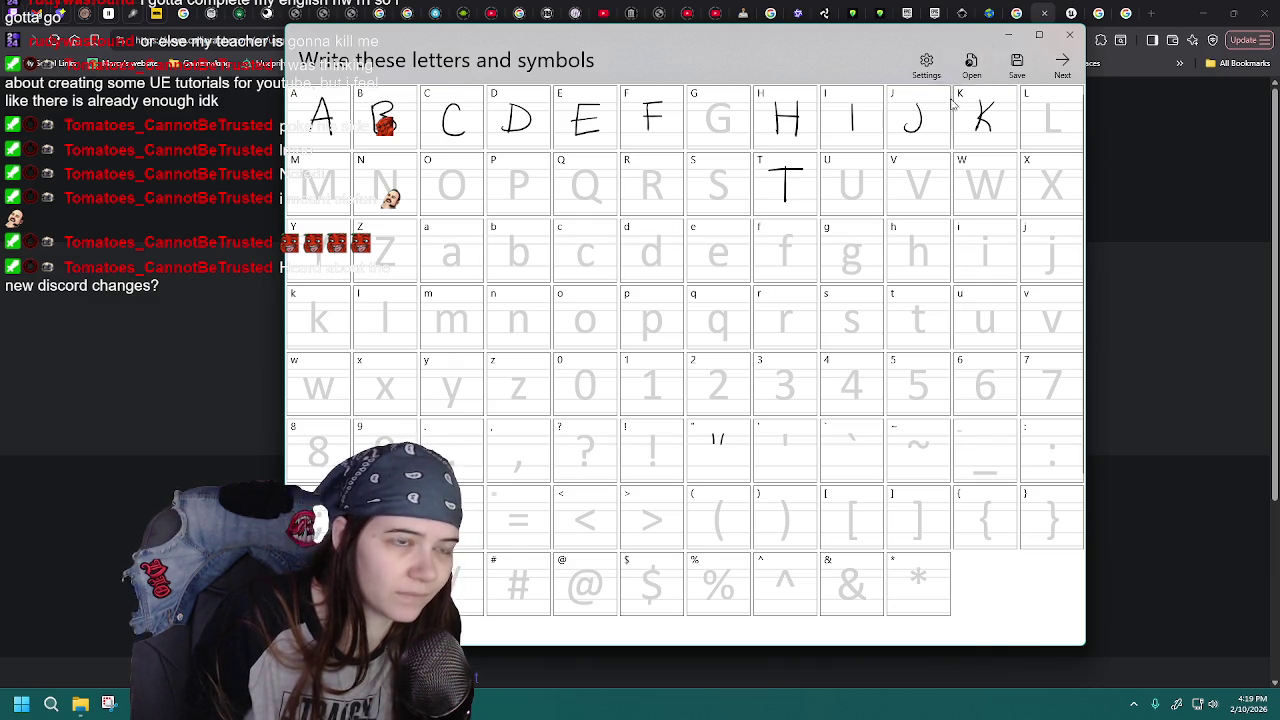
pyautogui.doubleClick(515, 264)
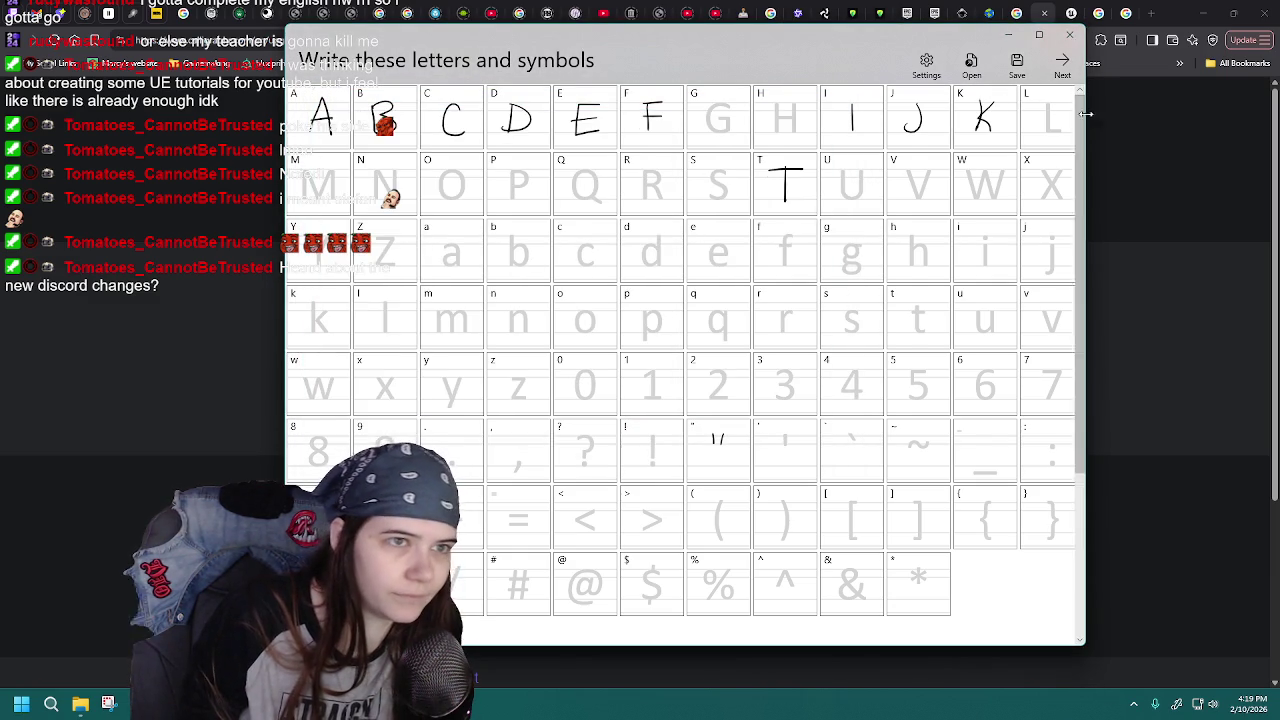
# - Finish the L with its bottom stroke, reopen MaggaFont5, and bring up Save As
pyautogui.moveTo(1042, 140); pyautogui.dragTo(1058, 134)
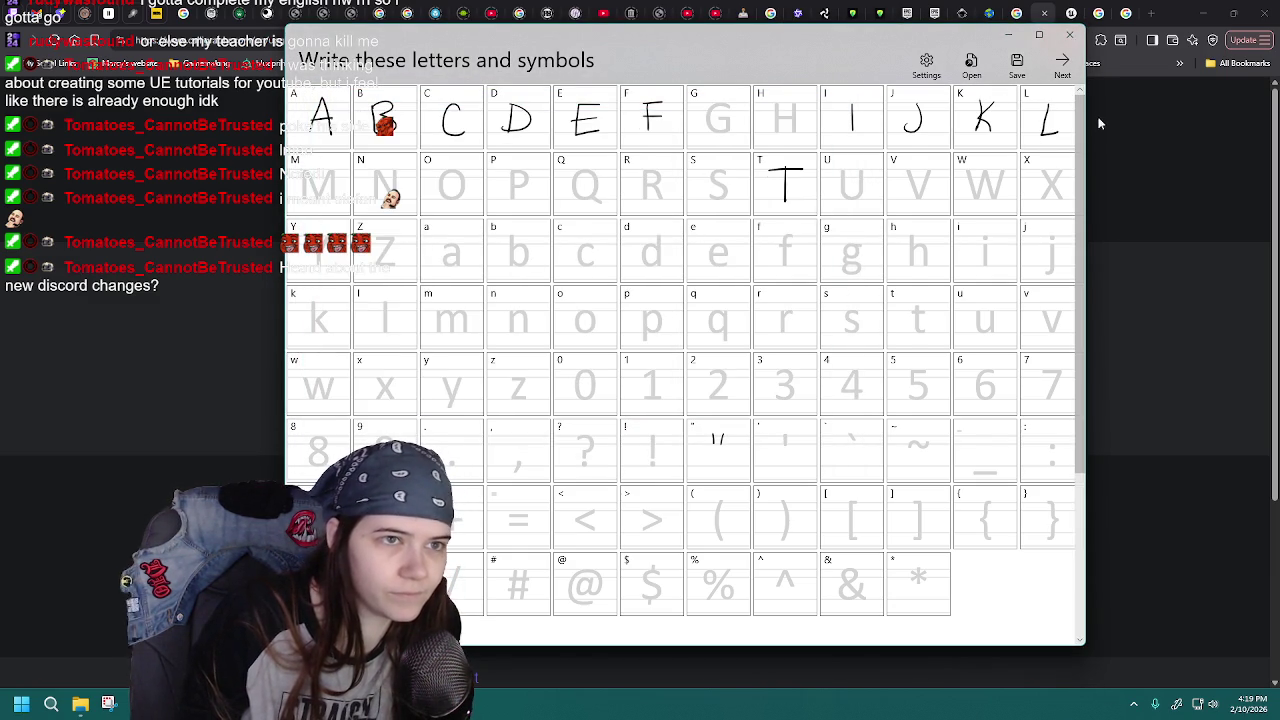
pyautogui.click(971, 65)
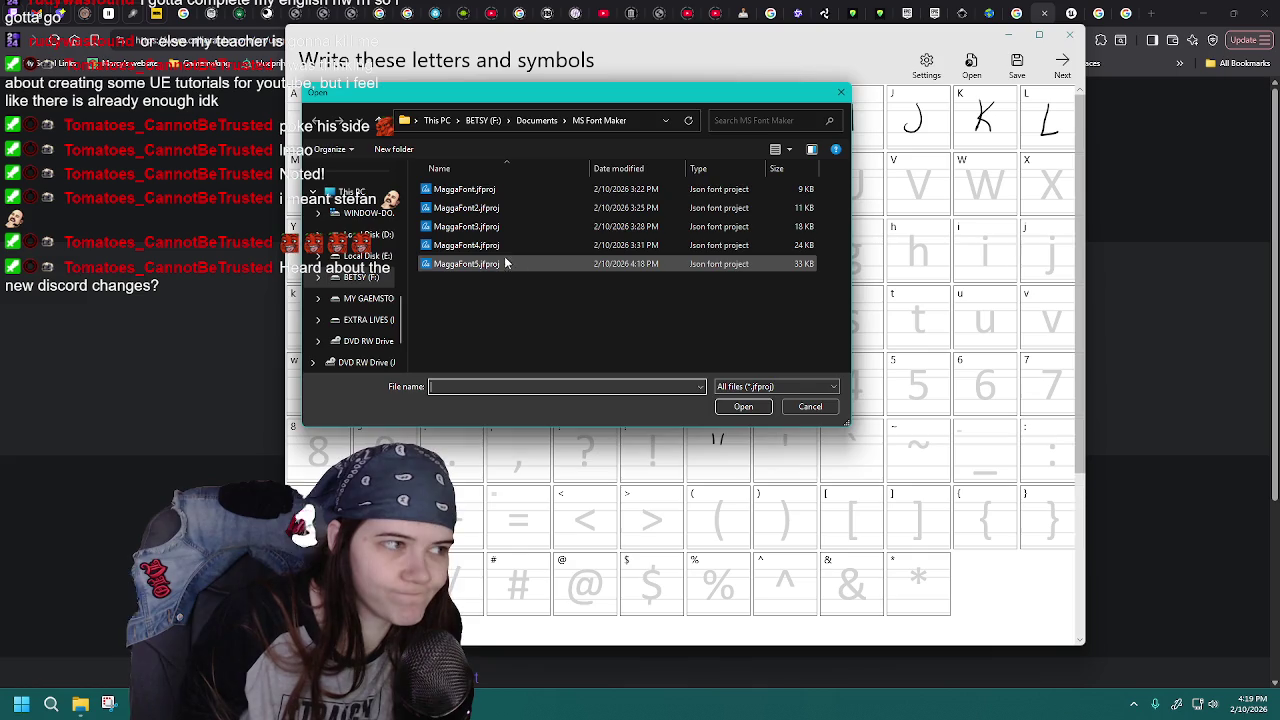
pyautogui.doubleClick(508, 265)
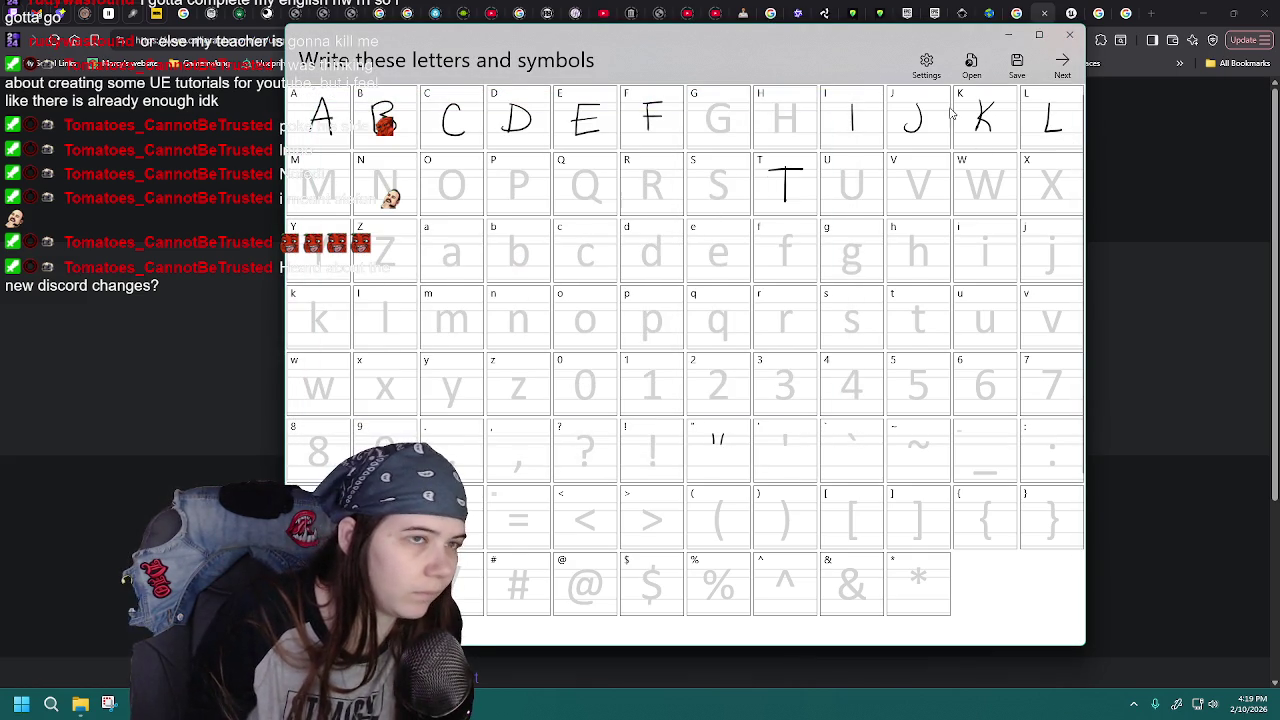
pyautogui.click(1016, 62)
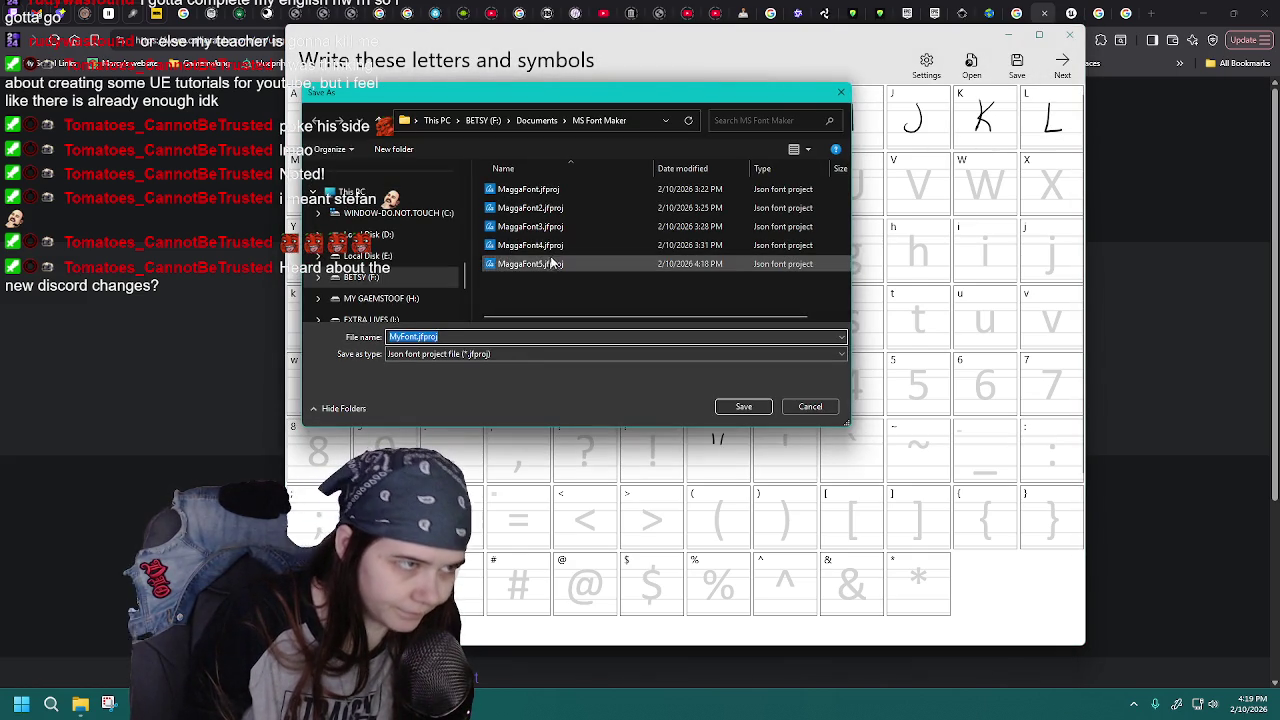
# - Overwrite MaggaFont5.jfproj, then handwrite a capital M in the M cell
pyautogui.doubleClick(553, 263)
pyautogui.click(668, 349)
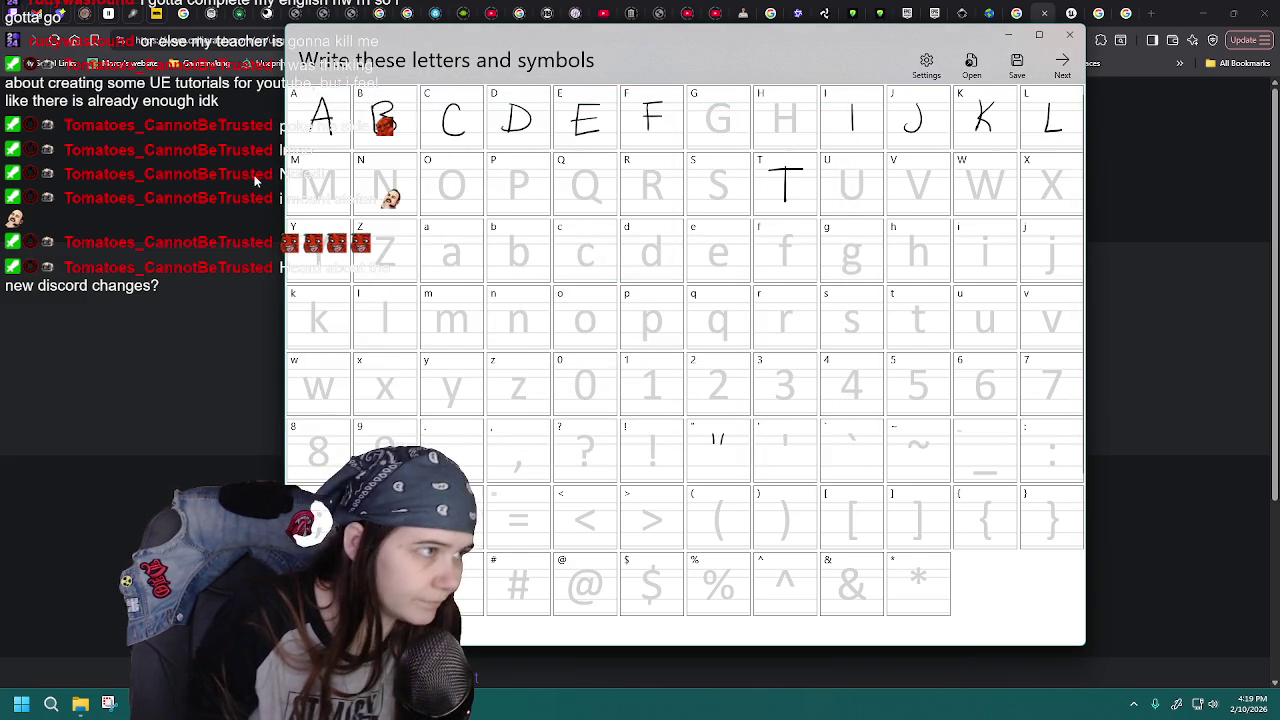
pyautogui.moveTo(308, 198); pyautogui.dragTo(337, 198)
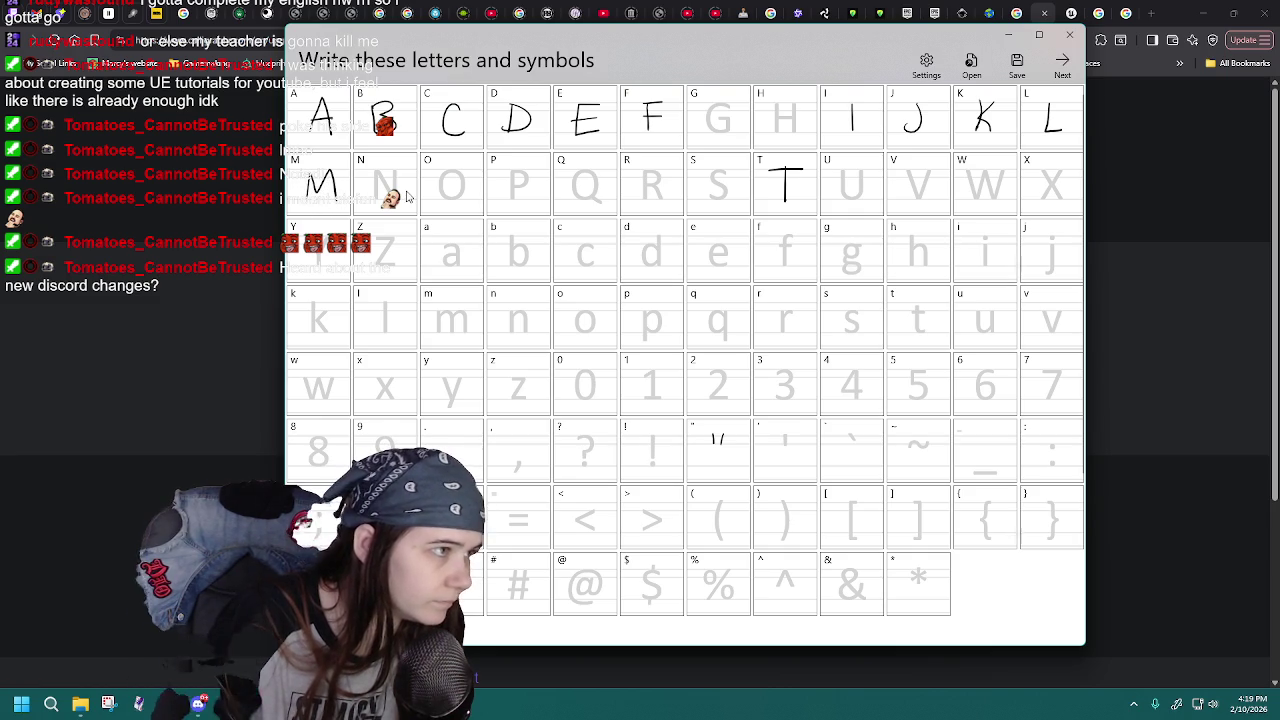
# - Save the grid as a new project with 6 as the file name number, keeping MaggaFont5
pyautogui.click(1016, 62)
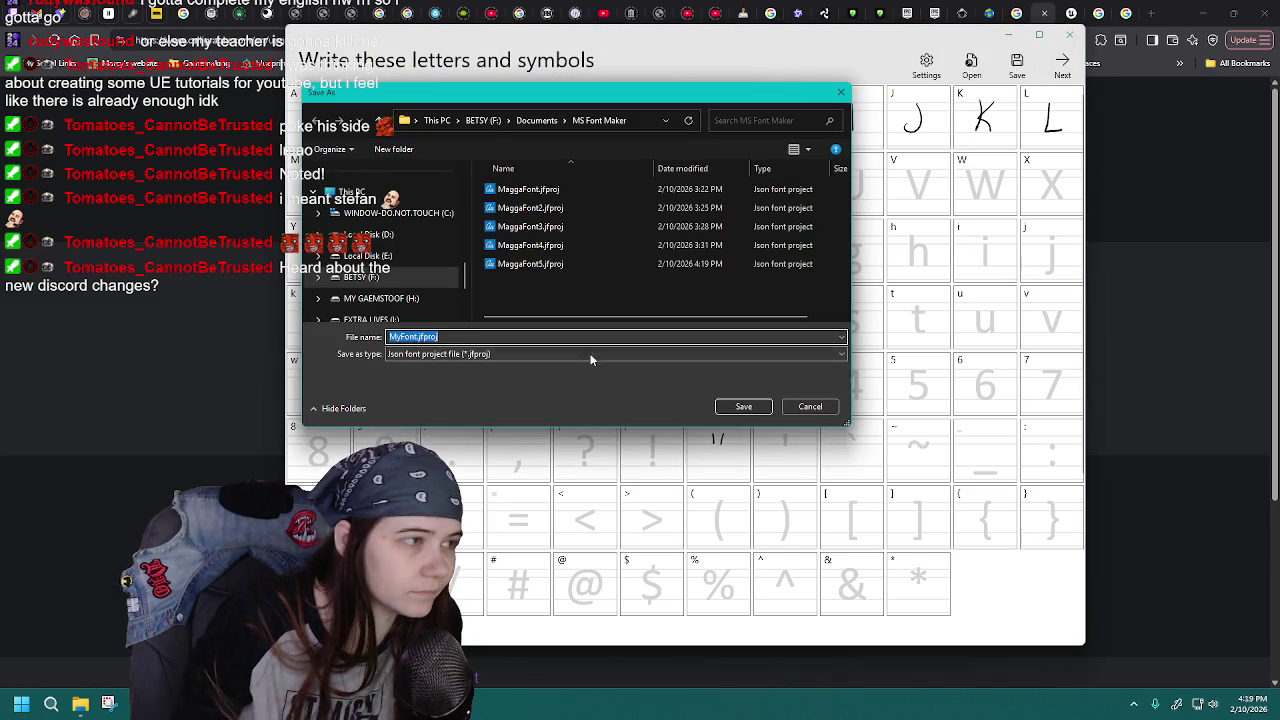
pyautogui.doubleClick(583, 264)
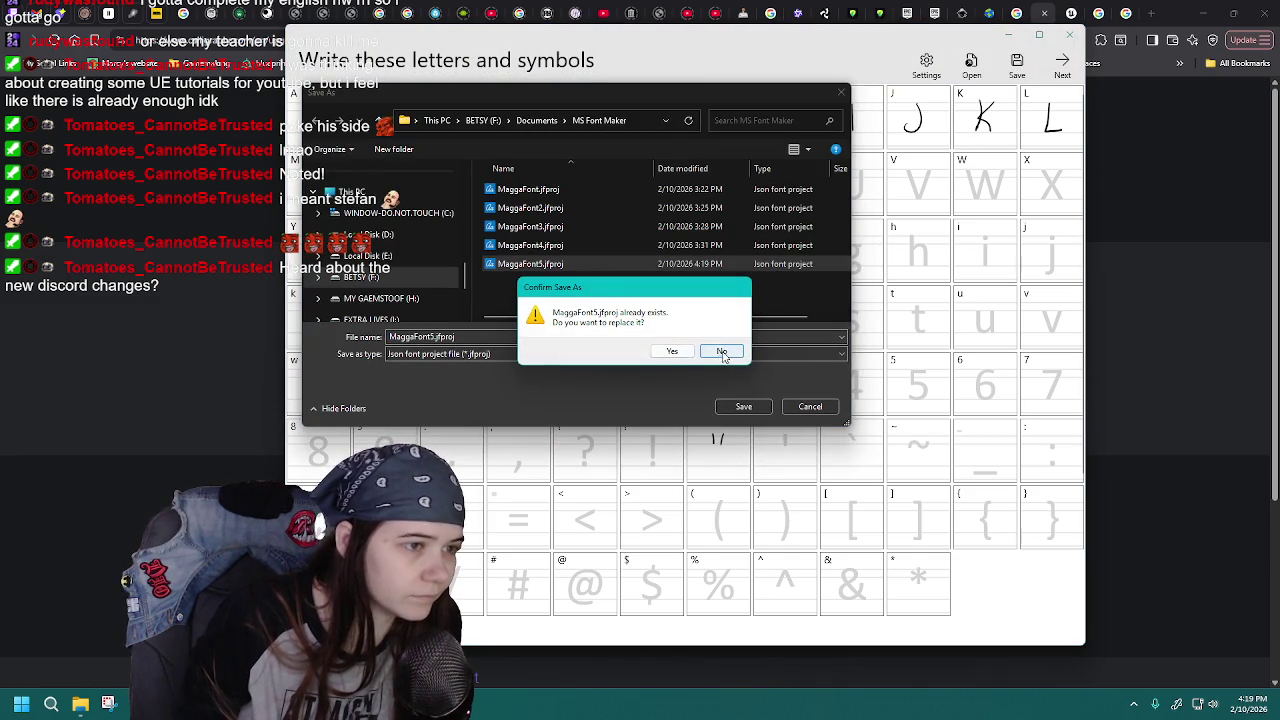
pyautogui.click(723, 352)
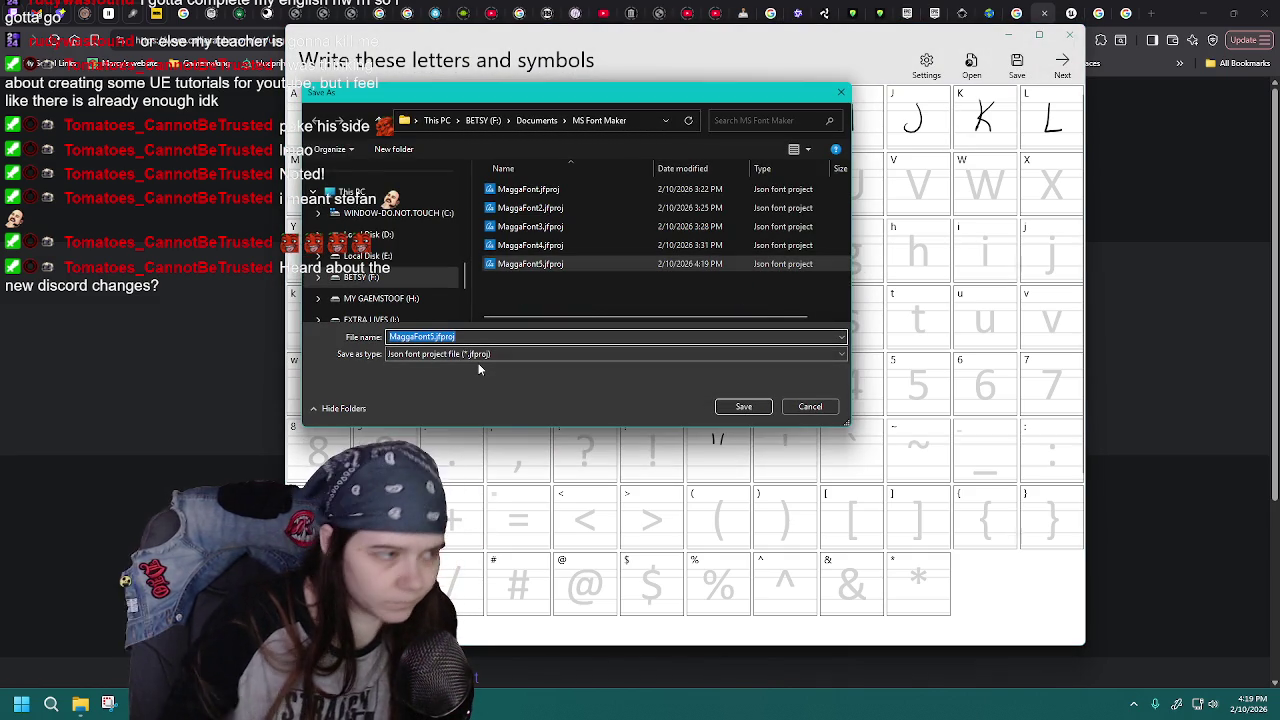
pyautogui.click(434, 337)
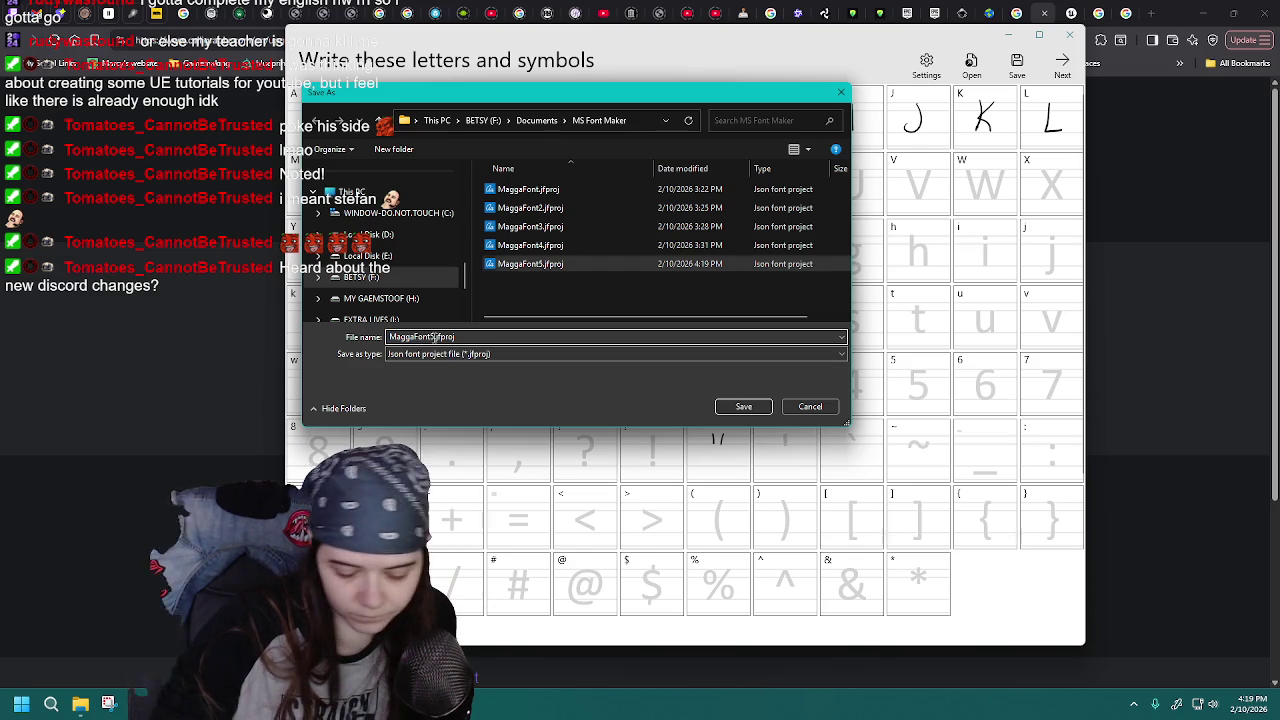
pyautogui.write('6')
pyautogui.press('Return')
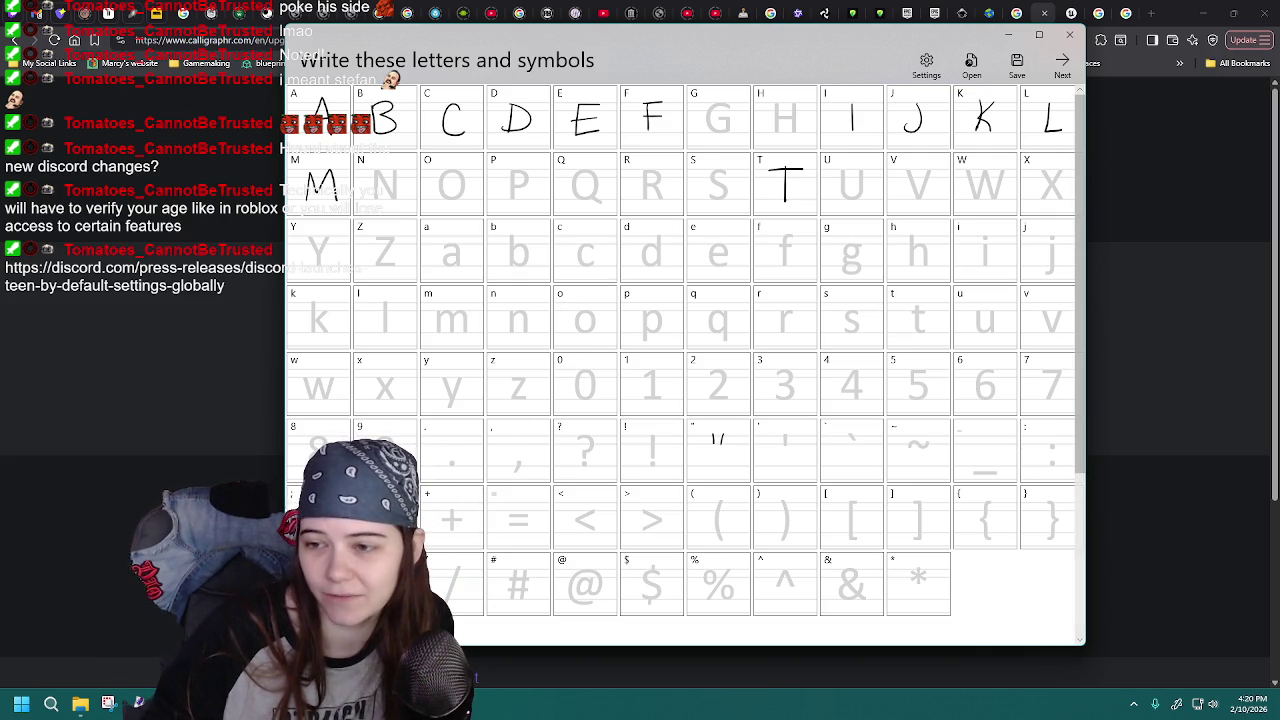
pyautogui.press('Return')
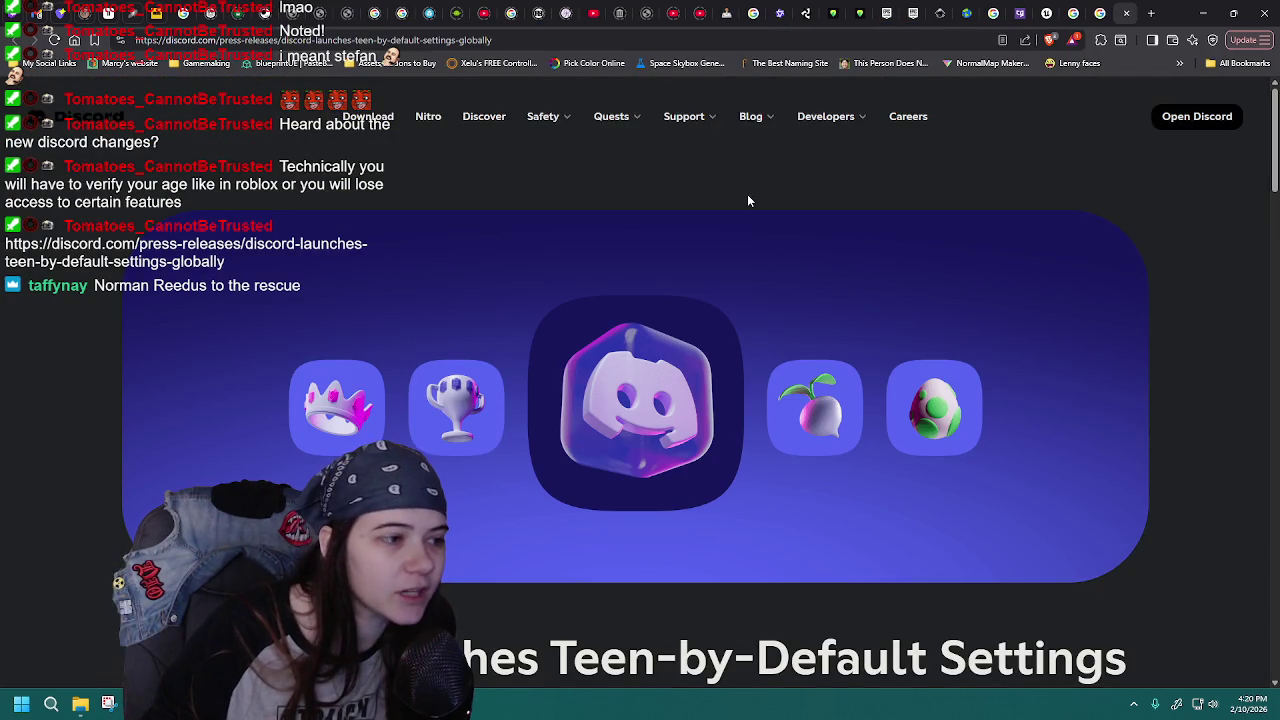
# - Scroll the Discord press release to Privacy-Forward Age Assurance, then return to Font Maker
pyautogui.scroll(-4, 747, 201)
pyautogui.scroll(-2, 991, 277)
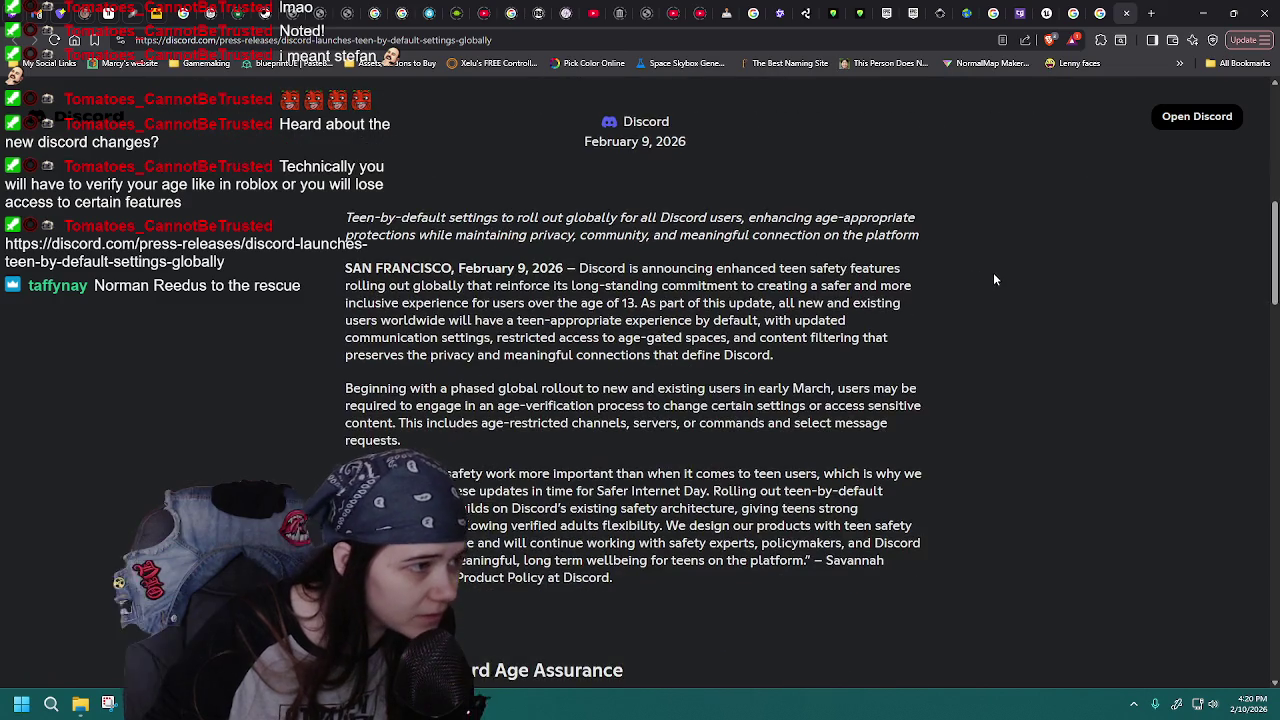
pyautogui.scroll(-2, 993, 281)
pyautogui.scroll(1, 993, 281)
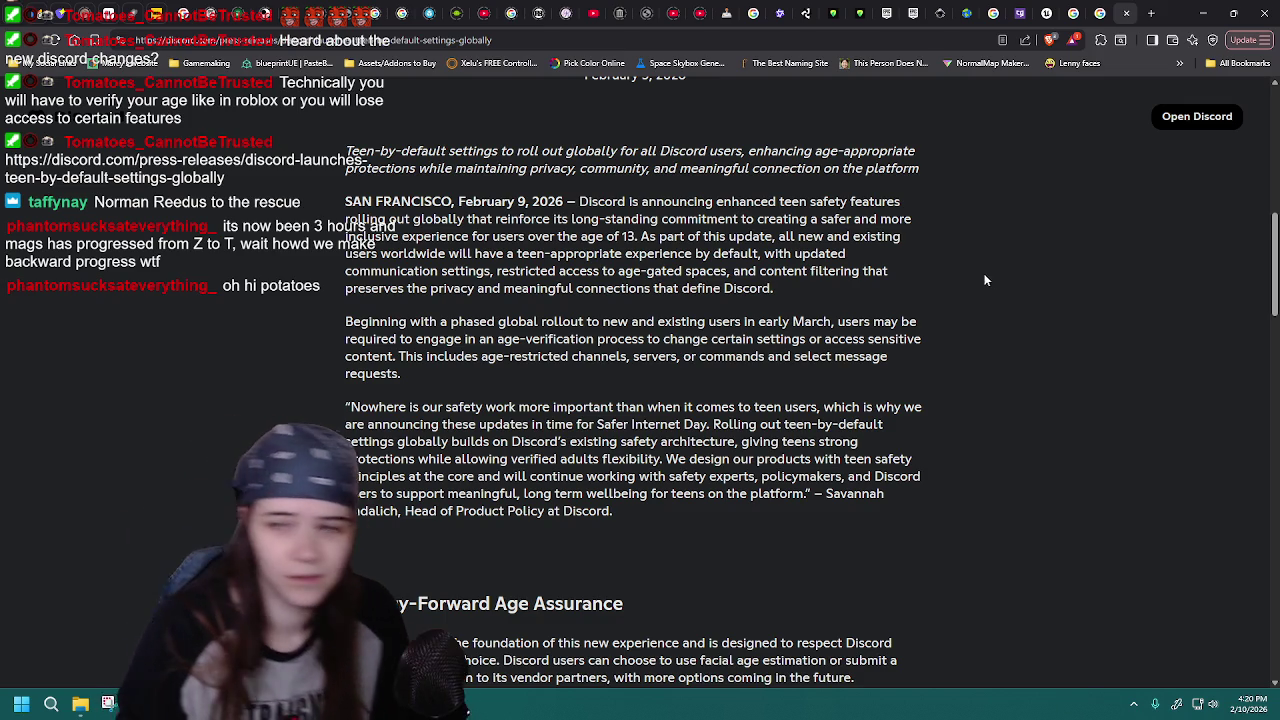
pyautogui.scroll(-2, 1048, 330)
pyautogui.scroll(-2, 1048, 335)
pyautogui.scroll(-2, 1048, 335)
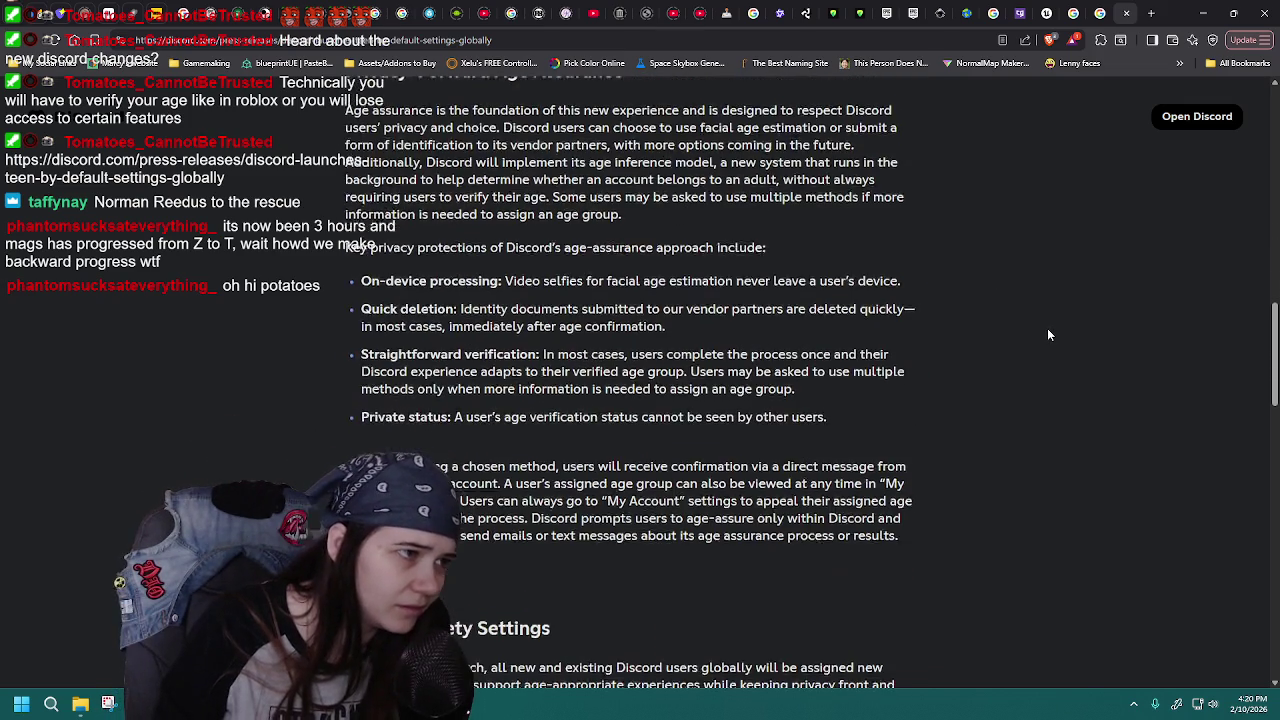
pyautogui.scroll(1, 1047, 334)
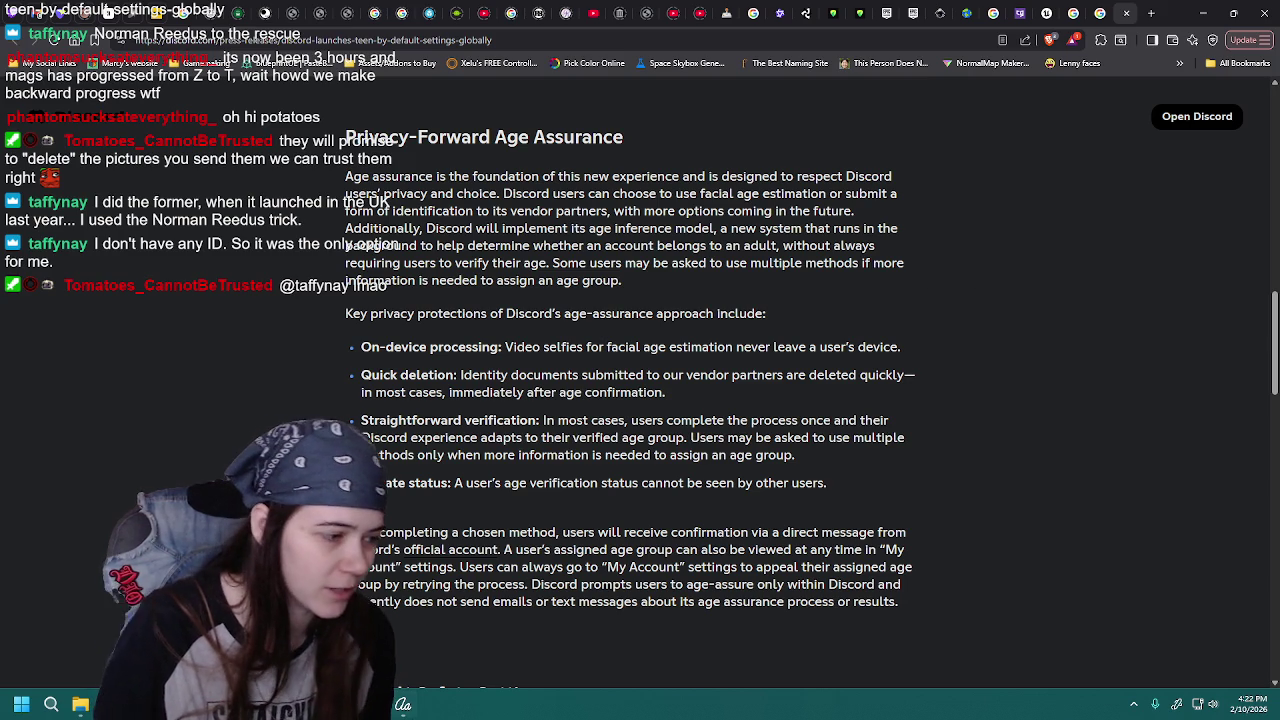
pyautogui.hotkey('alt', 'Tab')
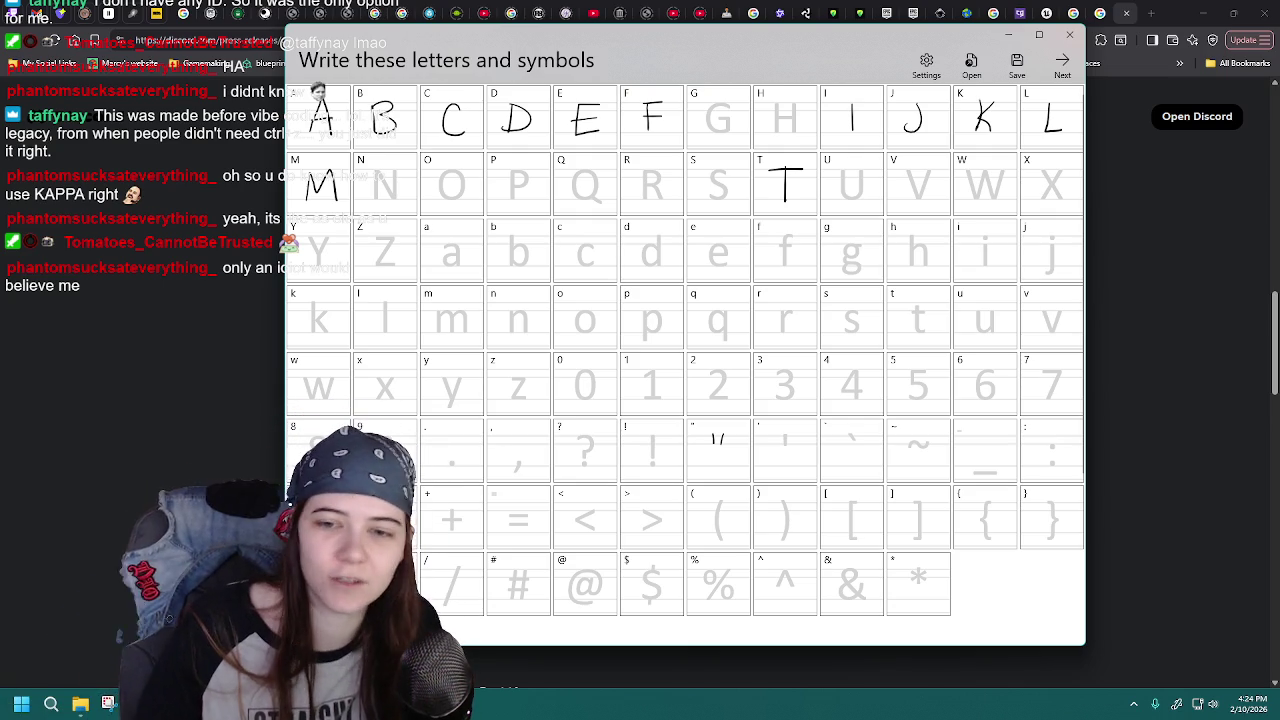
# - Hide the Font Maker grid so the Discord article is visible again
pyautogui.click(1193, 297)
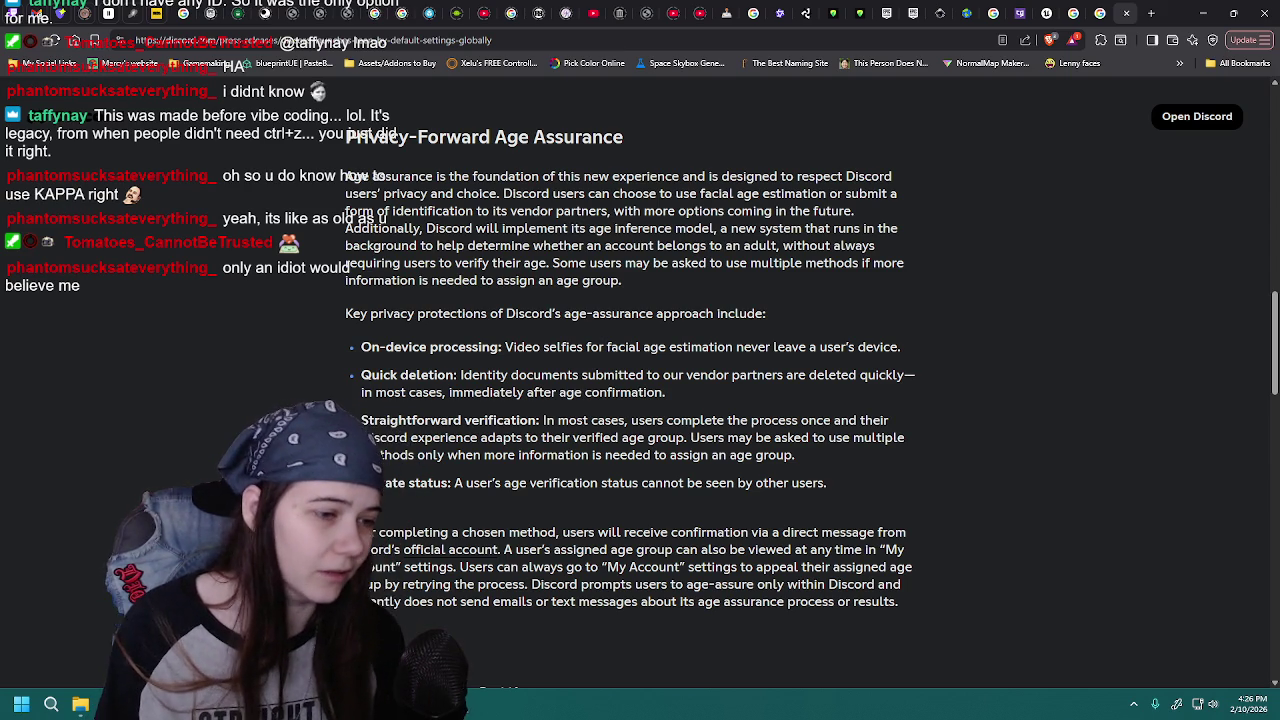
# - Scroll down to Default Safety Settings, covering content filters, age-gated spaces and stage restrictions
pyautogui.scroll(-1, 1108, 311)
pyautogui.scroll(-3, 1080, 298)
pyautogui.scroll(-2, 1056, 288)
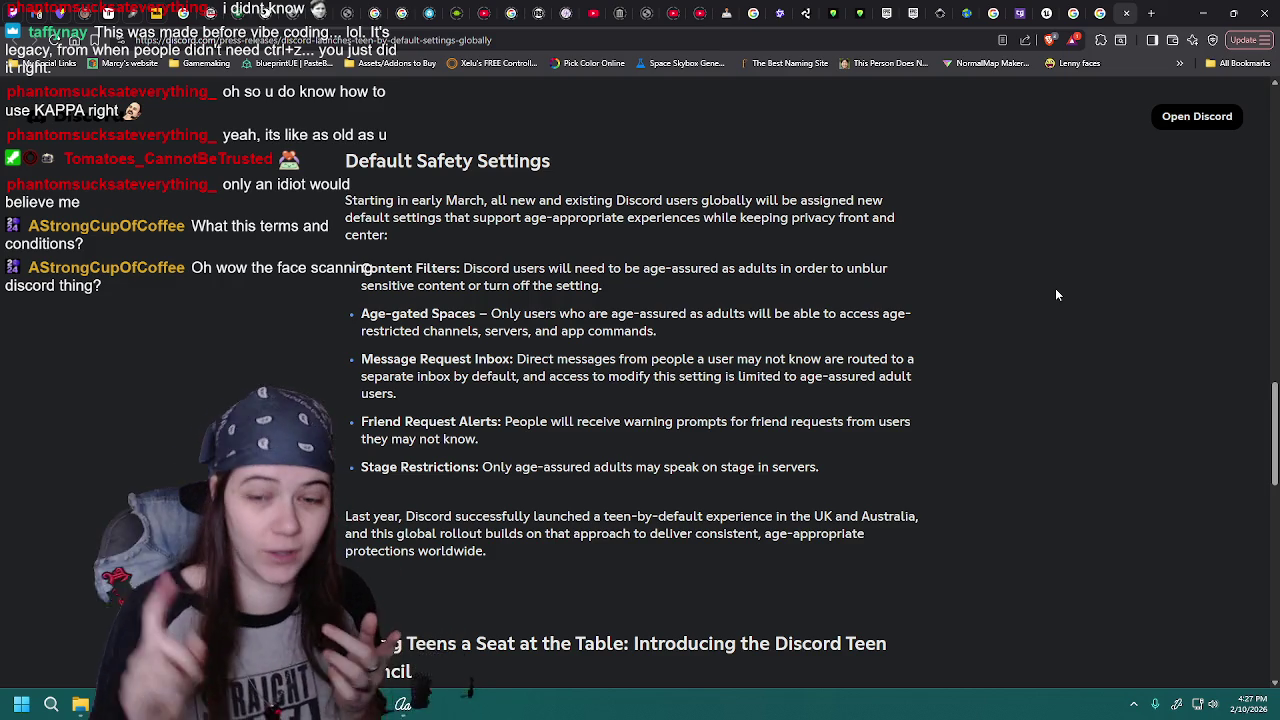
pyautogui.scroll(6, 1040, 288)
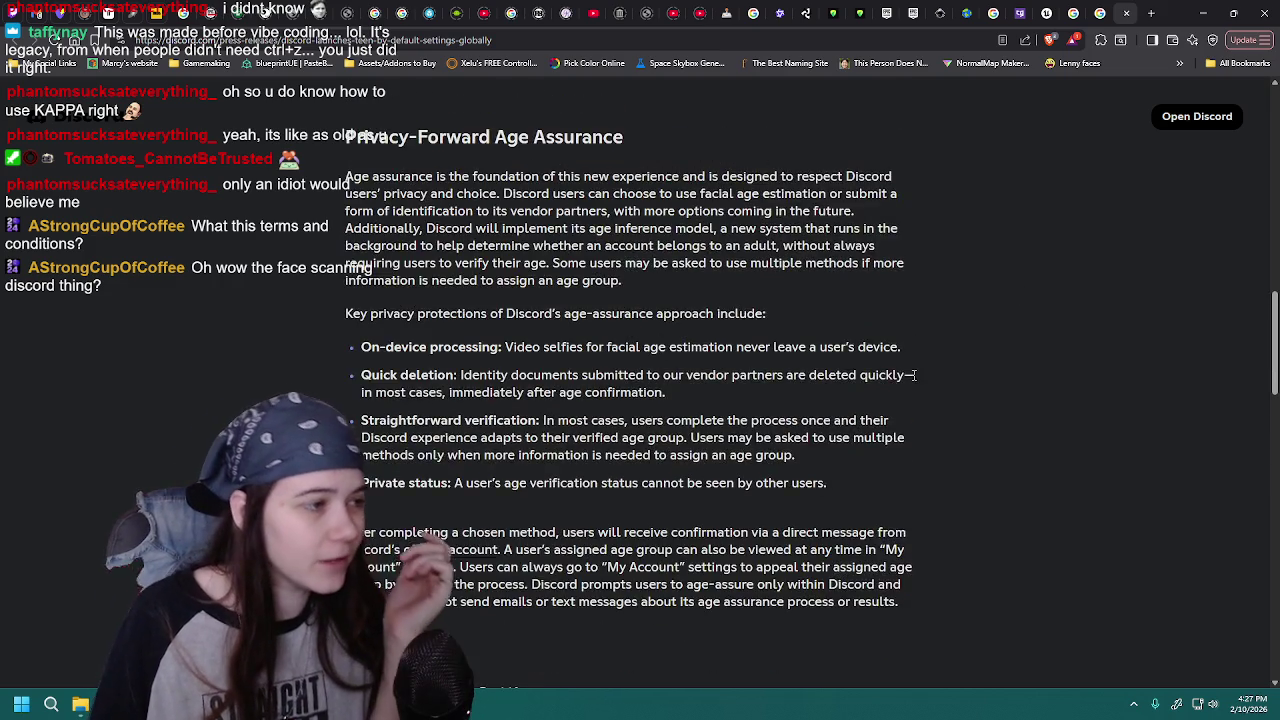
pyautogui.scroll(-3, 780, 340)
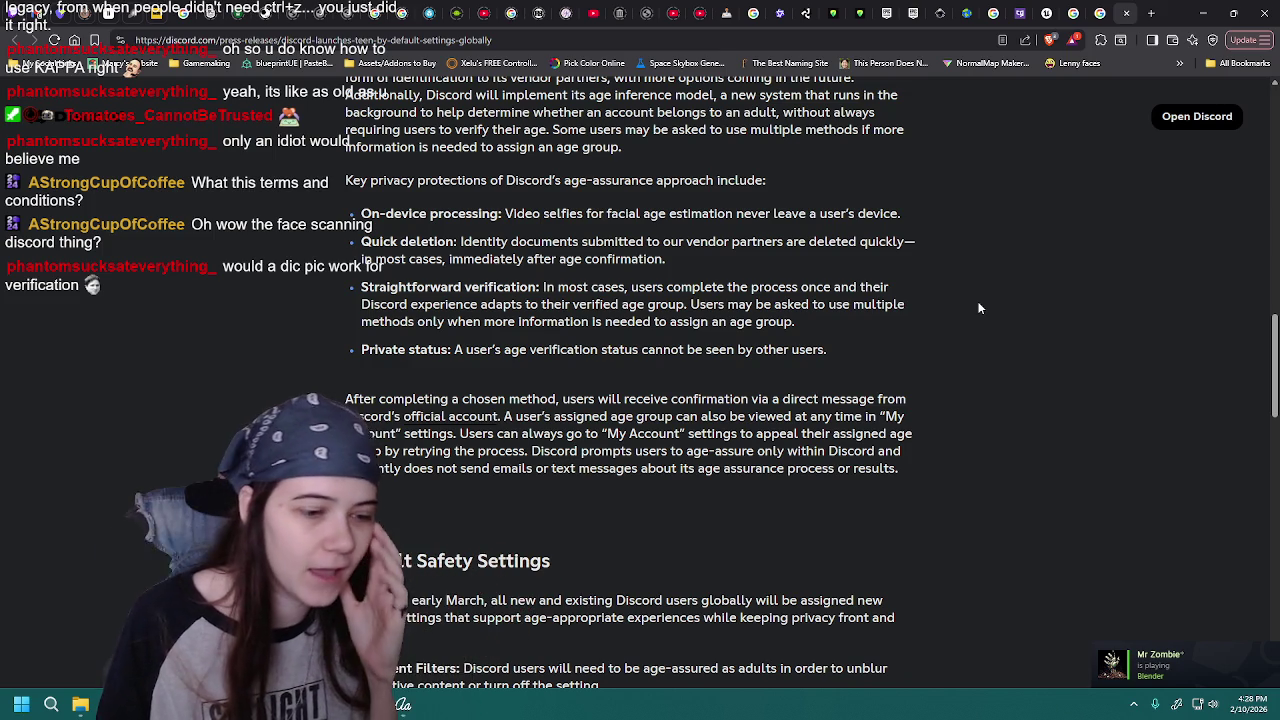
pyautogui.scroll(-3, 960, 309)
pyautogui.scroll(-1, 960, 309)
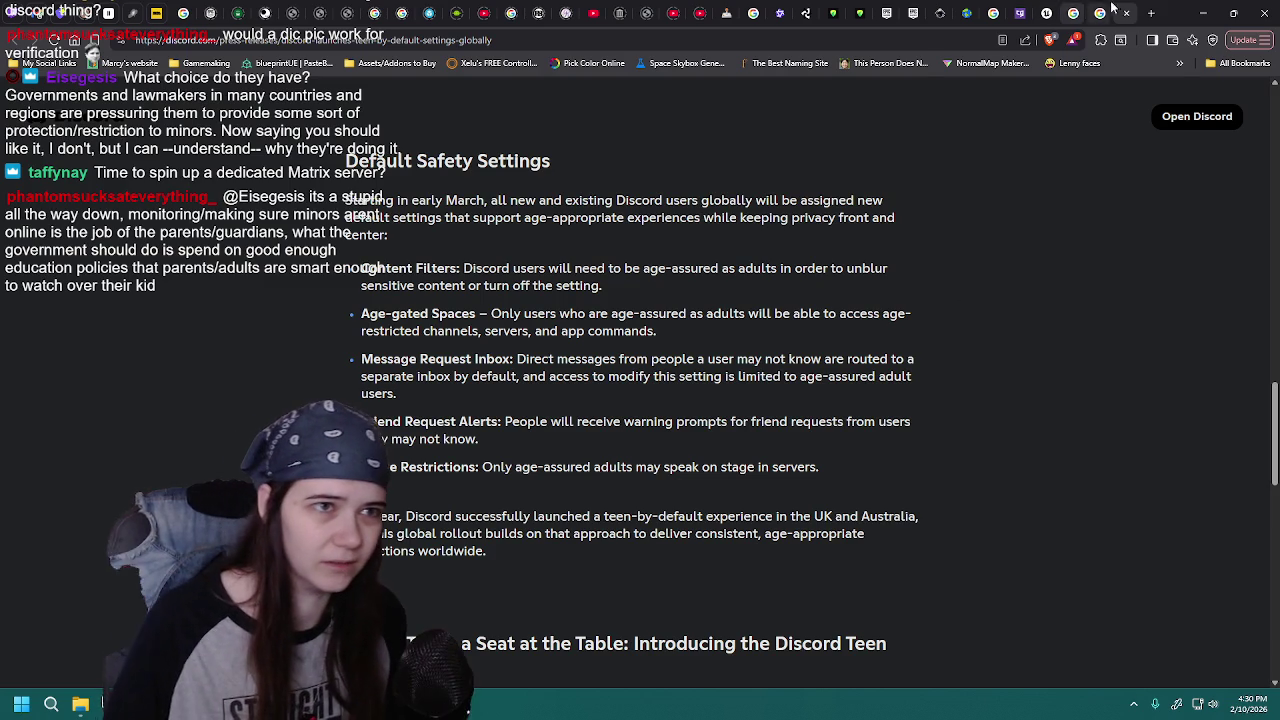
pyautogui.click(1073, 13)
# - View Calligraphr's Pro upgrade pricing, then bring the Font Maker letter grid back
pyautogui.click(1022, 13)
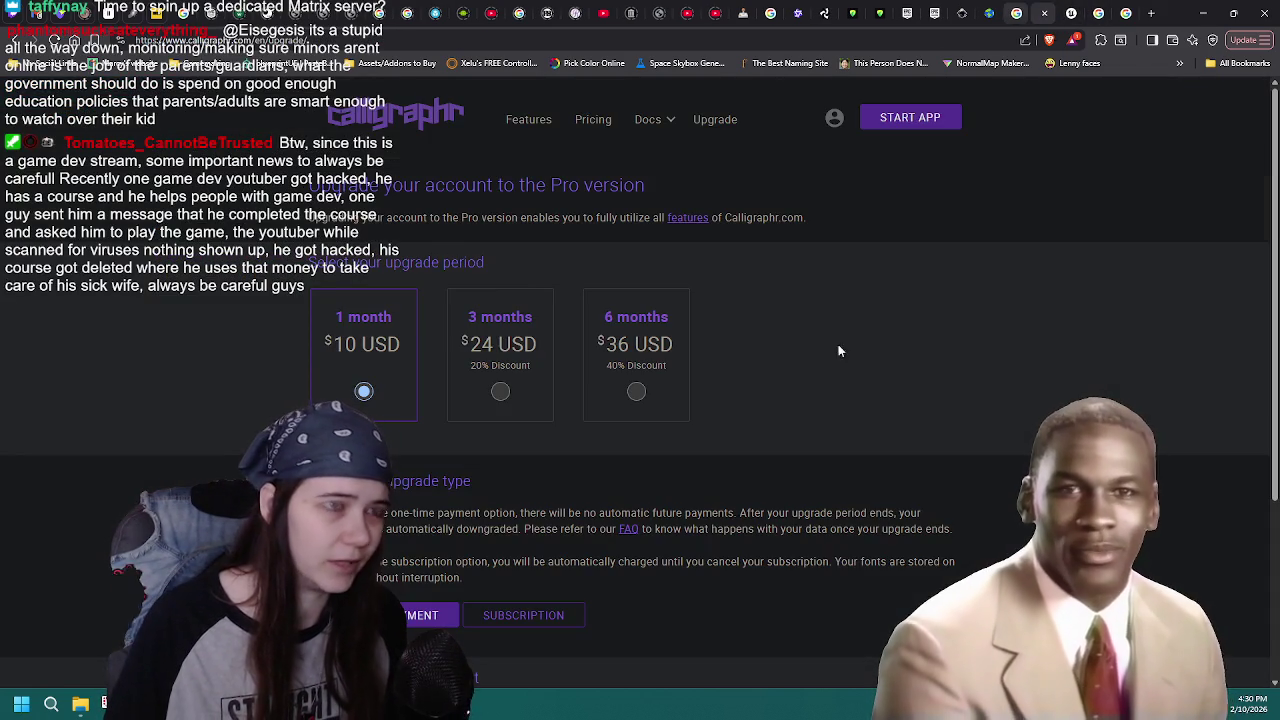
pyautogui.hotkey('alt', 'Tab')
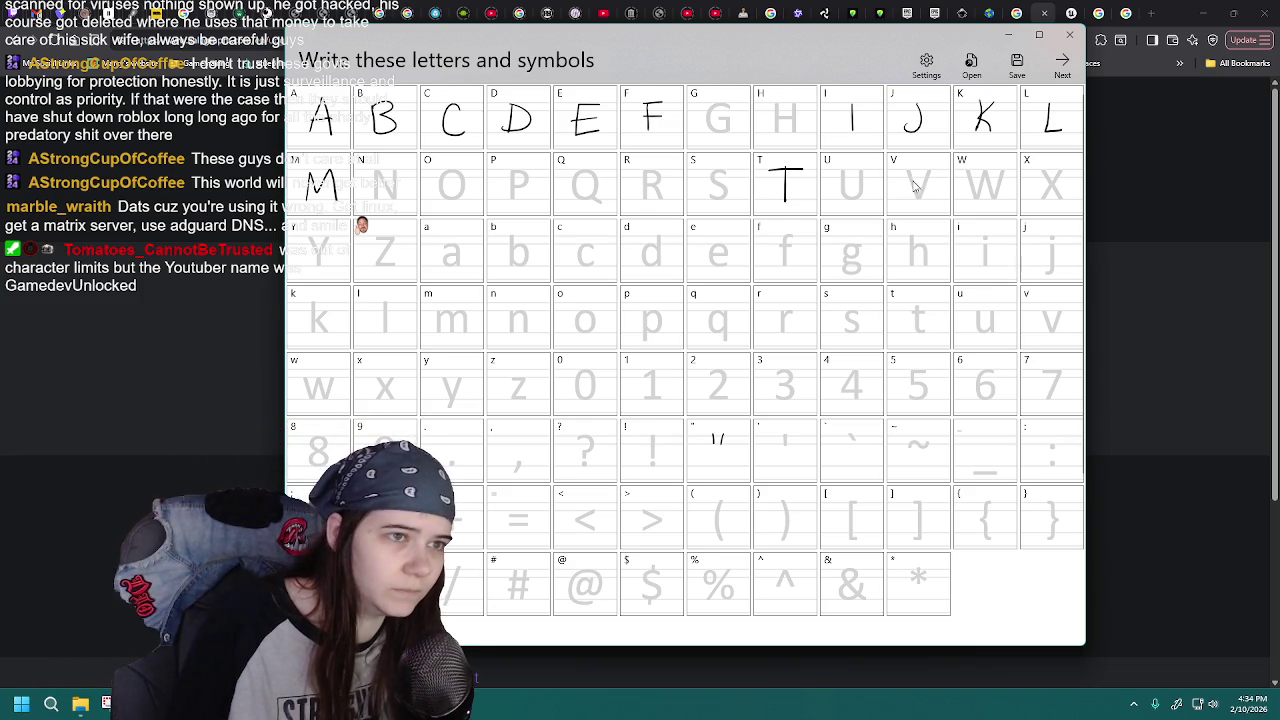
# - Handwrite a capital V in the V cell
pyautogui.moveTo(905, 176); pyautogui.dragTo(931, 168)
# - Save the grid over MaggaFont6.jfproj, confirming the replacement
pyautogui.click(1016, 66)
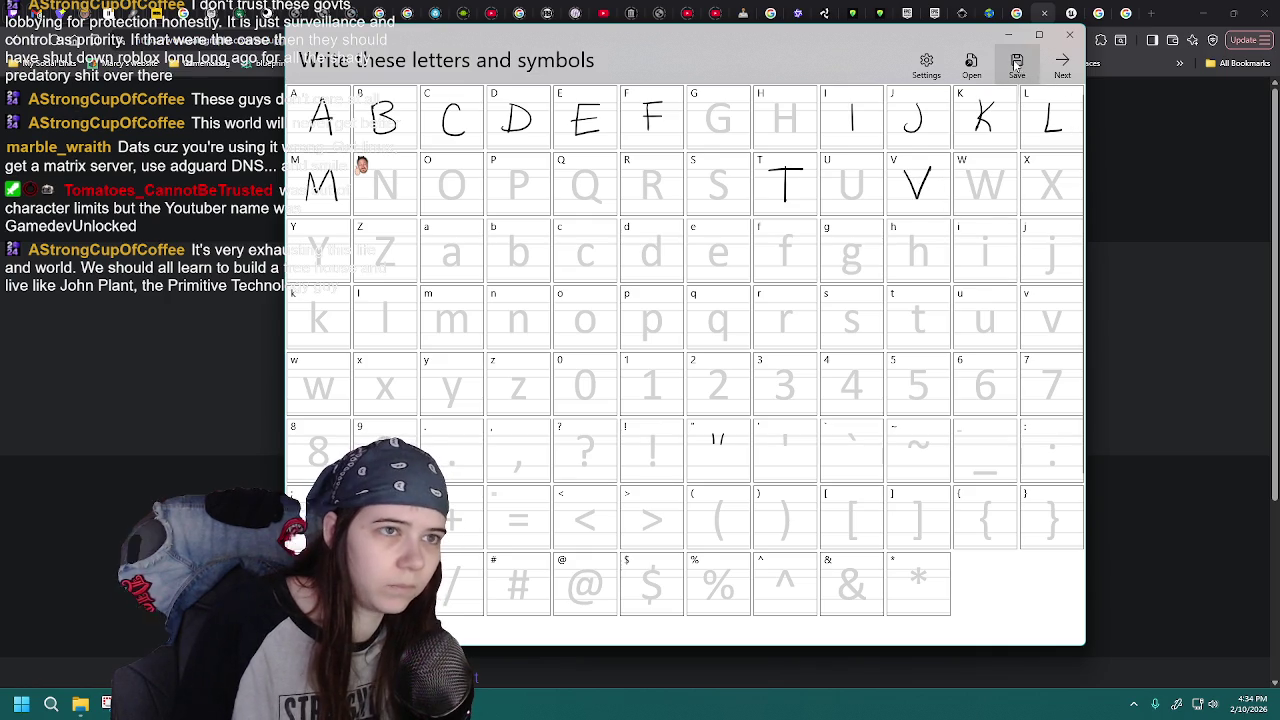
pyautogui.click(543, 285)
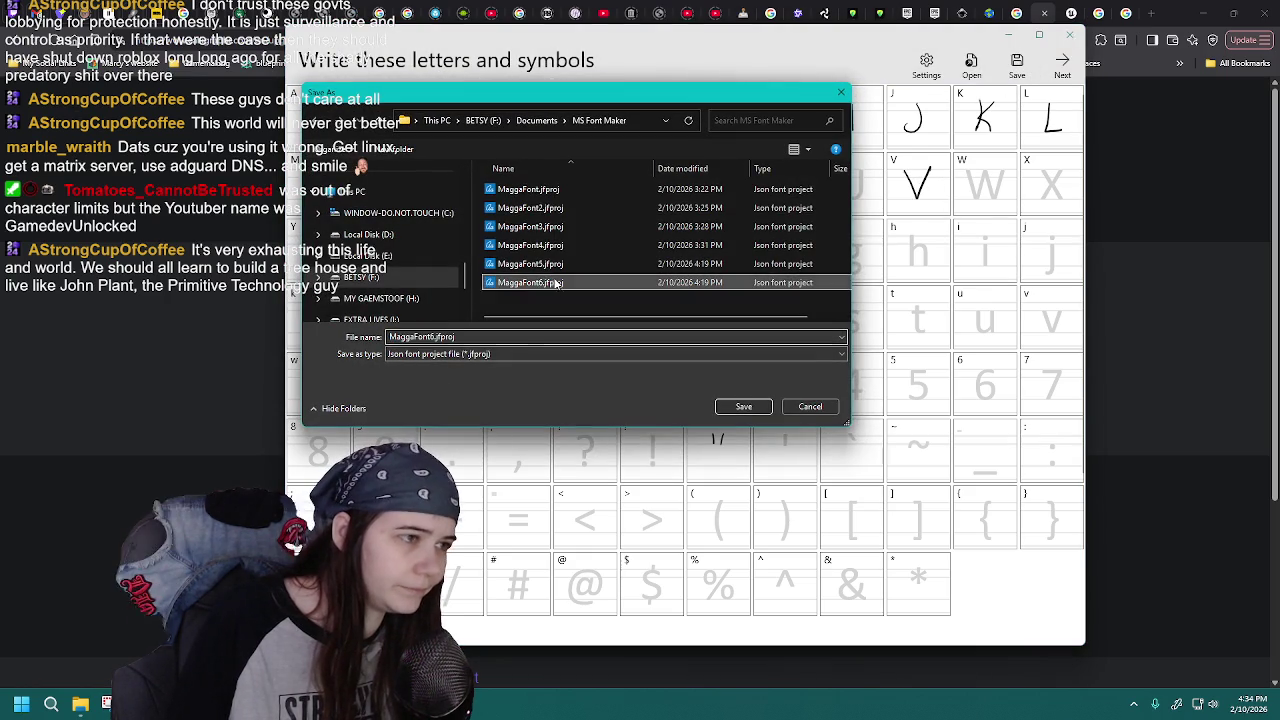
pyautogui.click(743, 406)
pyautogui.click(716, 350)
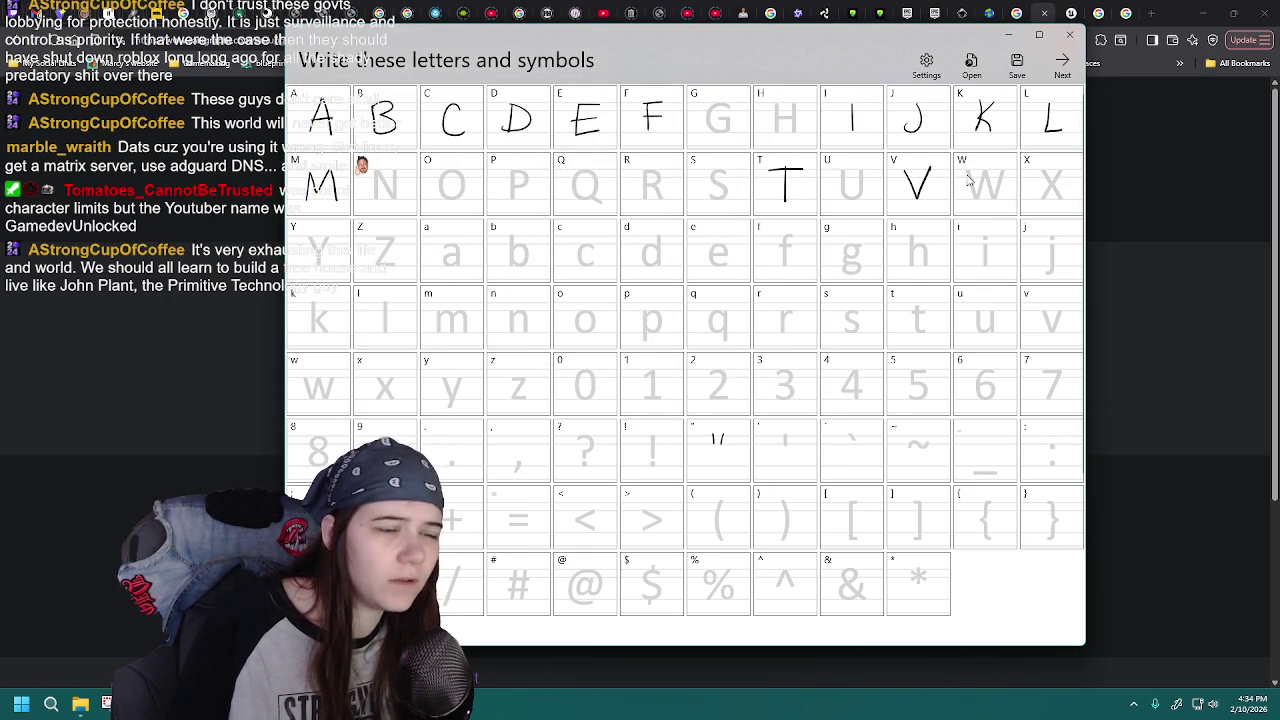
# - Reload MaggaFont6.jfproj and save over it again
pyautogui.click(971, 66)
pyautogui.doubleClick(562, 283)
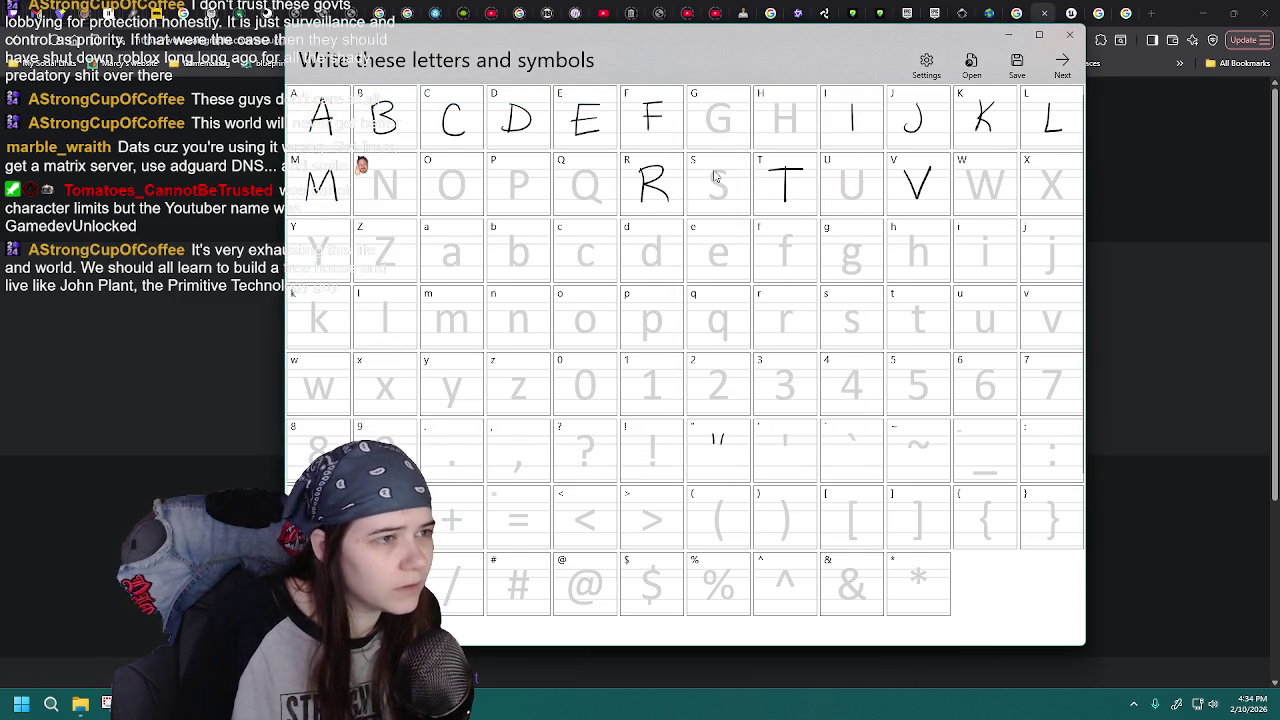
pyautogui.click(1016, 62)
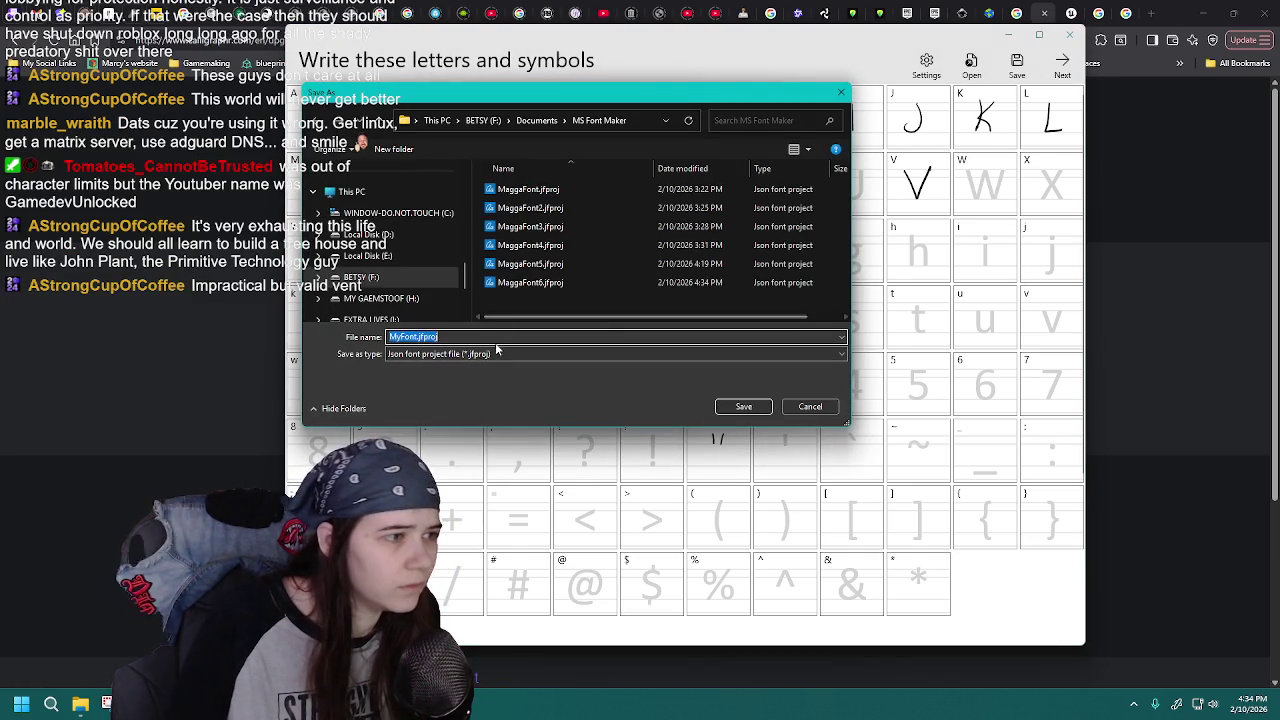
pyautogui.doubleClick(569, 283)
pyautogui.click(698, 345)
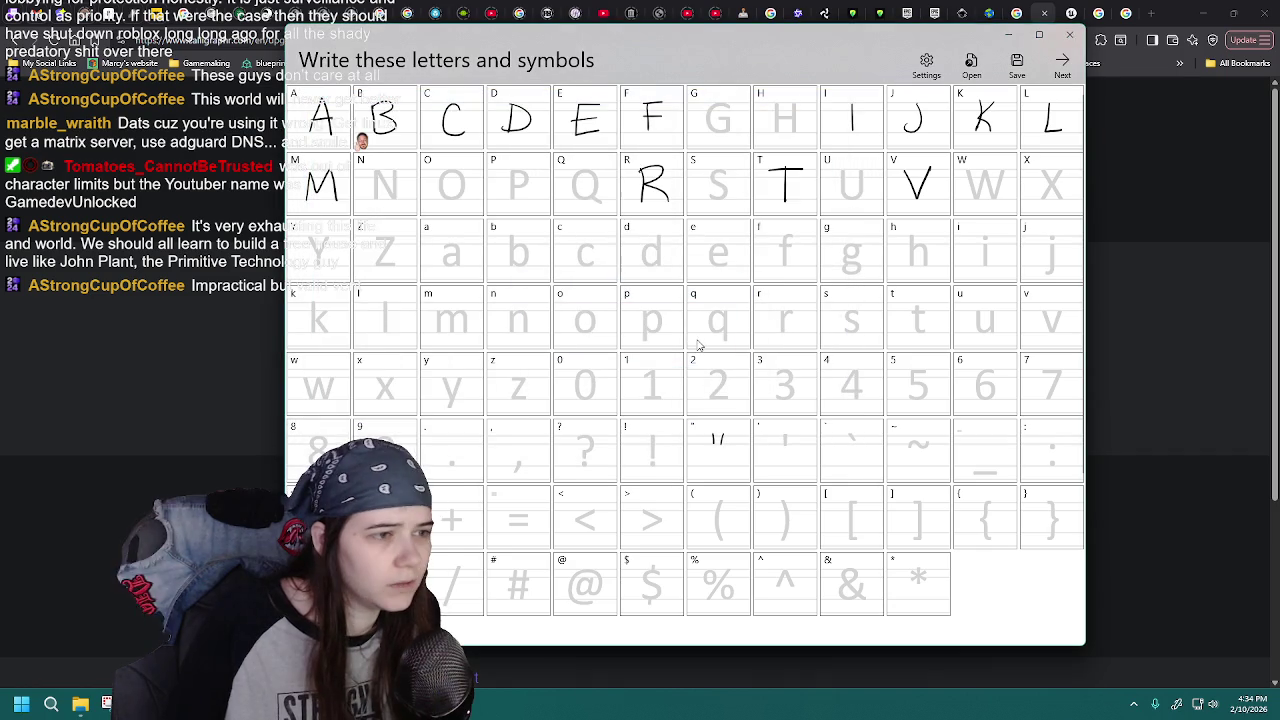
# - Handwrite an O in the O cell and save it over MaggaFont6.jfproj
pyautogui.moveTo(451, 170); pyautogui.dragTo(453, 172)
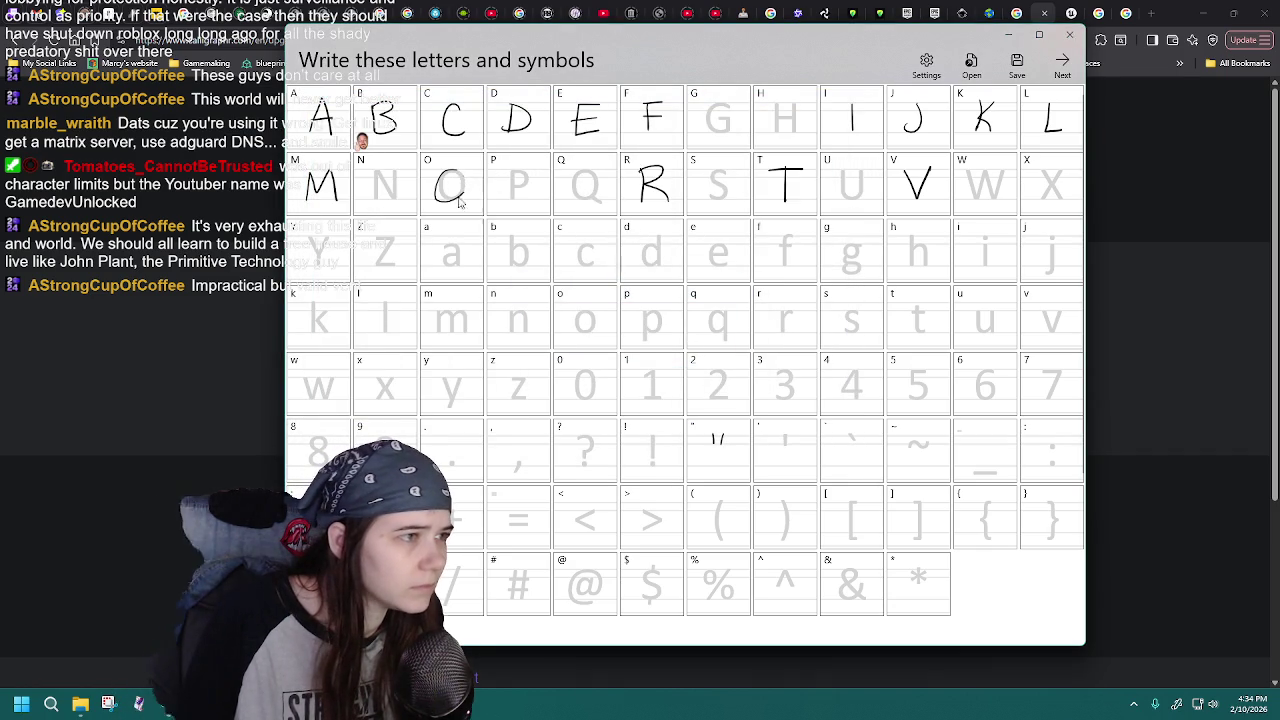
pyautogui.click(1012, 68)
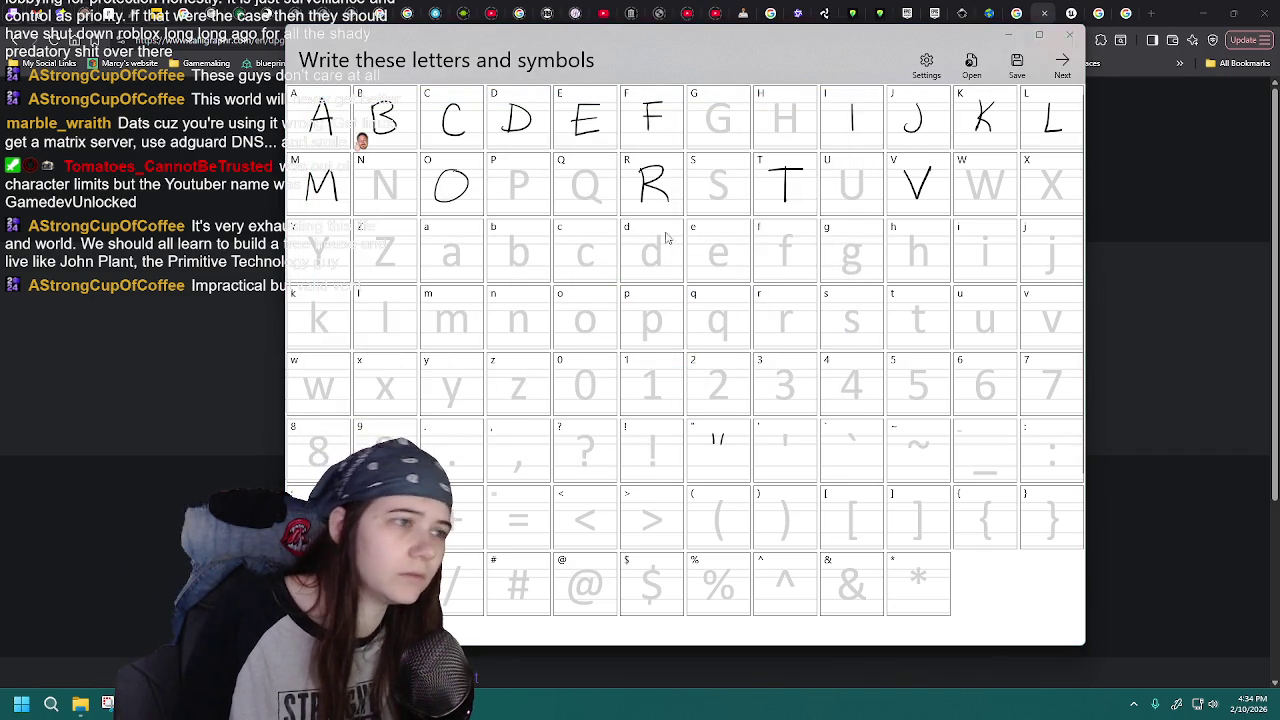
pyautogui.doubleClick(555, 283)
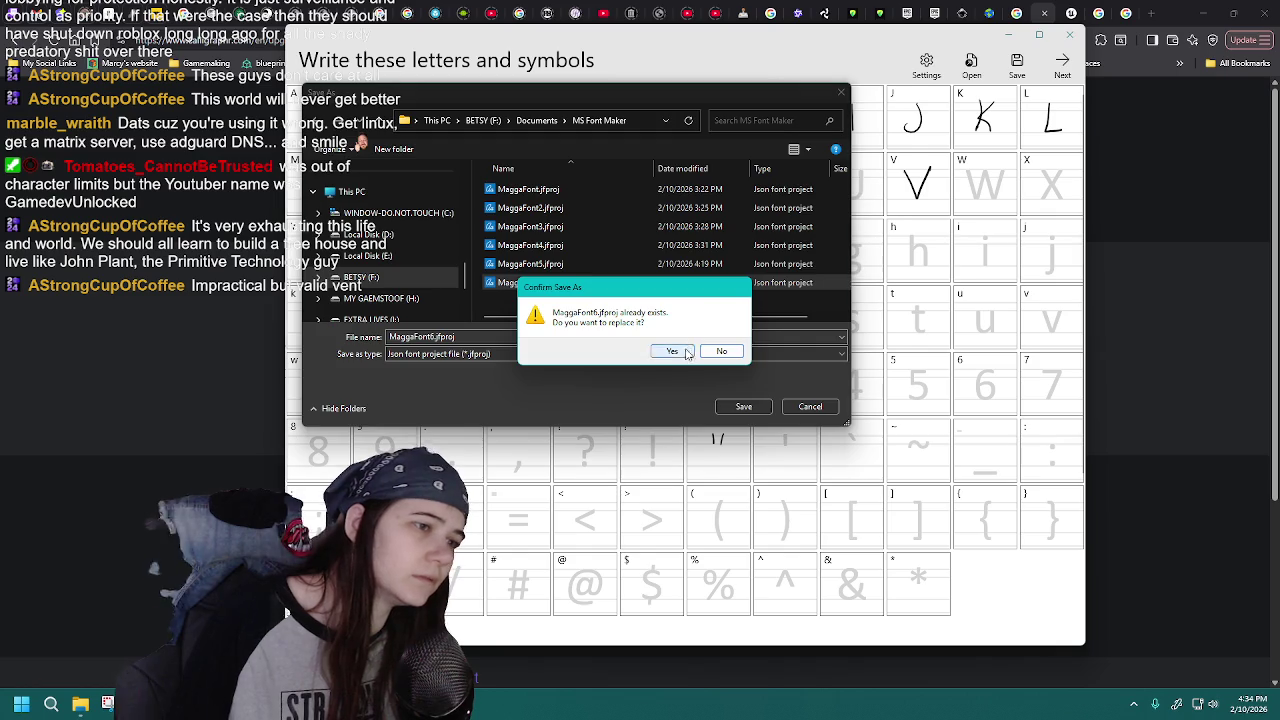
pyautogui.click(672, 350)
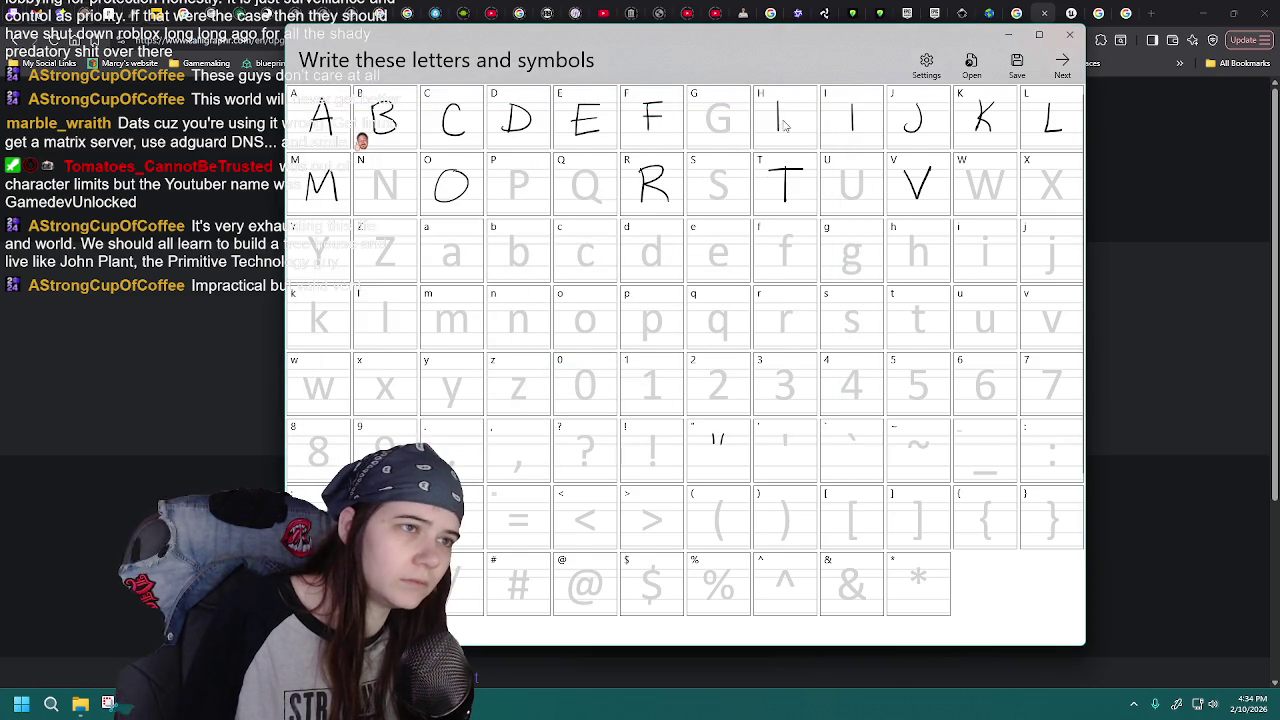
# - Load MaggaFont6.jfproj from the saved font projects
pyautogui.click(970, 65)
pyautogui.click(529, 283)
pyautogui.doubleClick(529, 283)
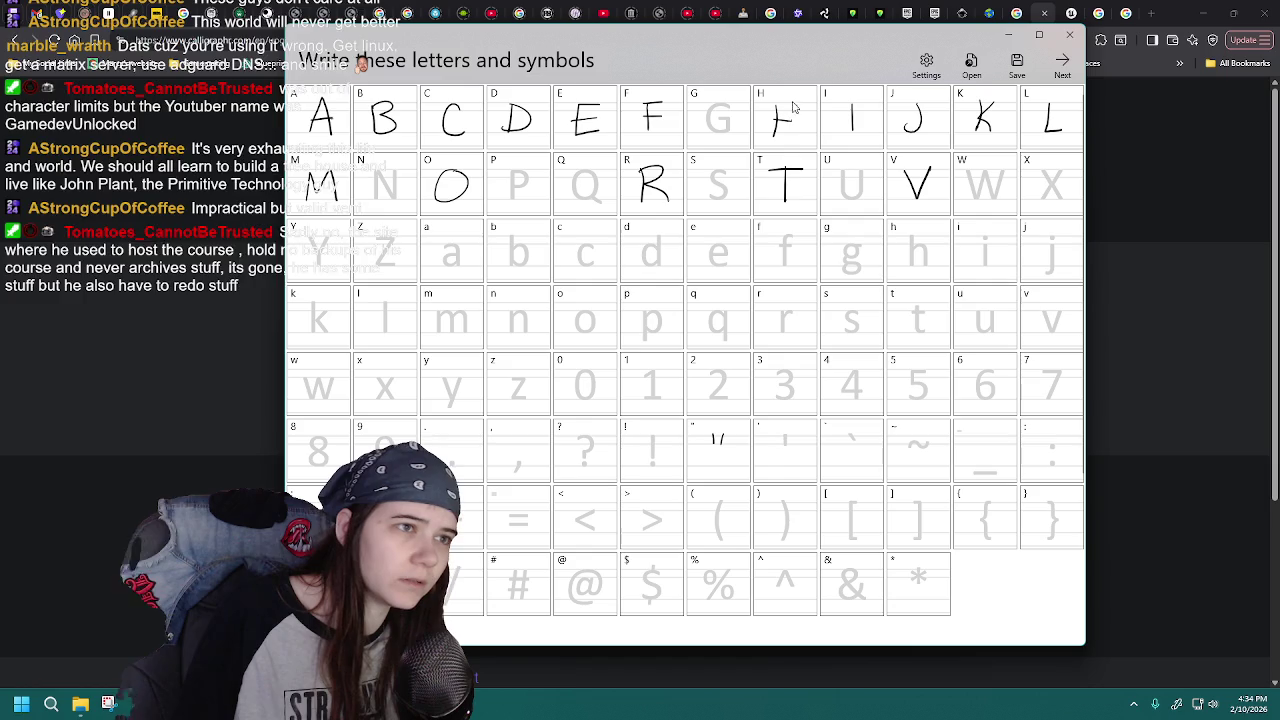
pyautogui.click(970, 65)
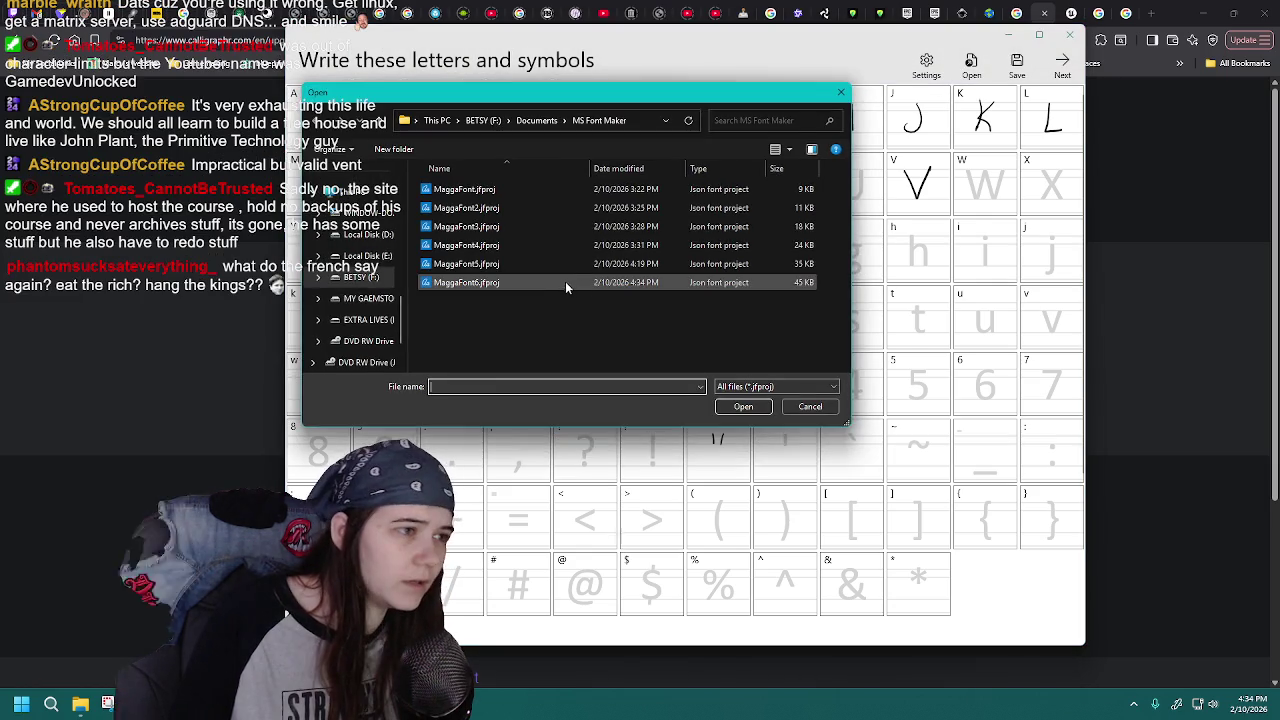
pyautogui.doubleClick(570, 285)
# - Draw a test stroke in the H cell, then reload MaggaFont6 to discard it
pyautogui.moveTo(783, 107); pyautogui.dragTo(780, 120)
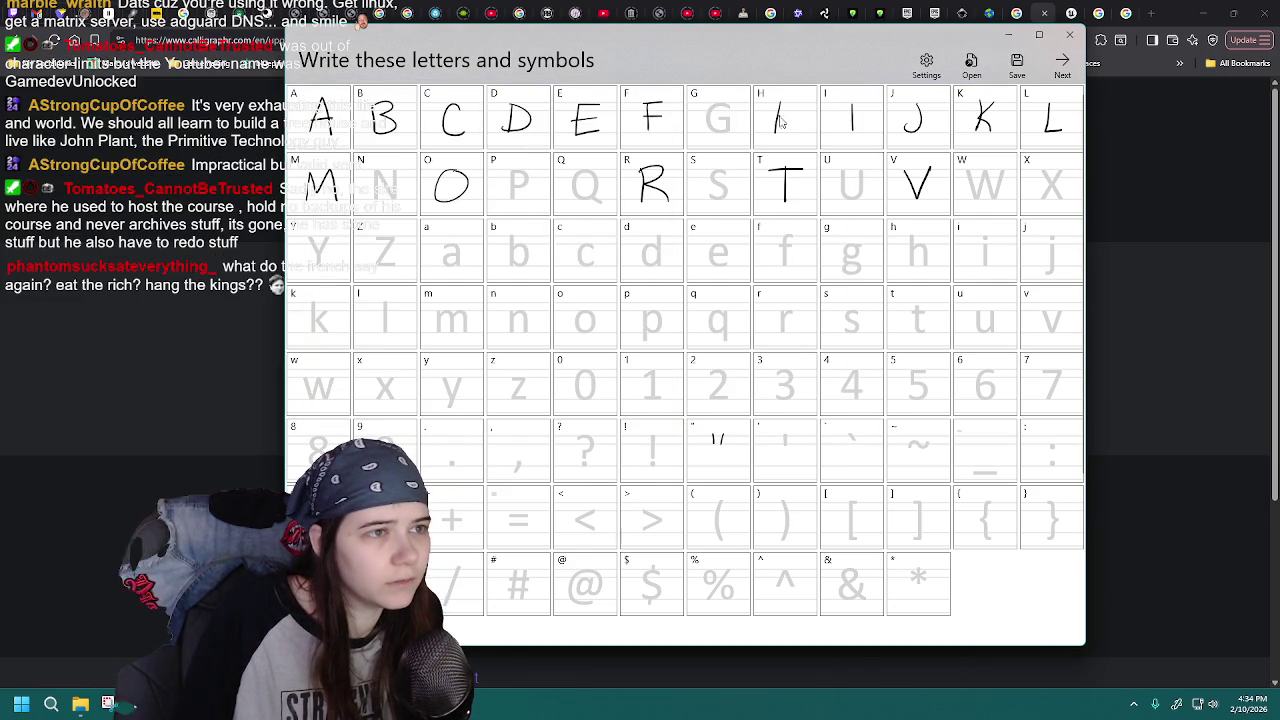
pyautogui.click(970, 65)
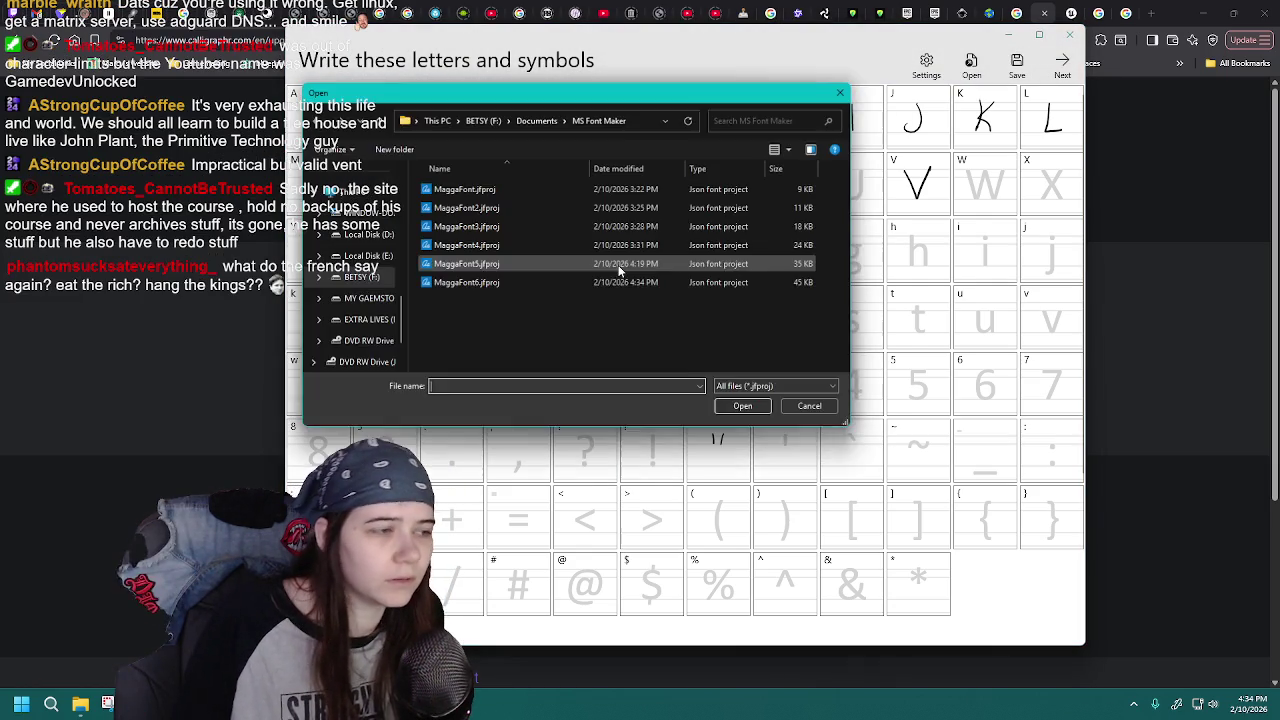
pyautogui.doubleClick(580, 283)
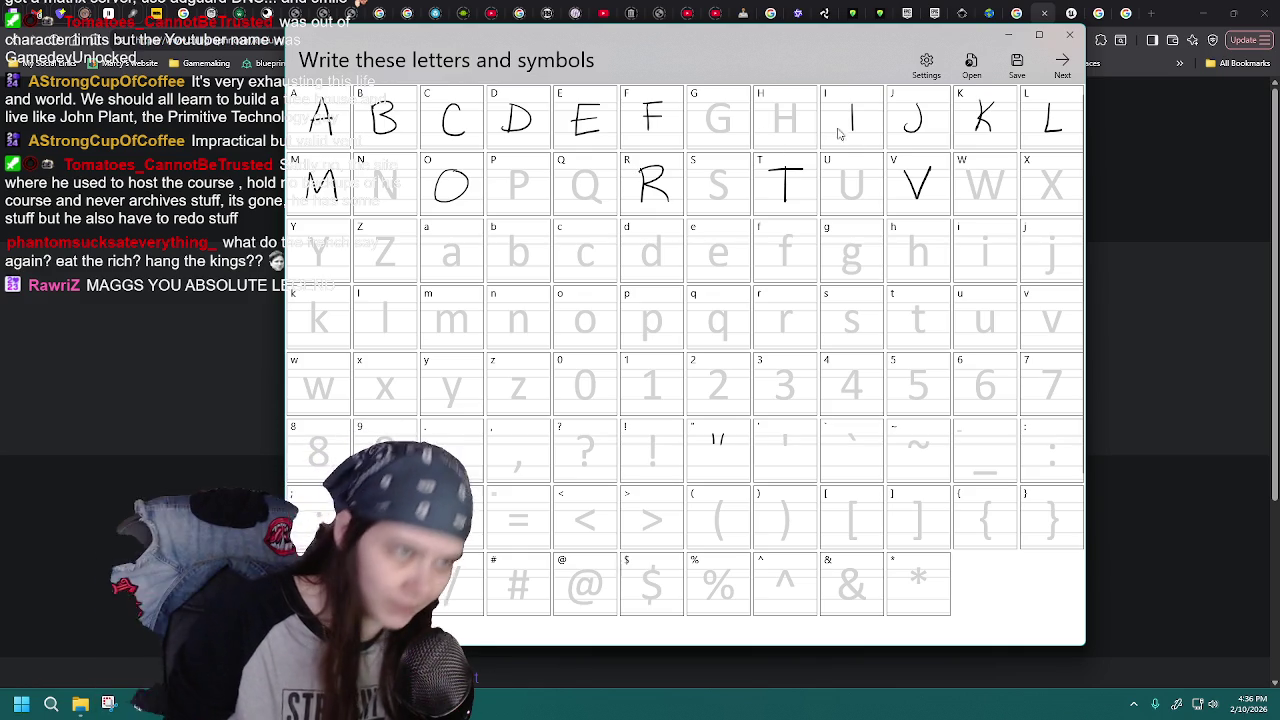
# - Try two more H-cell strokes, reloading MaggaFont6.jfproj after each to discard them
pyautogui.moveTo(779, 104)
pyautogui.mouseDown()
pyautogui.moveTo(780, 134)
pyautogui.moveTo(800, 120)
pyautogui.moveTo(799, 136)
pyautogui.mouseUp()
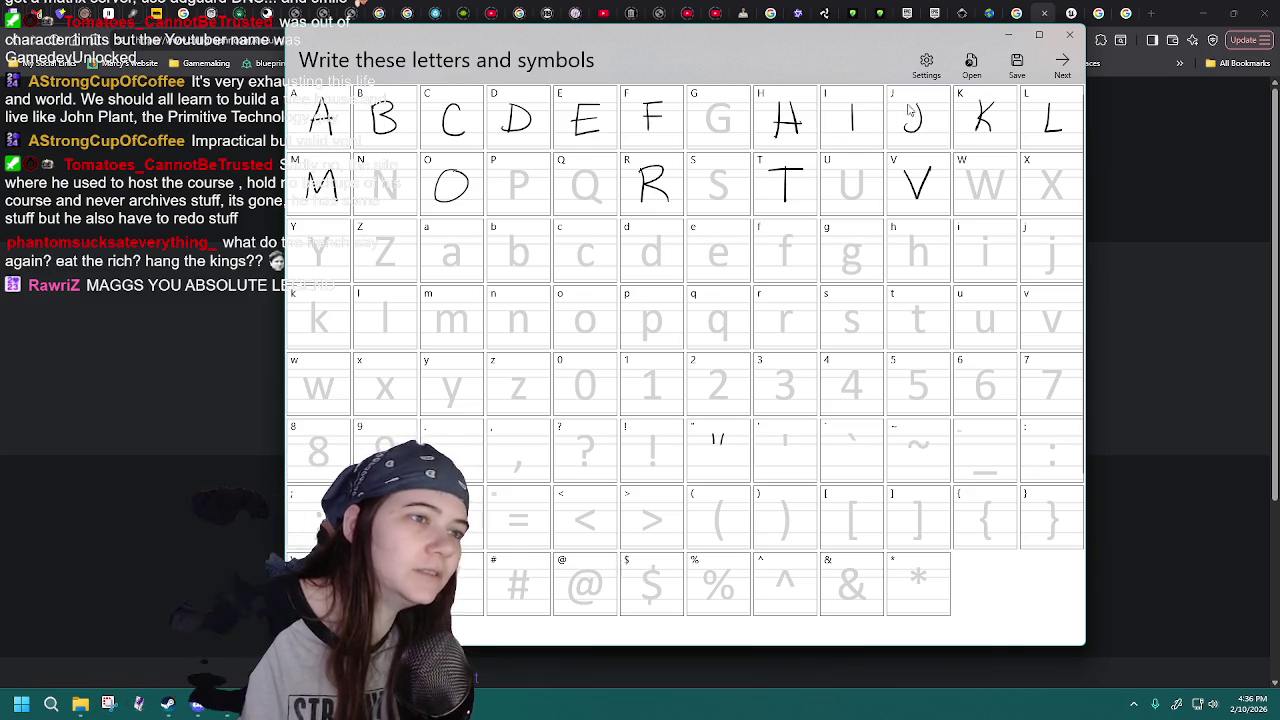
pyautogui.click(971, 65)
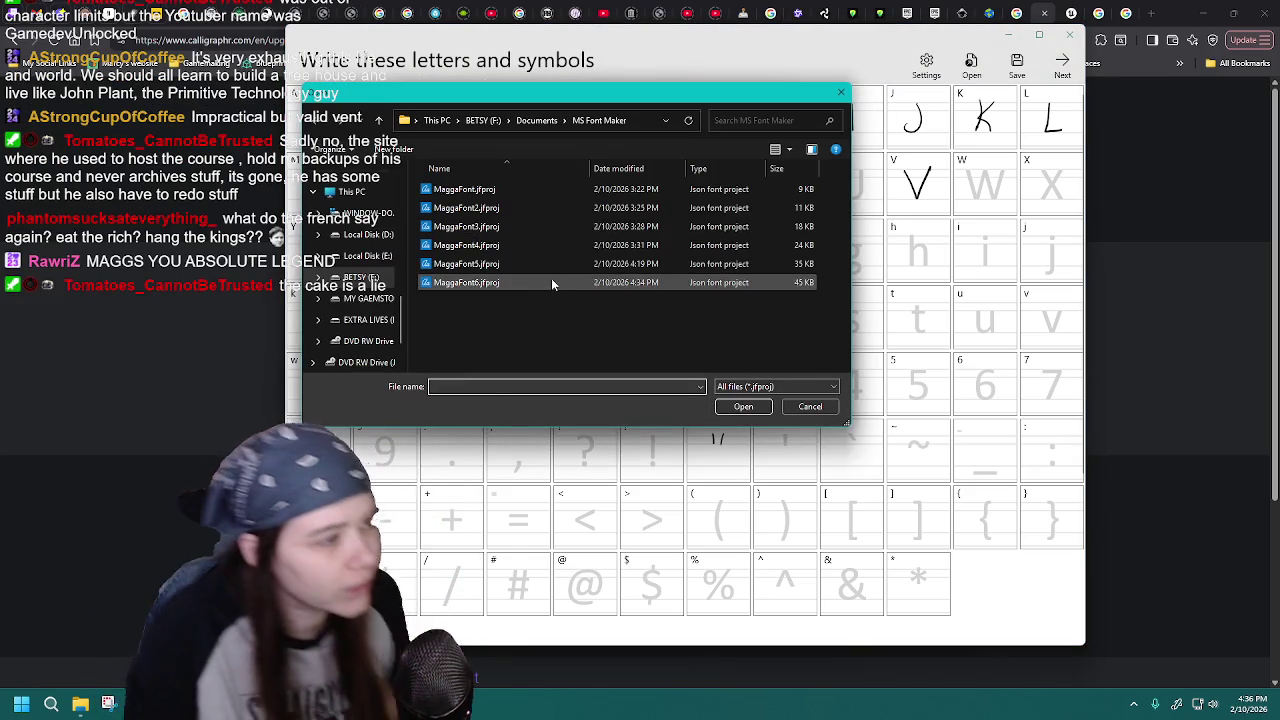
pyautogui.doubleClick(552, 278)
pyautogui.moveTo(776, 104); pyautogui.dragTo(782, 128)
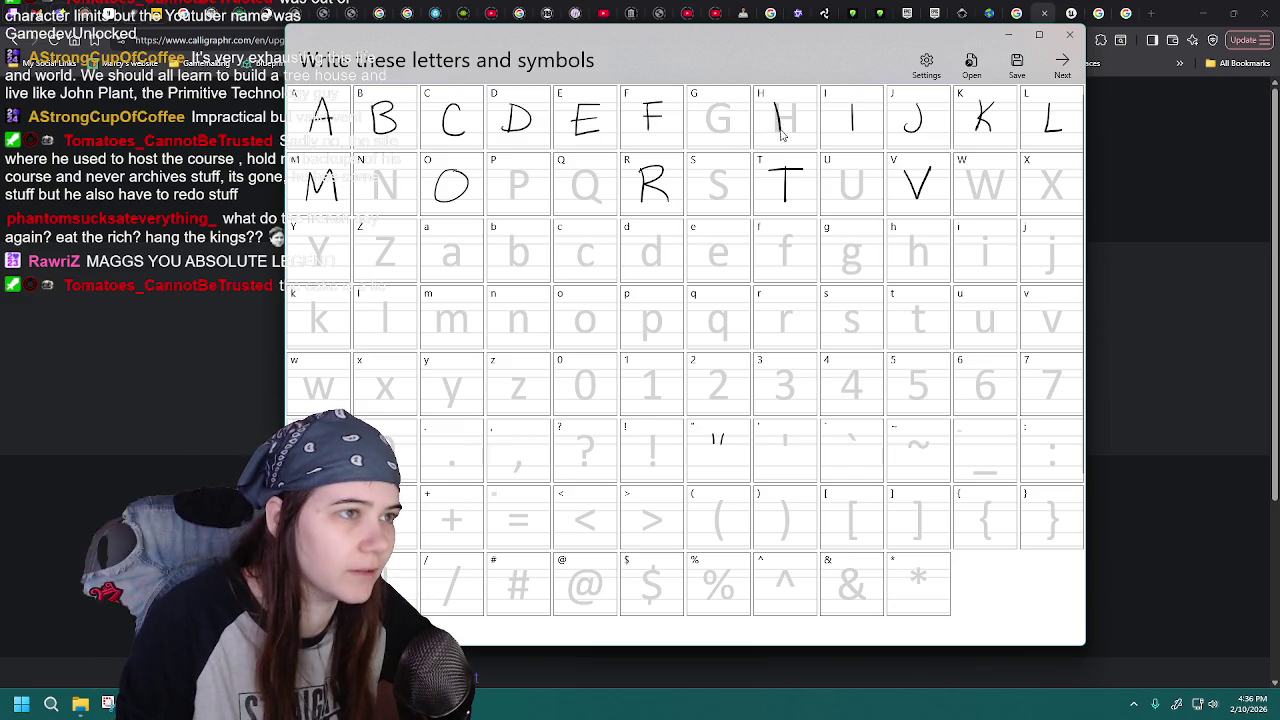
pyautogui.click(971, 65)
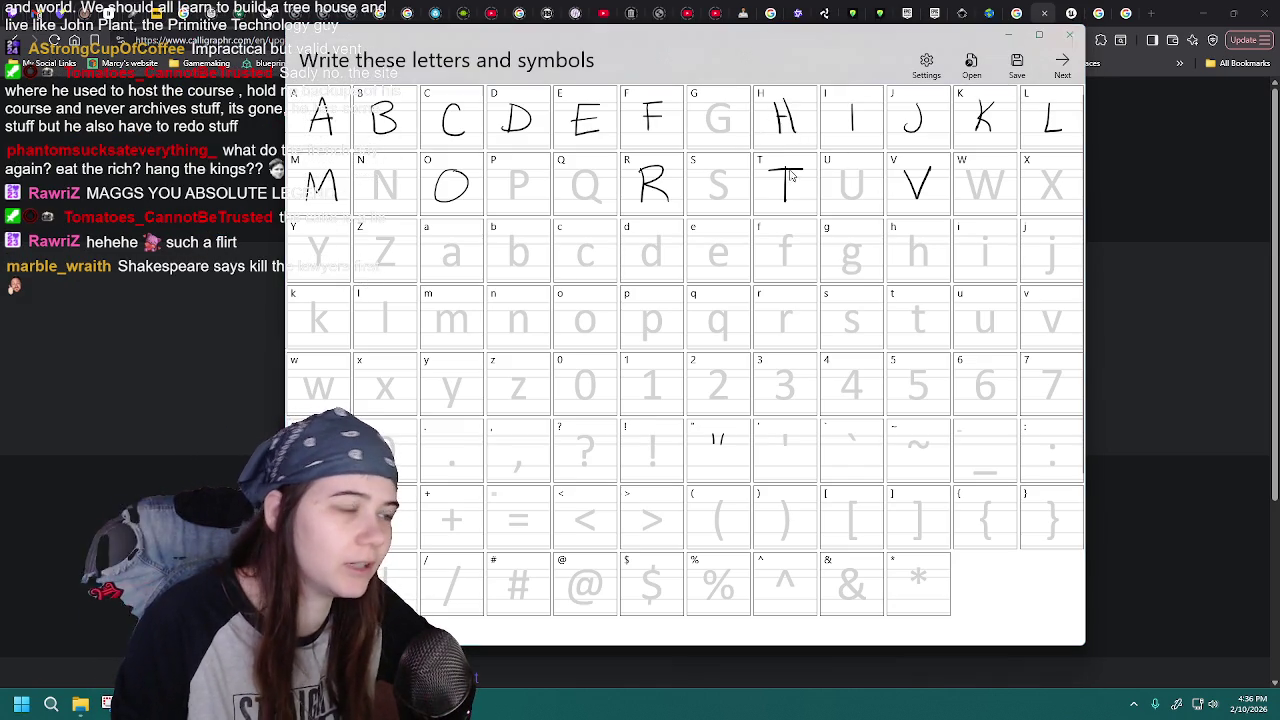
pyautogui.doubleClick(552, 282)
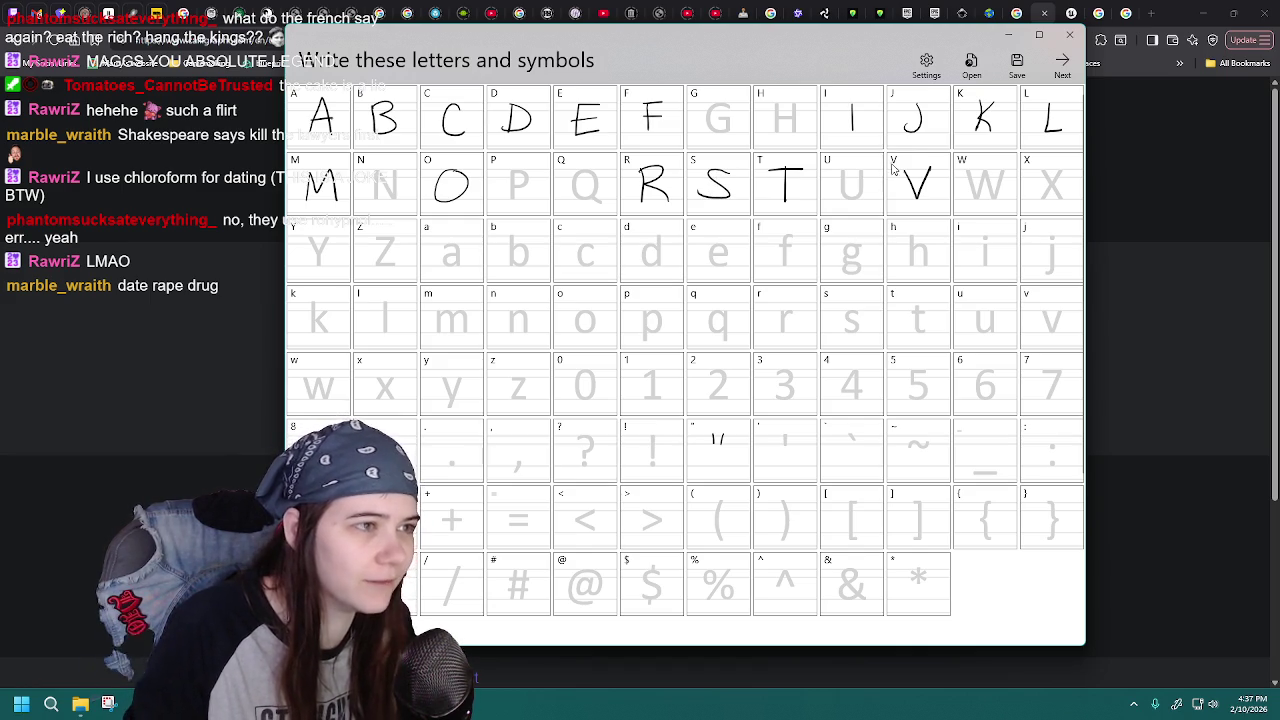
# - Open Font Maker's Settings dialog, which shows the send-usage-information option
pyautogui.click(926, 66)
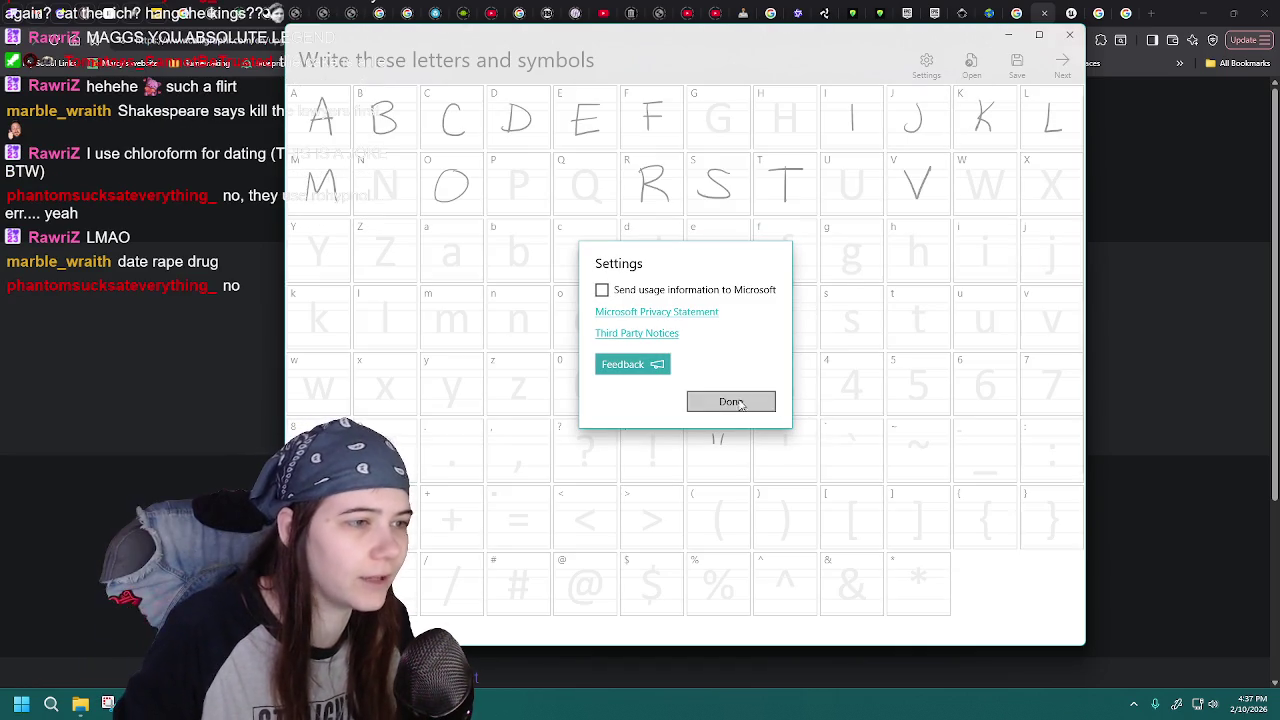
# - Close the settings panel and load the MaggaFont6.jfproj project
pyautogui.click(731, 402)
pyautogui.click(970, 66)
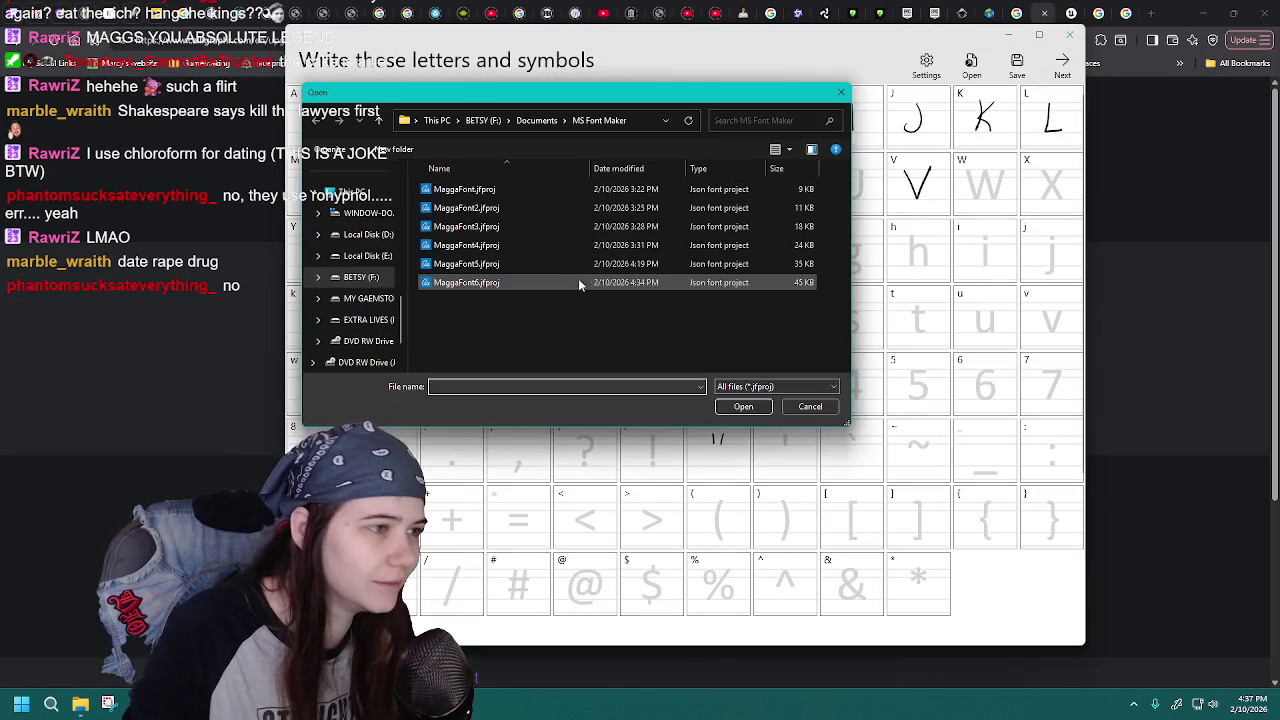
pyautogui.doubleClick(577, 283)
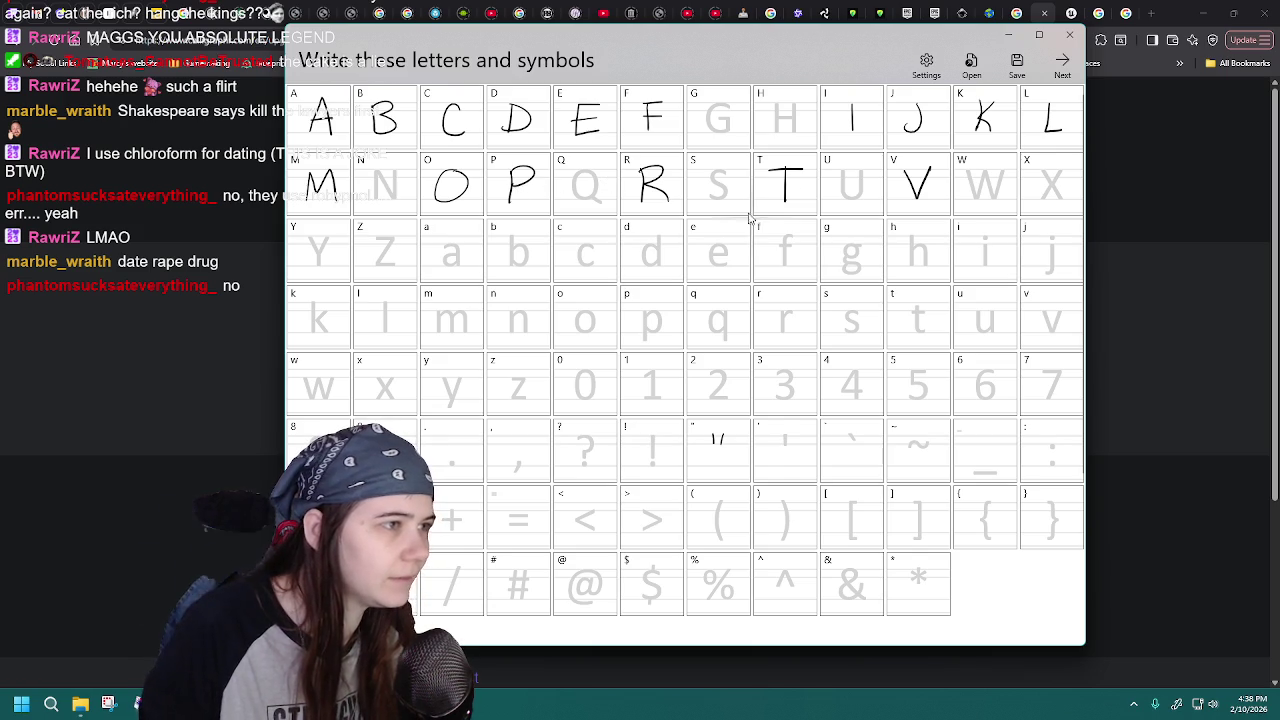
pyautogui.click(971, 64)
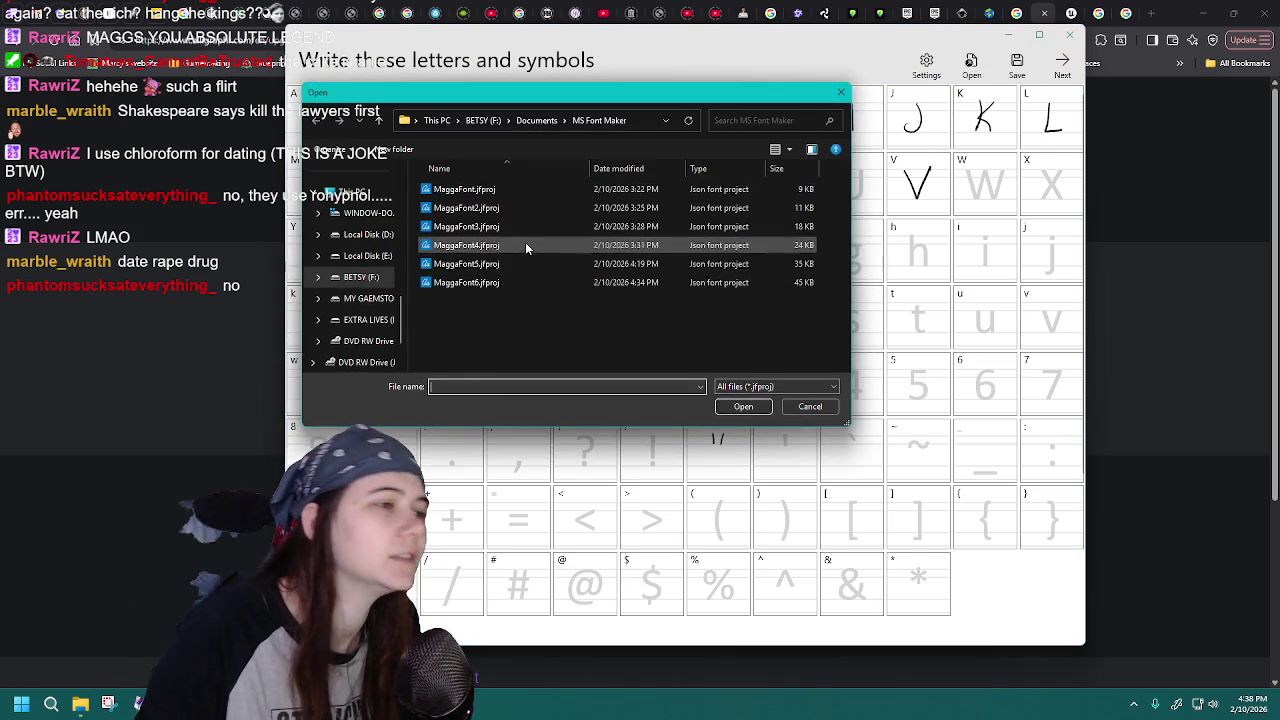
pyautogui.doubleClick(516, 282)
# - Draw the vertical stroke of P, reloading MaggaFont6 to discard failed attempts
pyautogui.moveTo(510, 168)
pyautogui.mouseDown()
pyautogui.moveTo(509, 204)
pyautogui.moveTo(510, 190)
pyautogui.mouseUp()
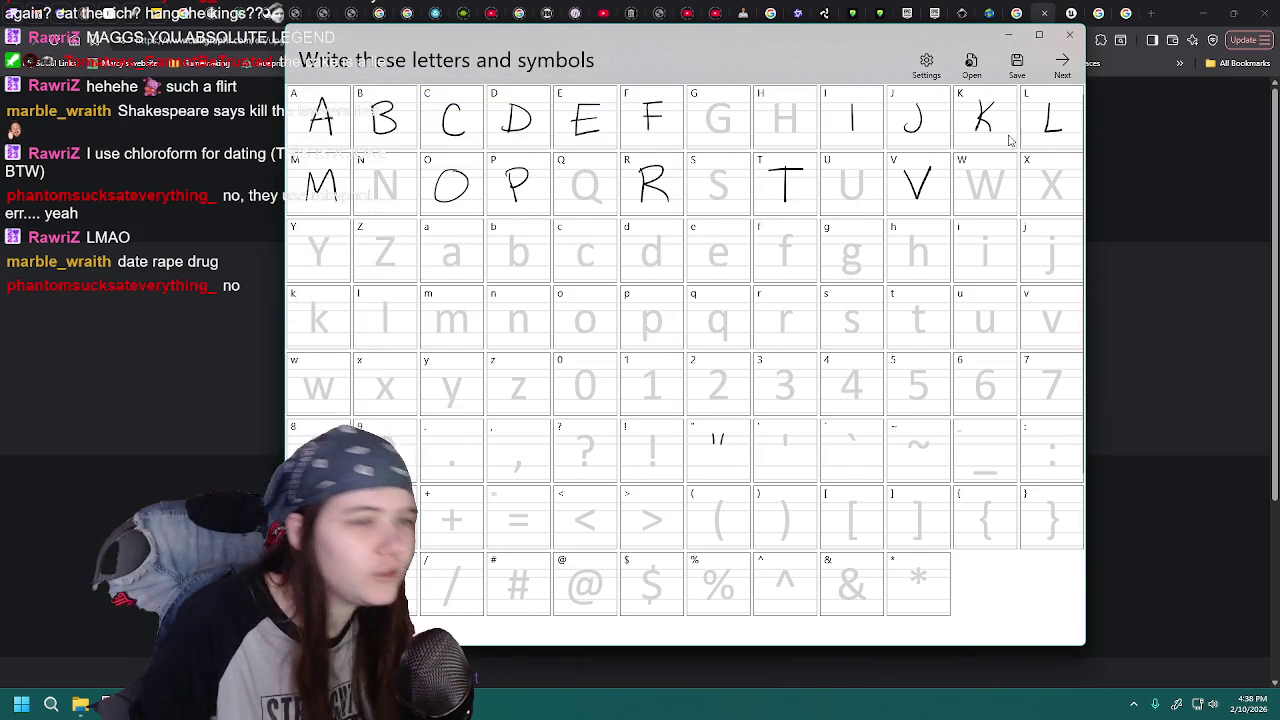
pyautogui.click(971, 64)
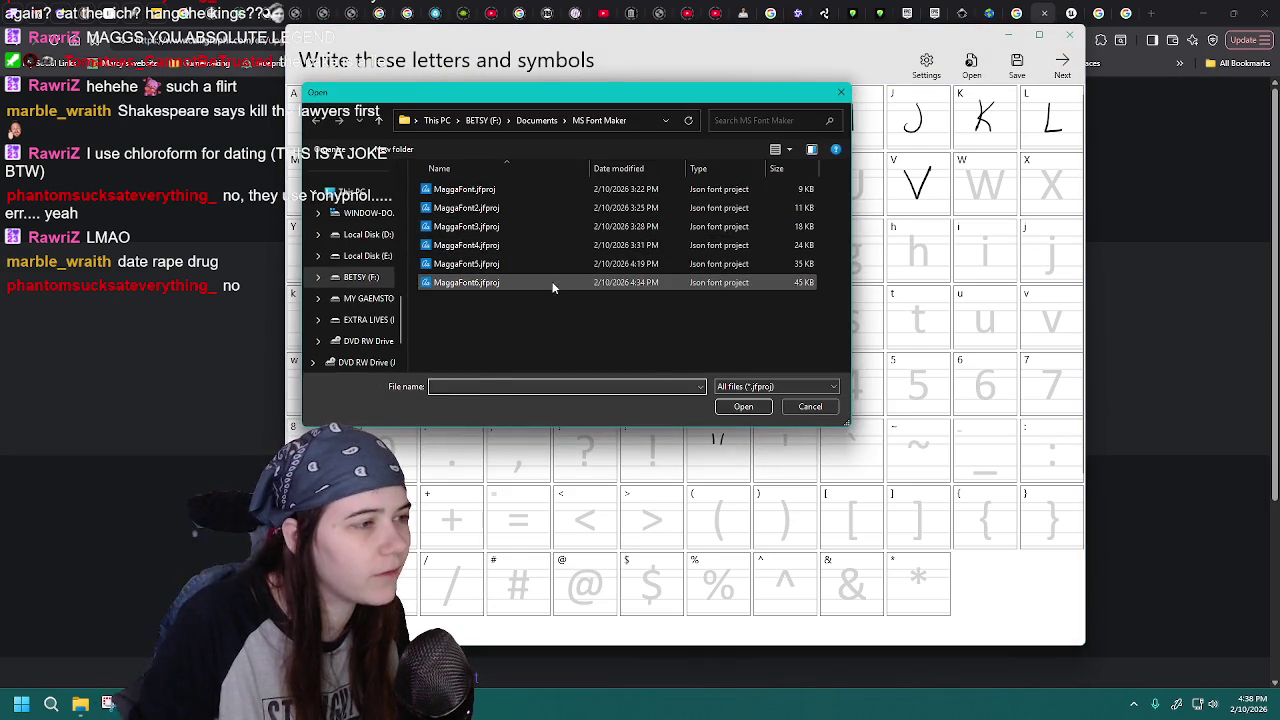
pyautogui.doubleClick(551, 284)
pyautogui.moveTo(511, 168); pyautogui.dragTo(510, 204)
pyautogui.moveTo(511, 168); pyautogui.dragTo(512, 190)
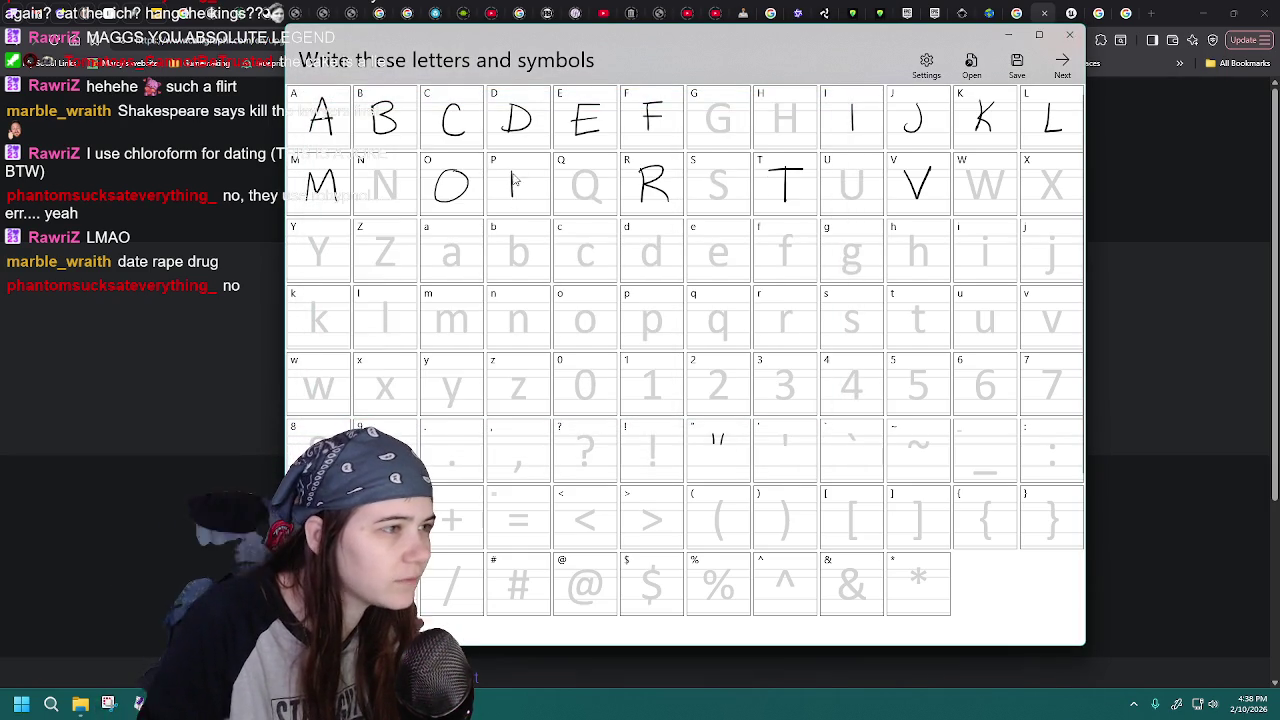
pyautogui.click(971, 64)
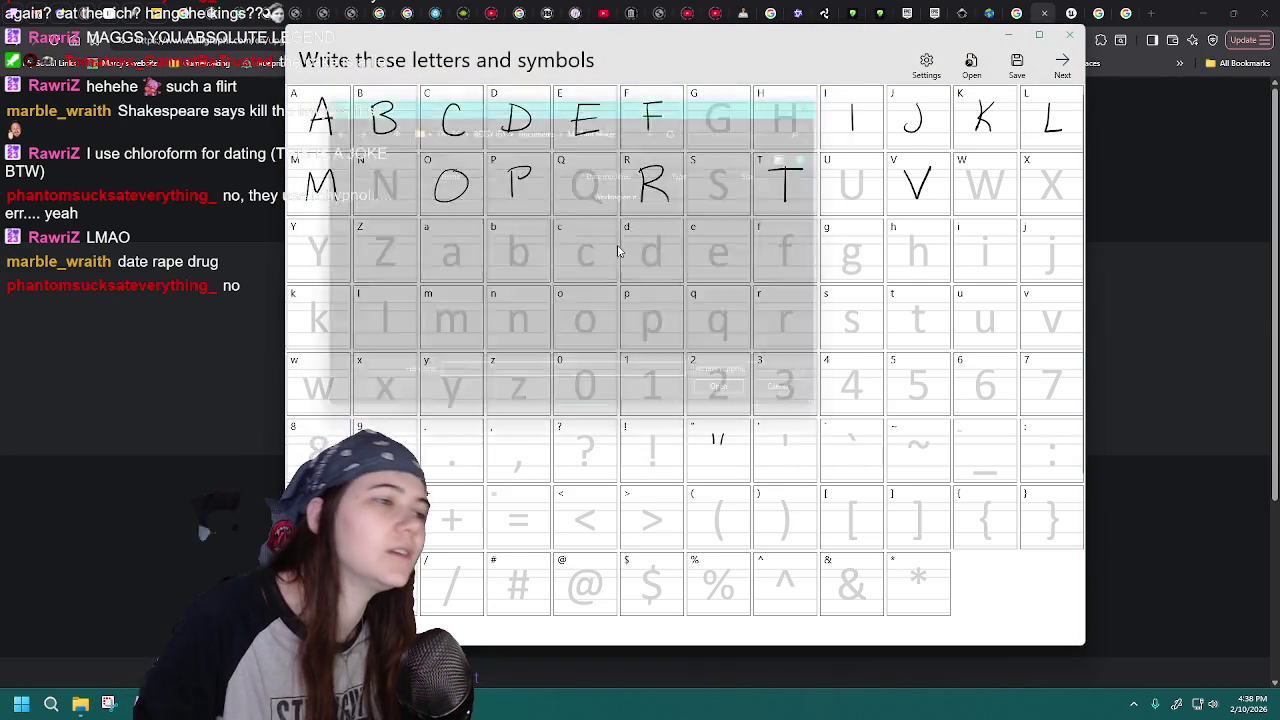
pyautogui.doubleClick(540, 283)
pyautogui.moveTo(511, 170); pyautogui.dragTo(510, 200)
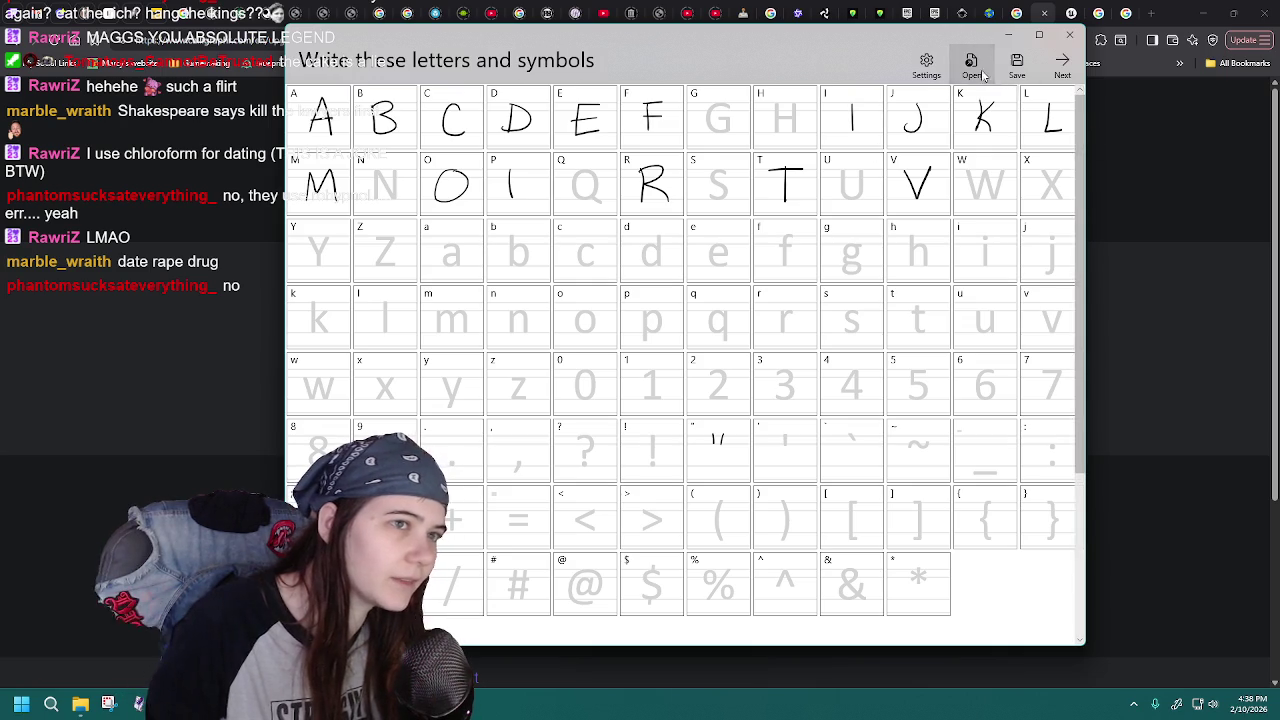
# - Reload MaggaFont6 and add the bowl to complete the capital P
pyautogui.click(971, 65)
pyautogui.doubleClick(546, 279)
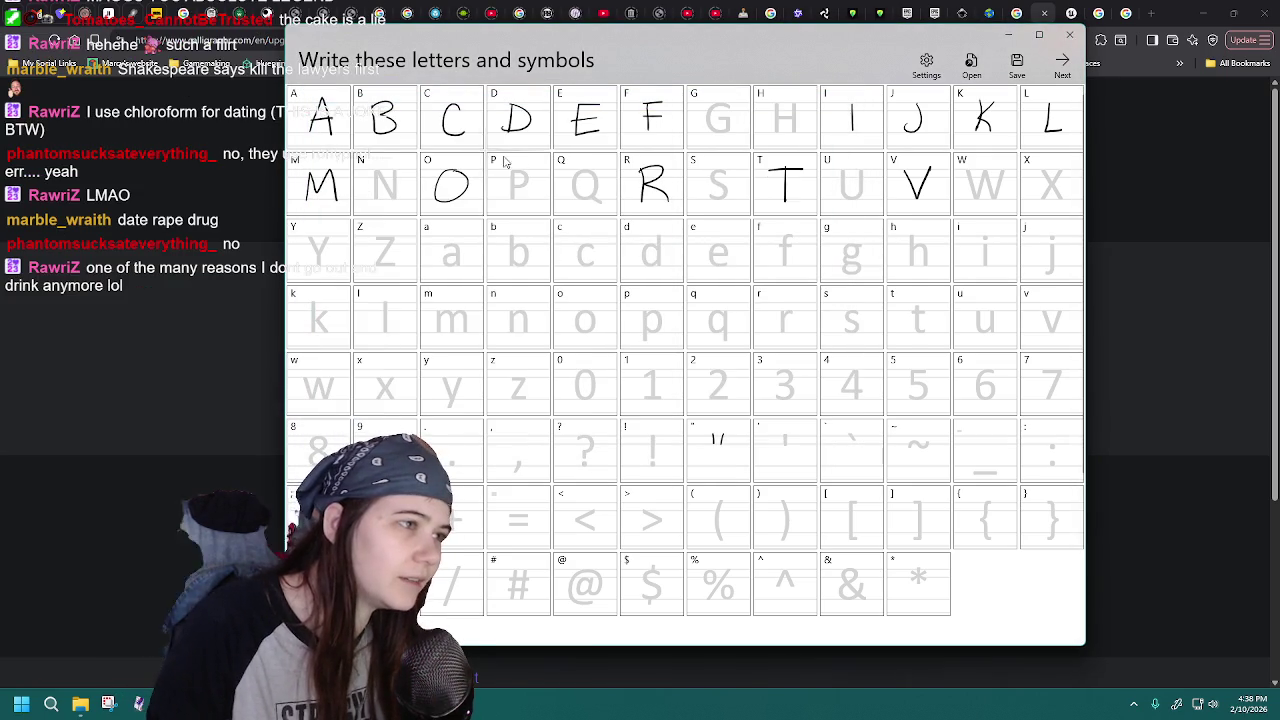
pyautogui.moveTo(511, 176); pyautogui.dragTo(513, 188)
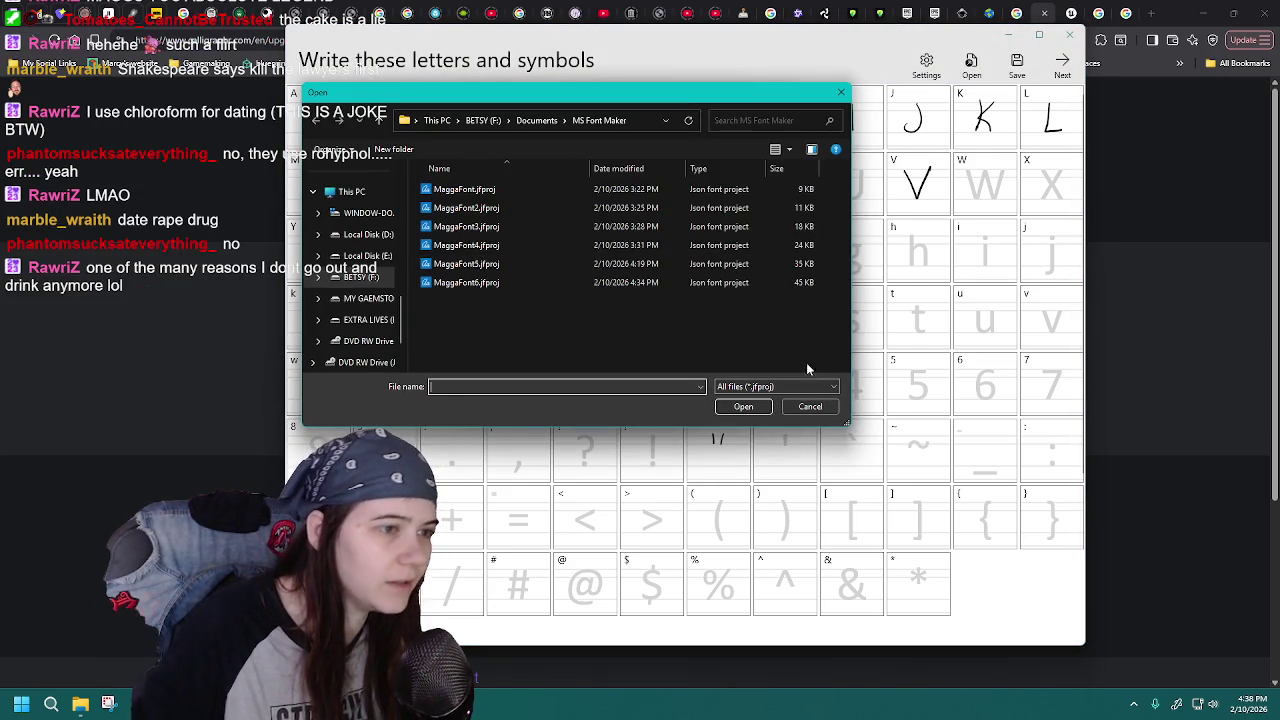
pyautogui.click(810, 406)
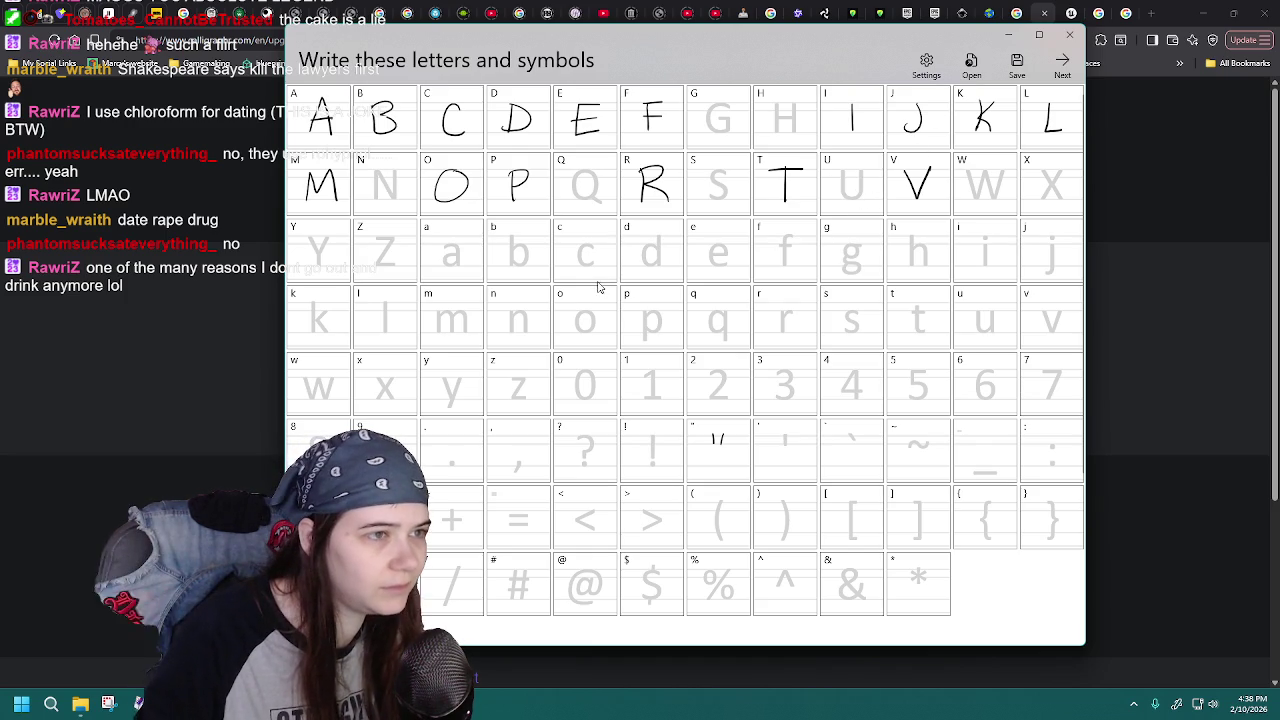
# - Save the project over MaggaFont6.jfproj, confirming the overwrite
pyautogui.click(970, 63)
pyautogui.click(542, 281)
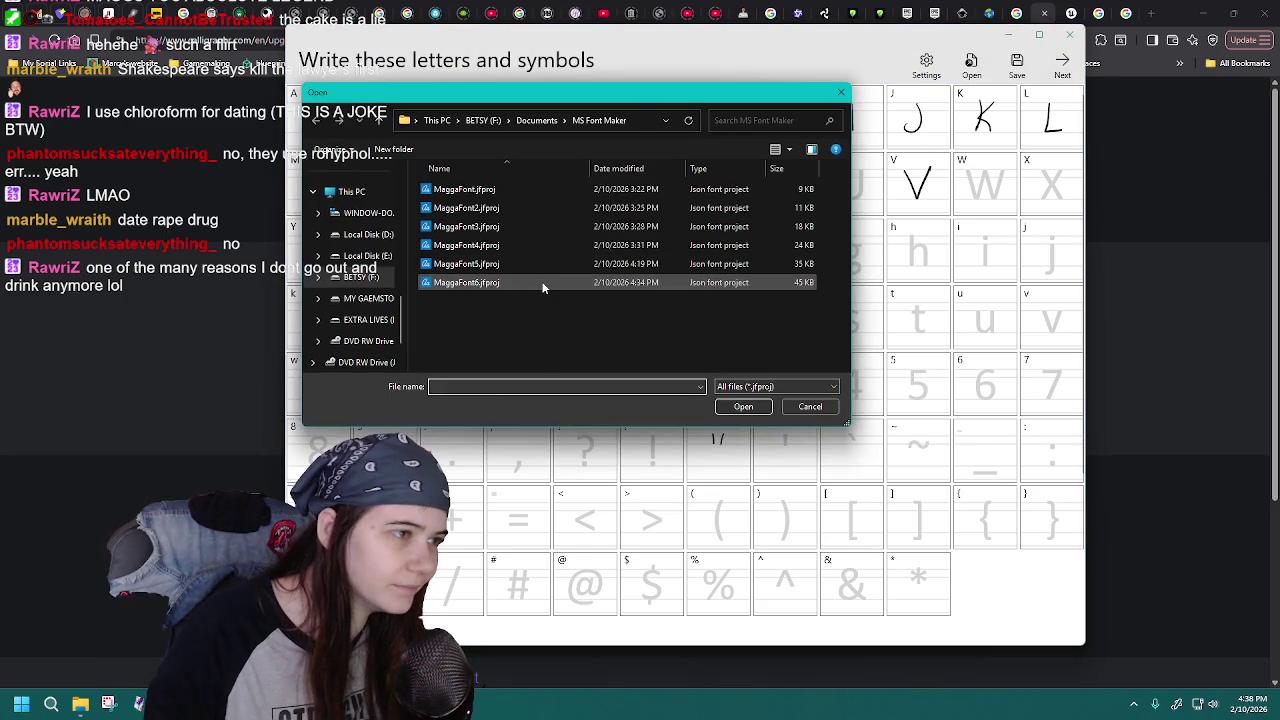
pyautogui.doubleClick(555, 281)
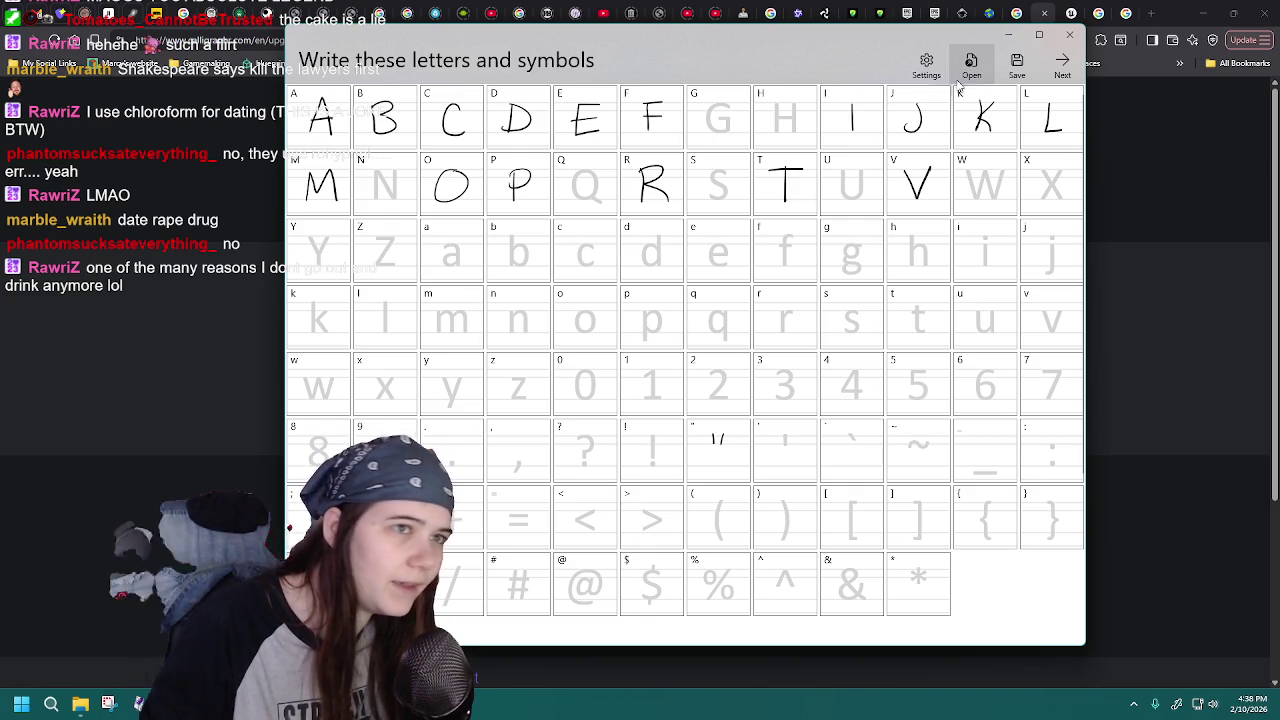
pyautogui.click(1016, 64)
pyautogui.doubleClick(617, 283)
pyautogui.click(674, 353)
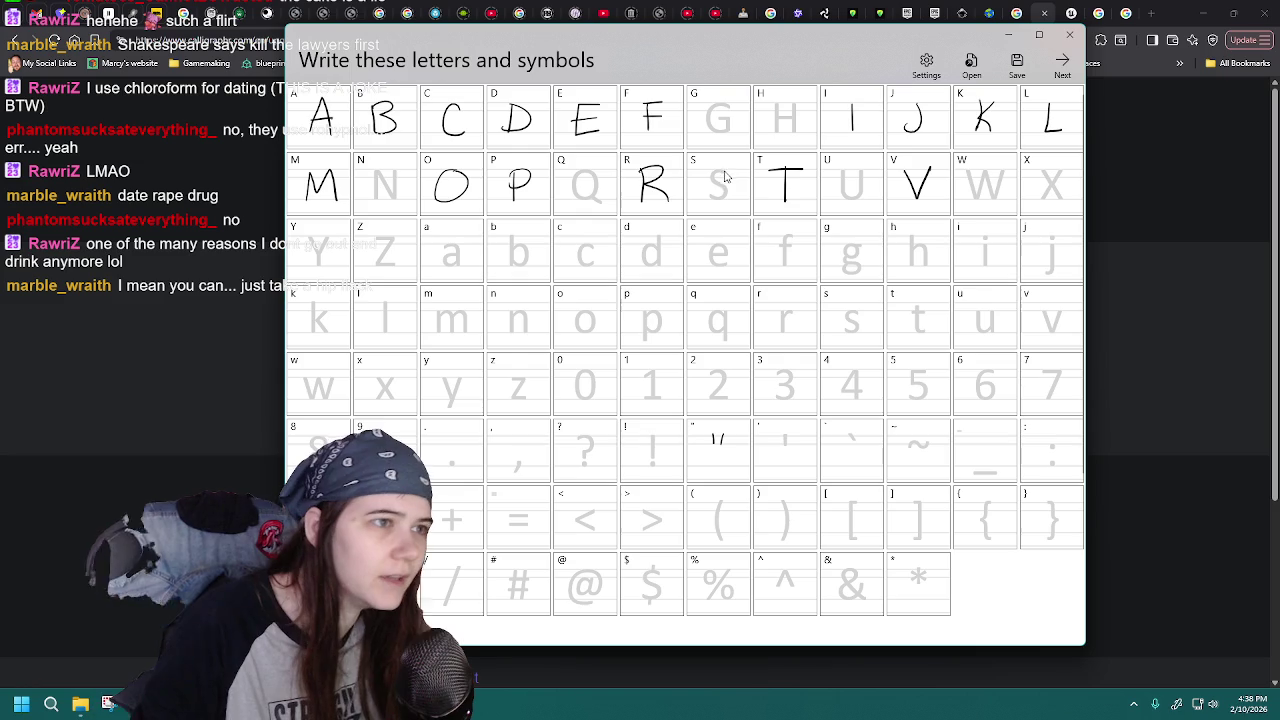
# - Reload MaggaFont6 to check the saved letters and draw a capital N
pyautogui.click(971, 64)
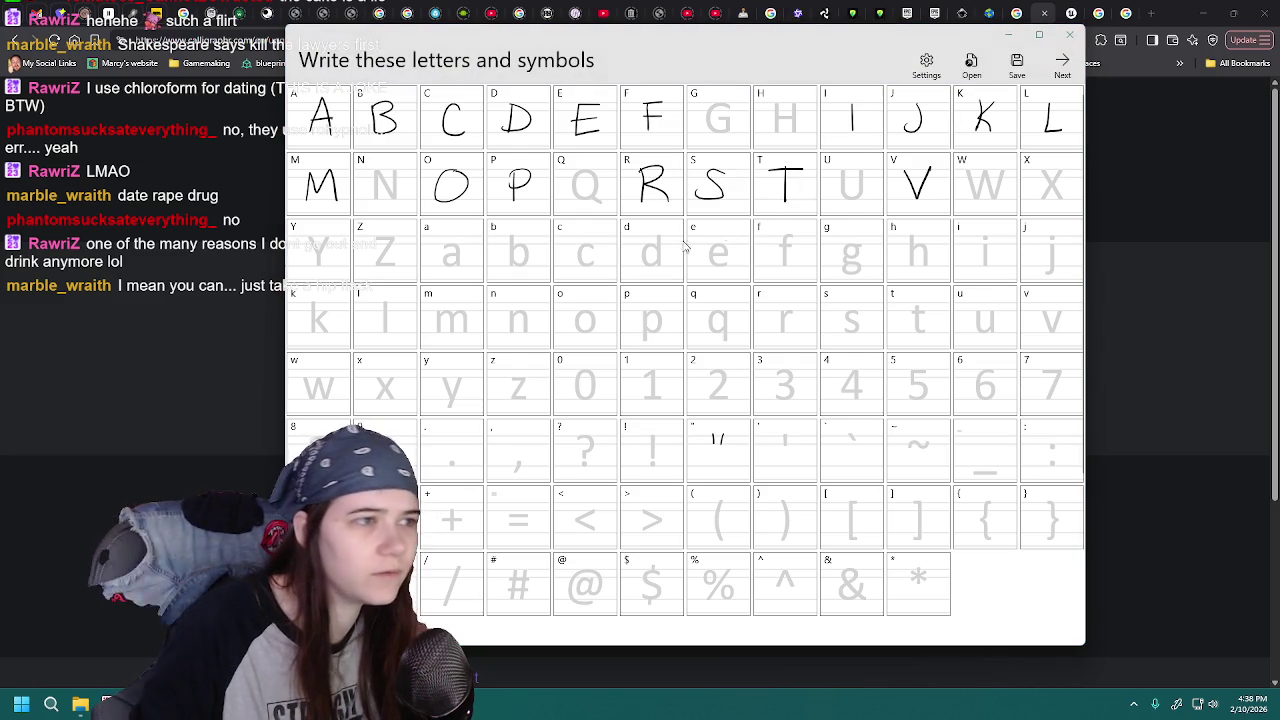
pyautogui.doubleClick(572, 283)
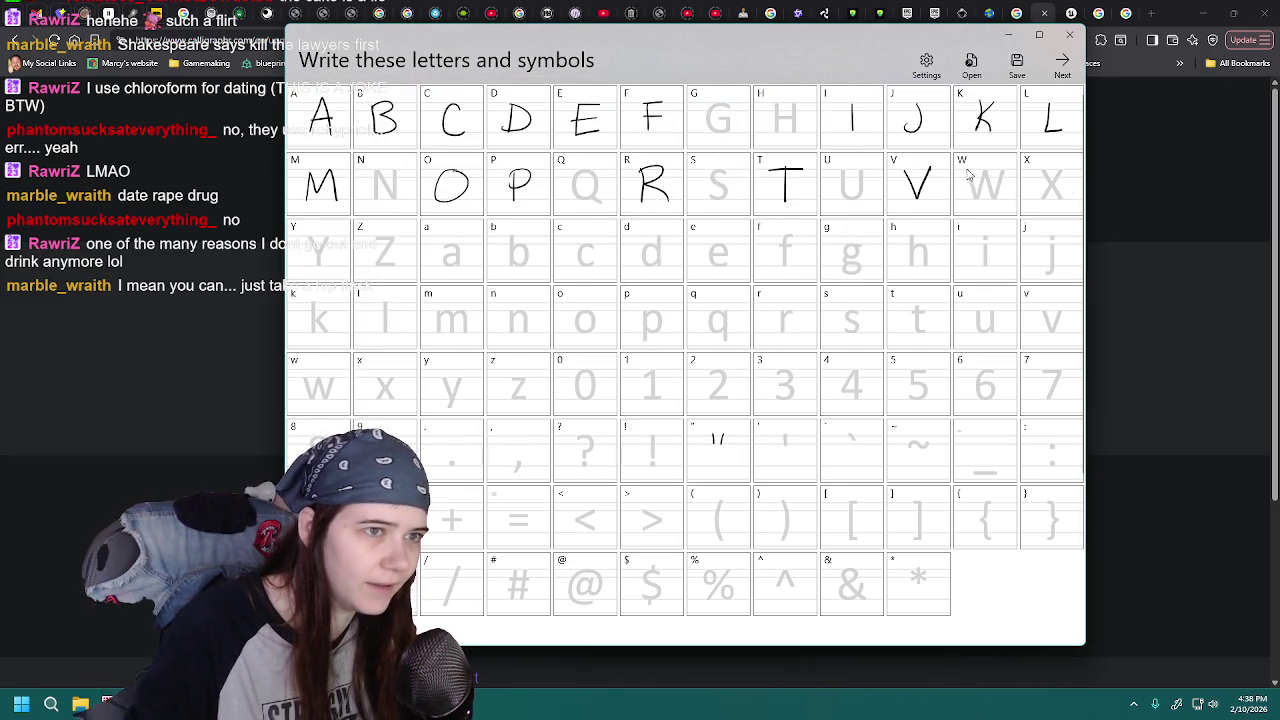
pyautogui.click(971, 64)
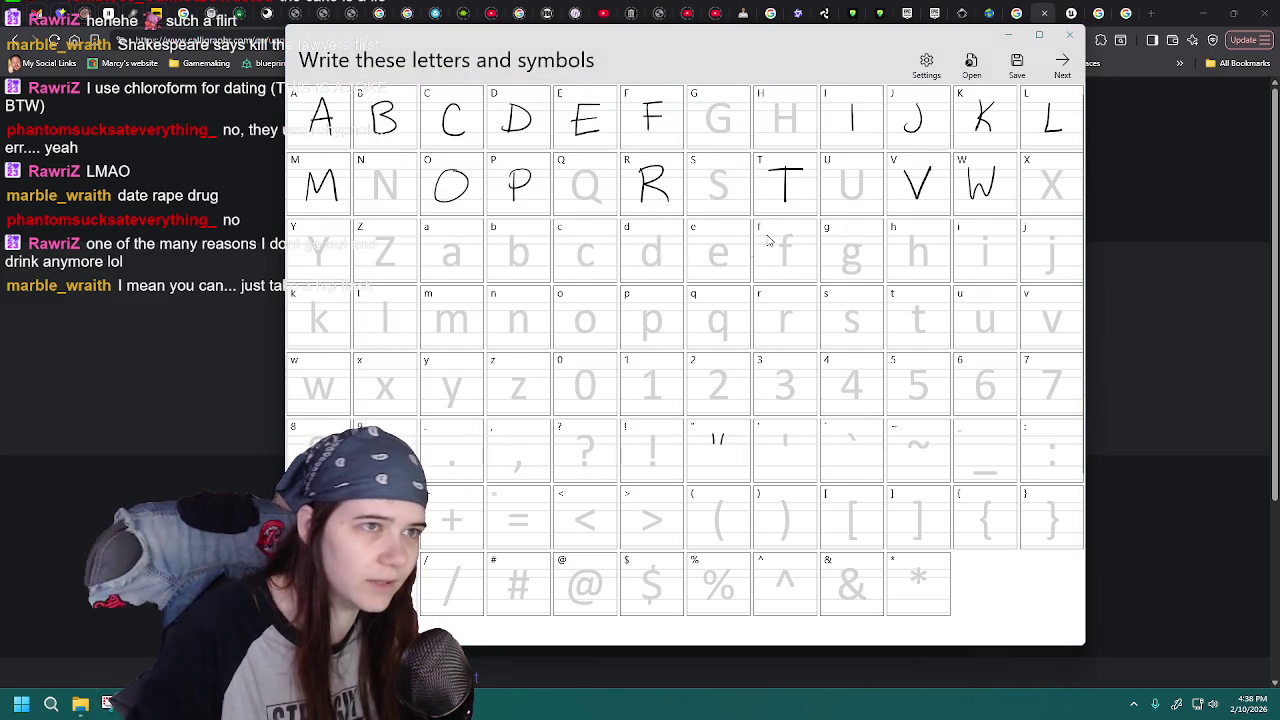
pyautogui.doubleClick(562, 284)
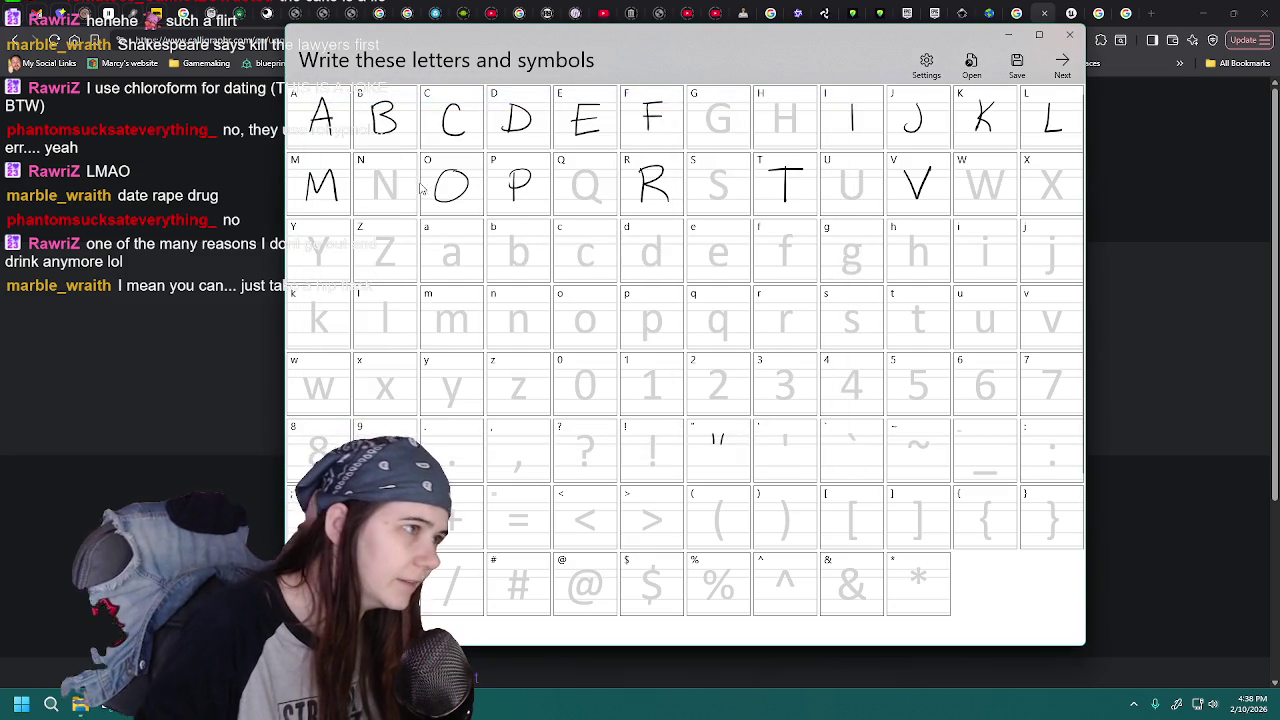
pyautogui.moveTo(370, 200); pyautogui.dragTo(401, 167)
# - Reload MaggaFont6 repeatedly until the drawn N shows, then begin saving under a new name
pyautogui.click(971, 64)
pyautogui.click(524, 283)
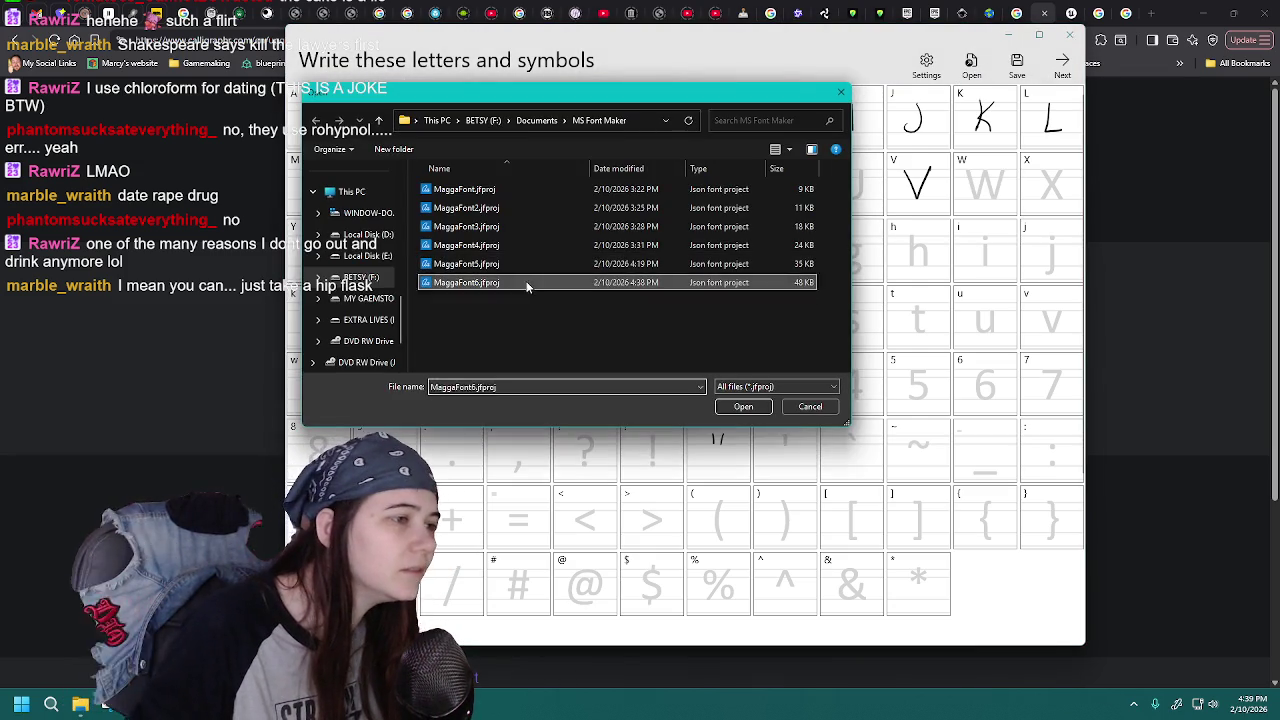
pyautogui.doubleClick(524, 284)
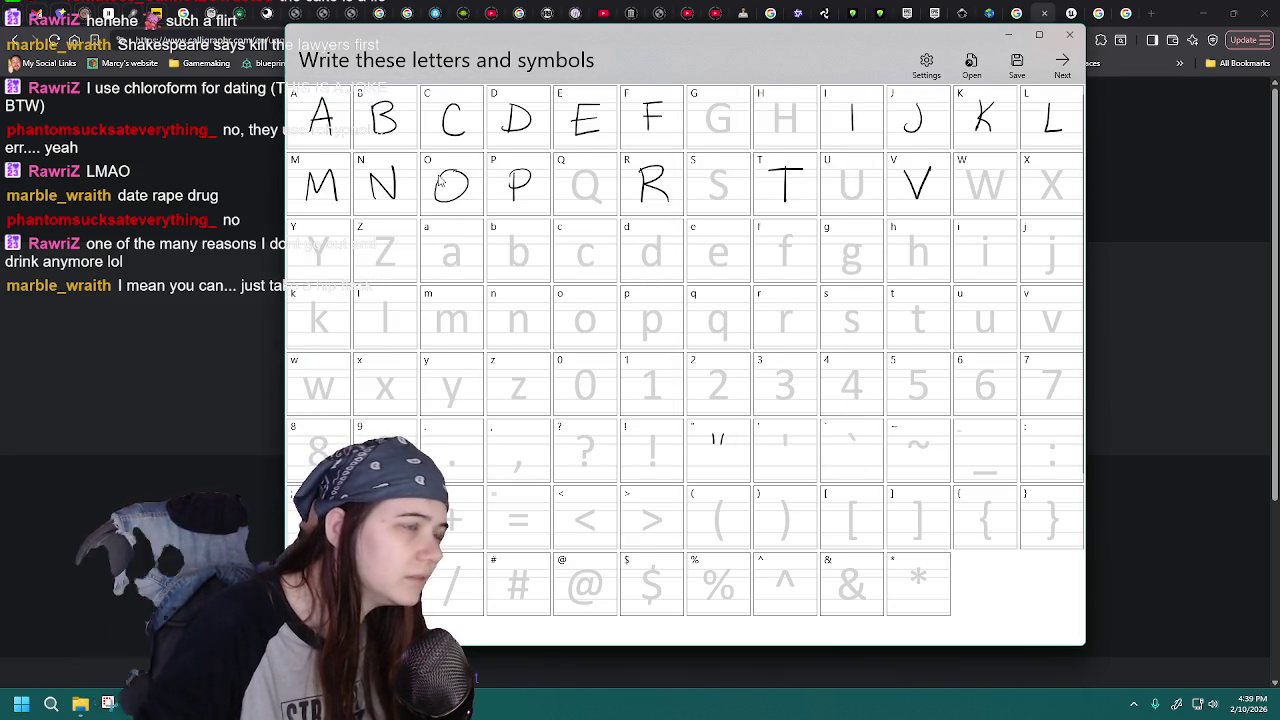
pyautogui.click(971, 64)
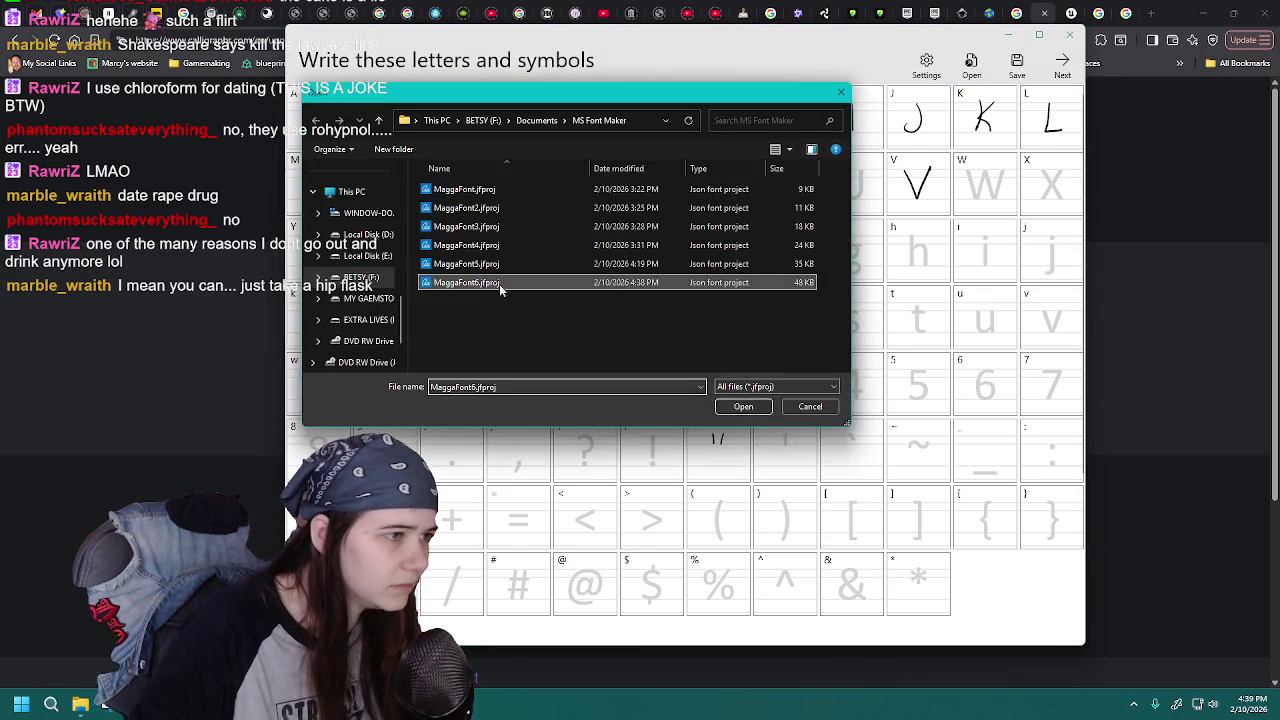
pyautogui.doubleClick(499, 285)
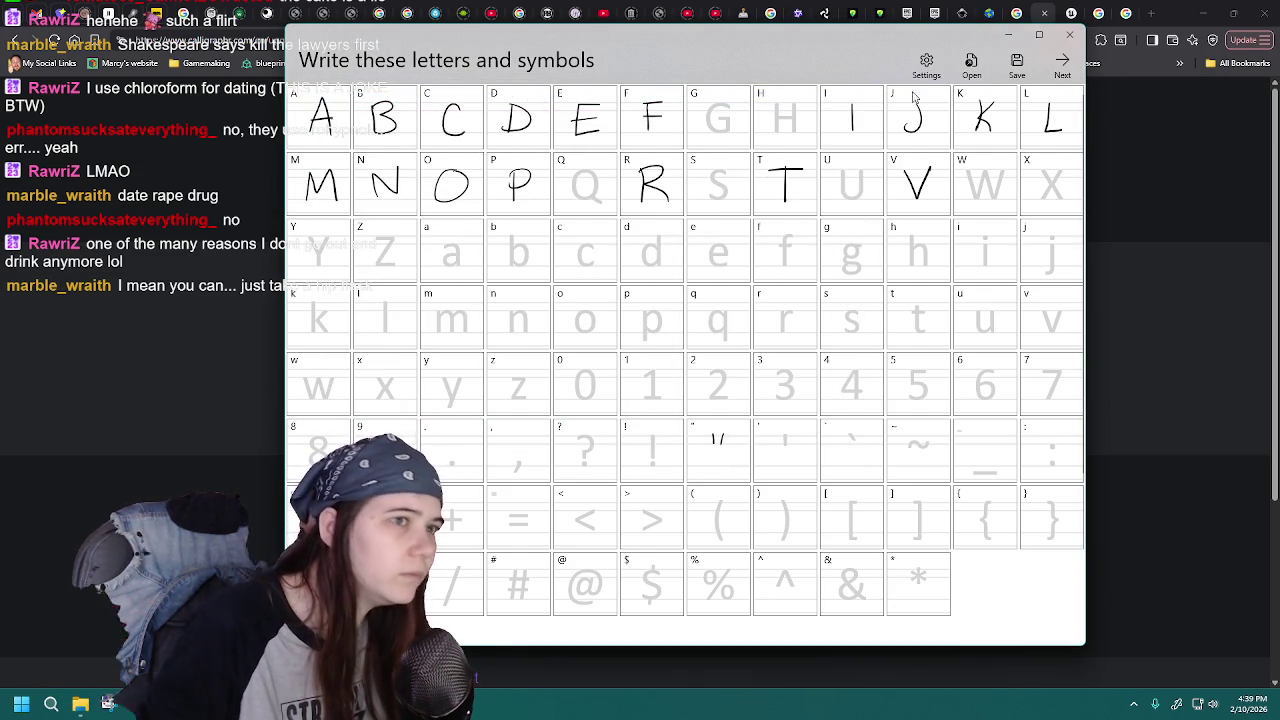
pyautogui.click(971, 64)
pyautogui.doubleClick(552, 284)
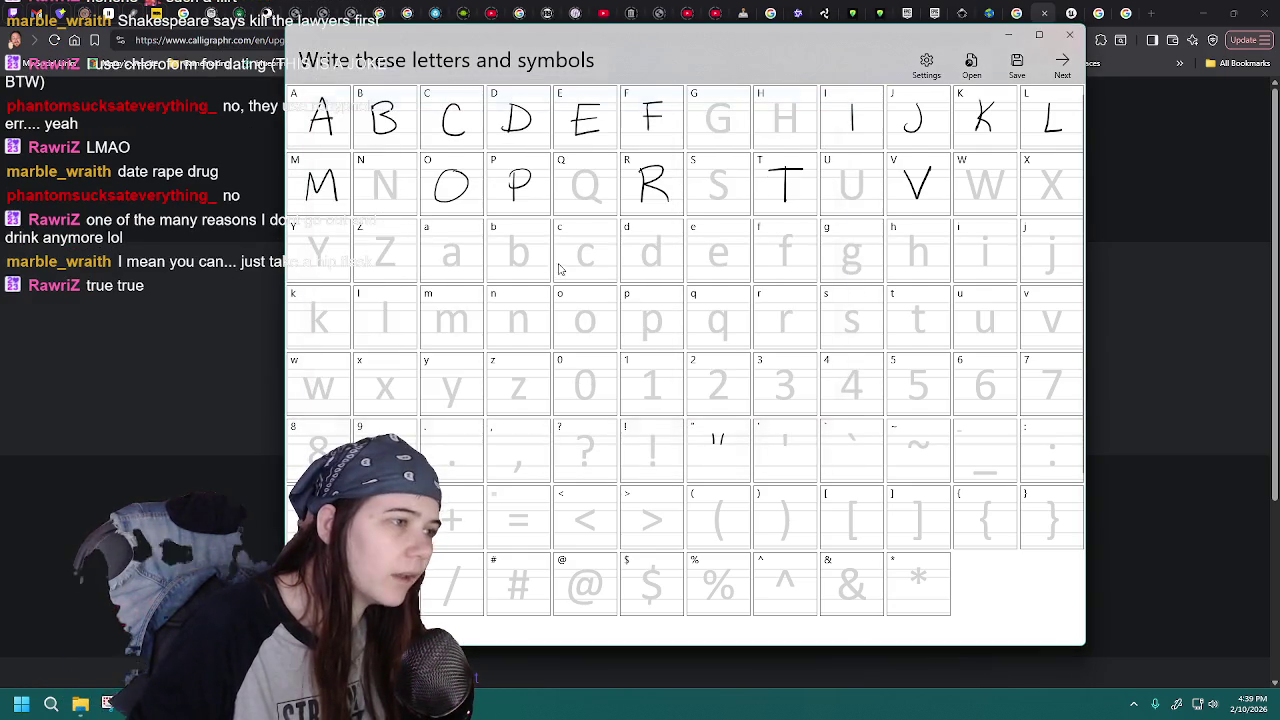
pyautogui.click(971, 64)
pyautogui.doubleClick(532, 284)
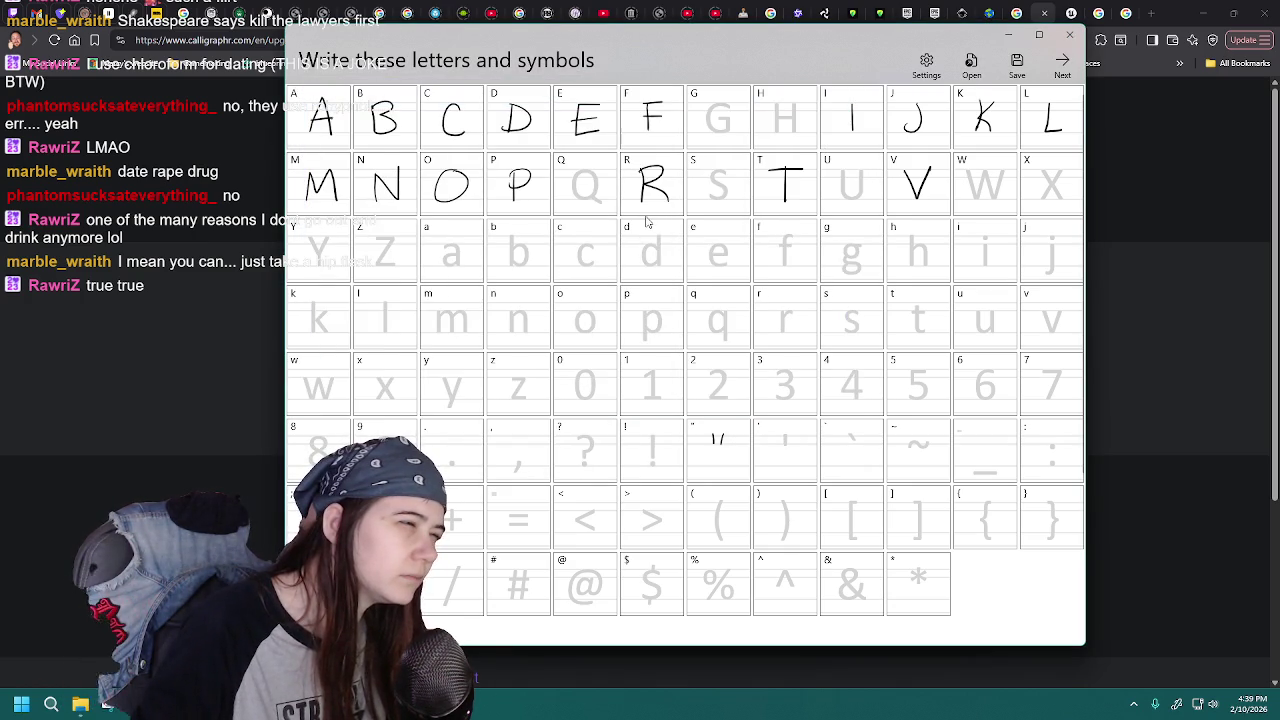
pyautogui.click(1017, 64)
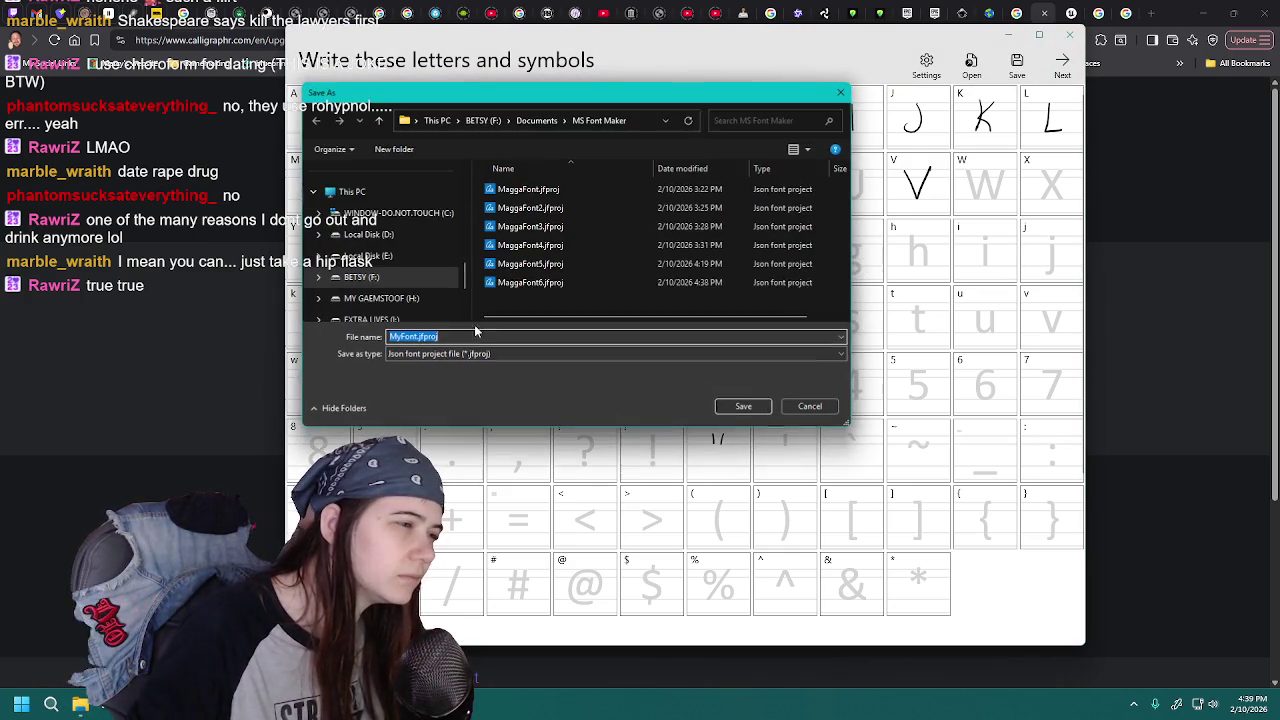
# - Save the project as MaggaFont7.jfproj by editing the MaggaFont6 file name
pyautogui.click(575, 284)
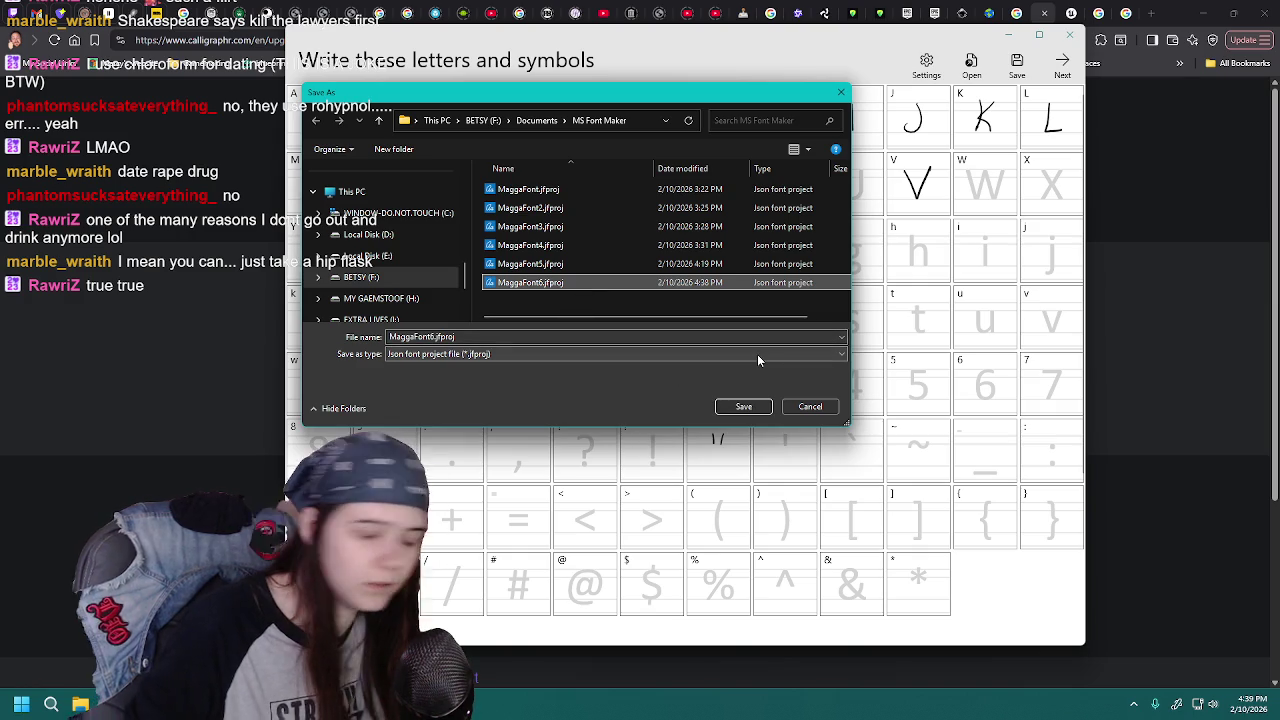
pyautogui.click(432, 336)
pyautogui.click(433, 336)
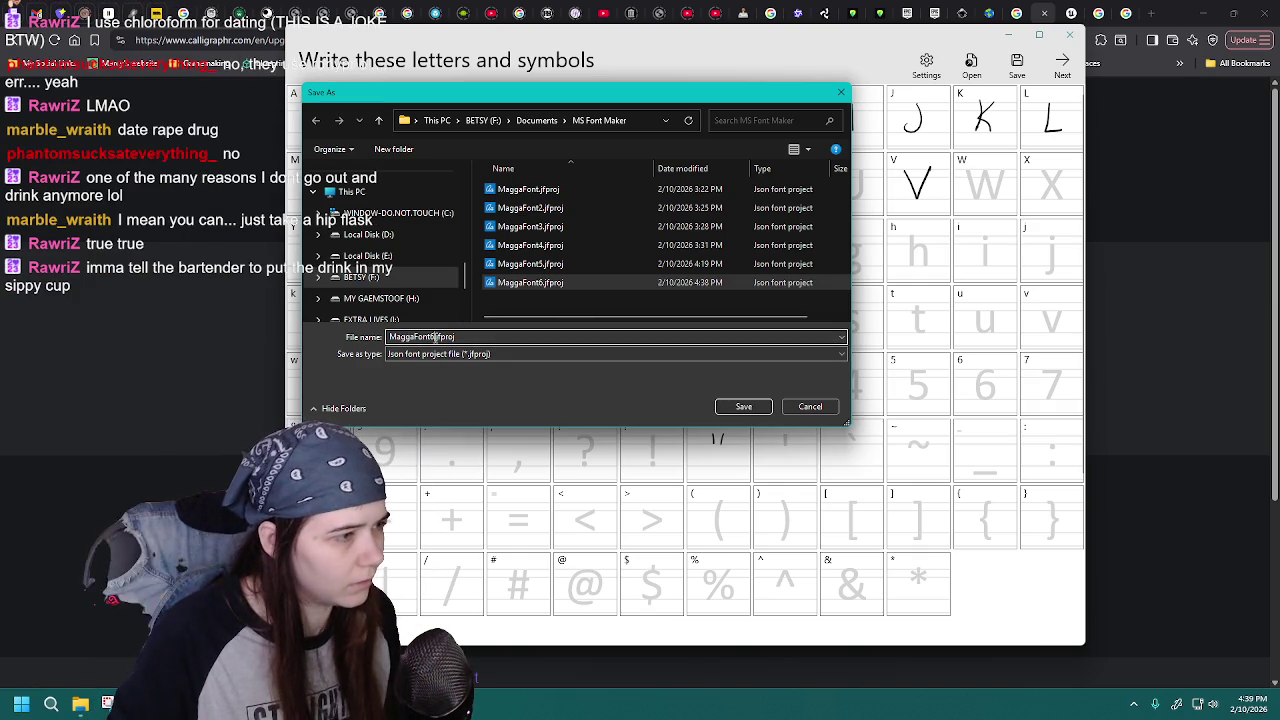
pyautogui.press('BackSpace')
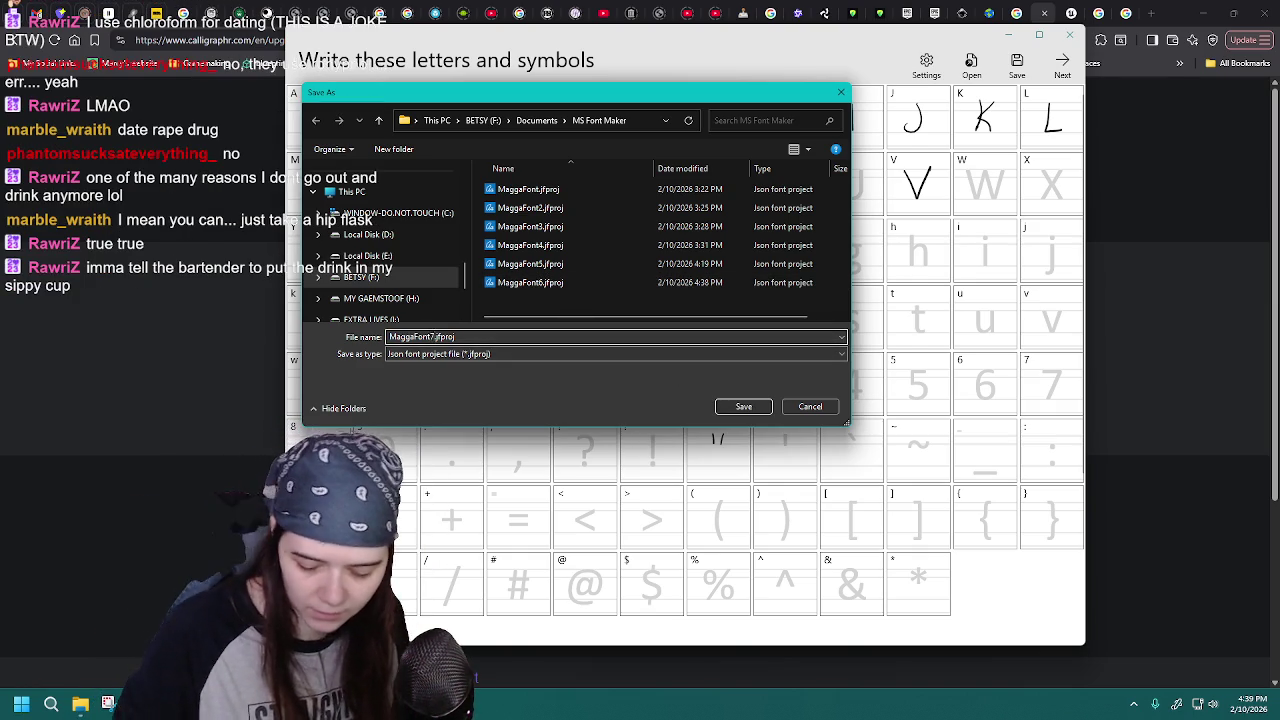
pyautogui.press('Return')
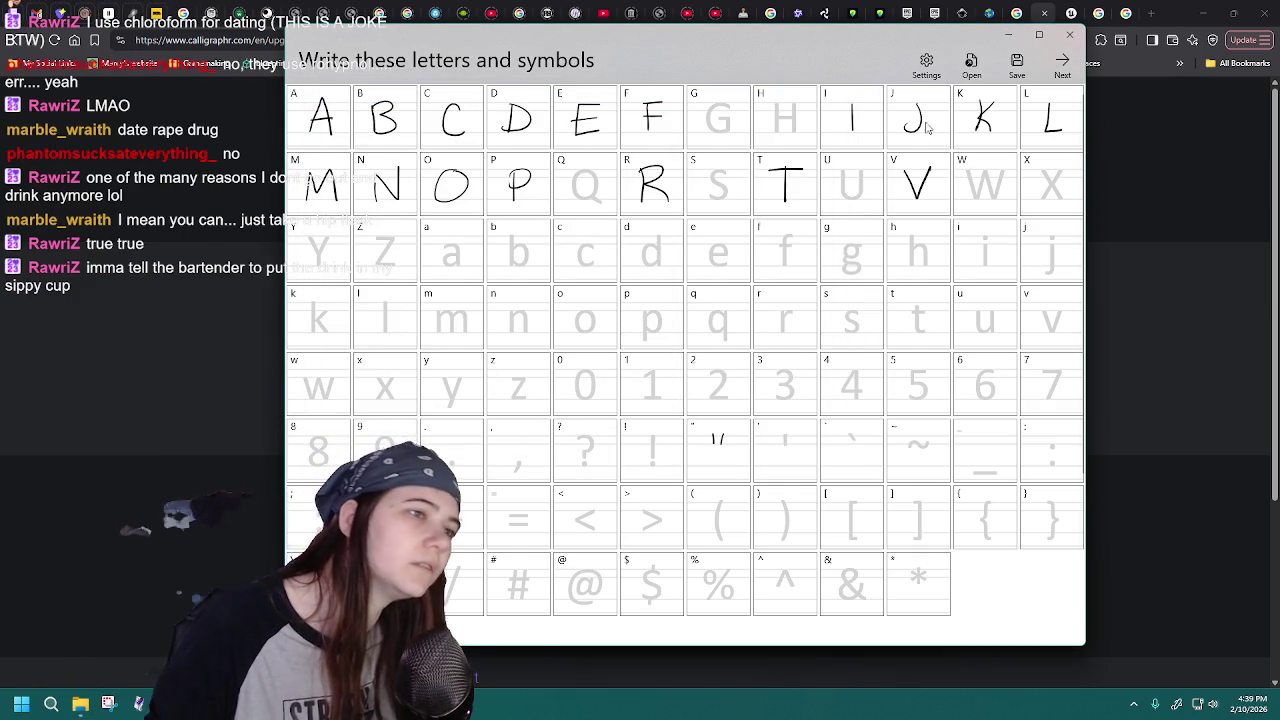
# - Sketch an S, then reload MaggaFont7 to discard it
pyautogui.moveTo(735, 171)
pyautogui.mouseDown()
pyautogui.moveTo(710, 177)
pyautogui.moveTo(700, 198)
pyautogui.mouseUp()
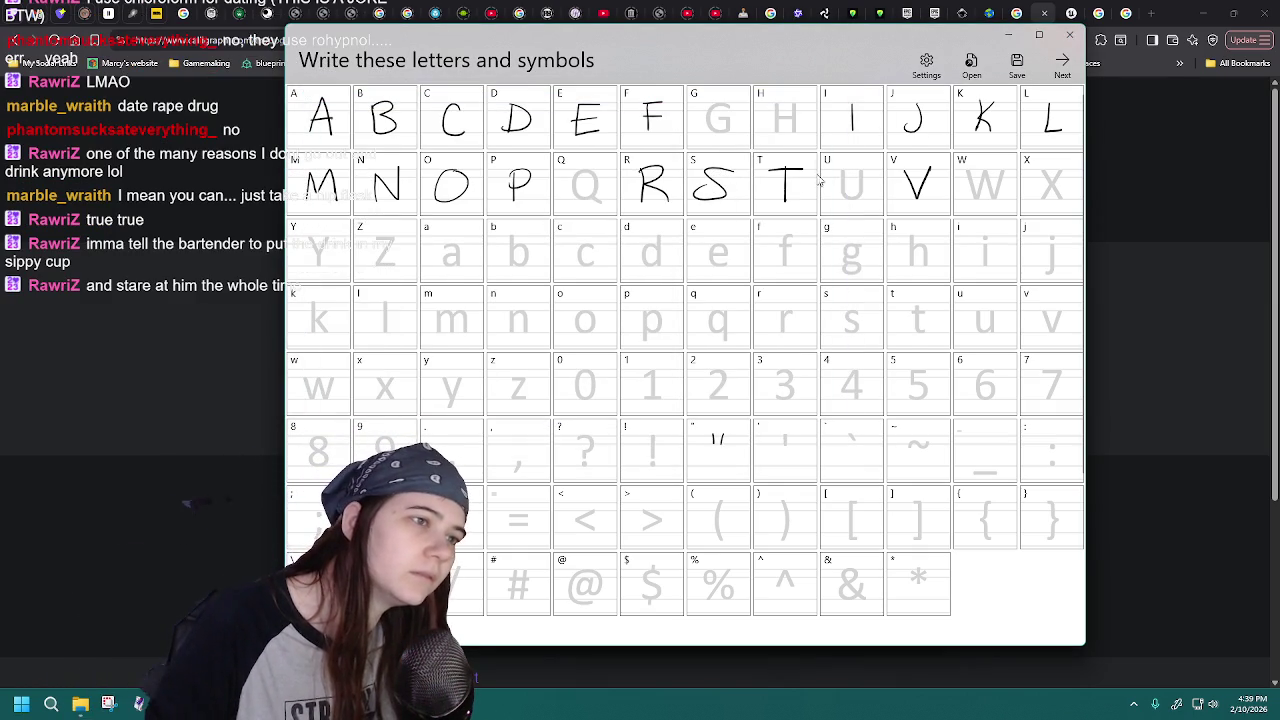
pyautogui.click(971, 64)
pyautogui.doubleClick(530, 300)
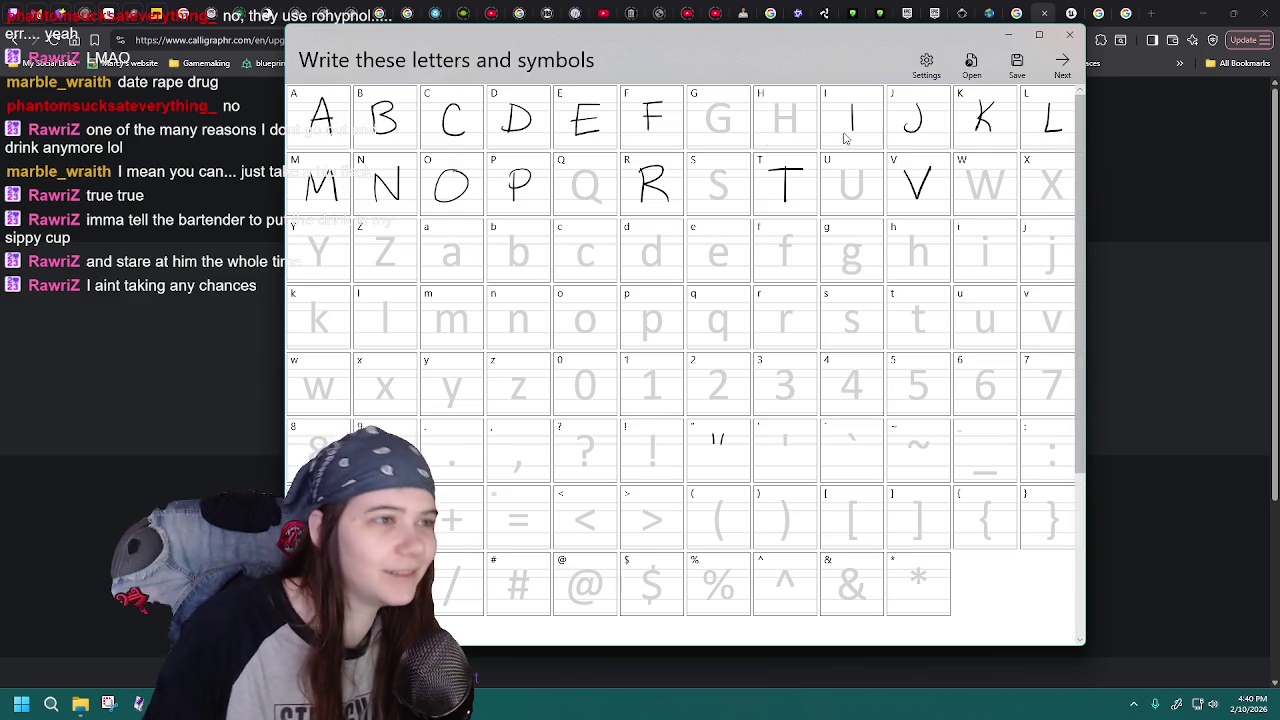
pyautogui.moveTo(774, 122); pyautogui.dragTo(796, 120)
pyautogui.moveTo(796, 100); pyautogui.dragTo(797, 132)
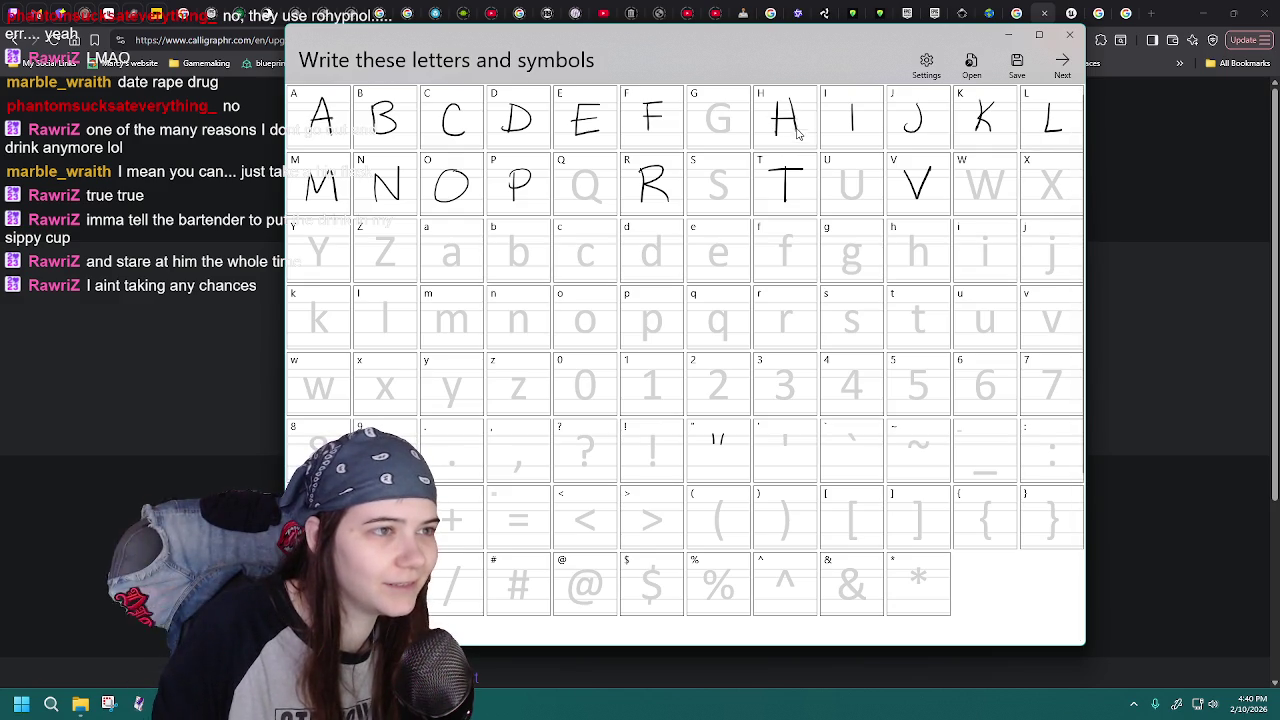
pyautogui.click(971, 64)
pyautogui.doubleClick(578, 300)
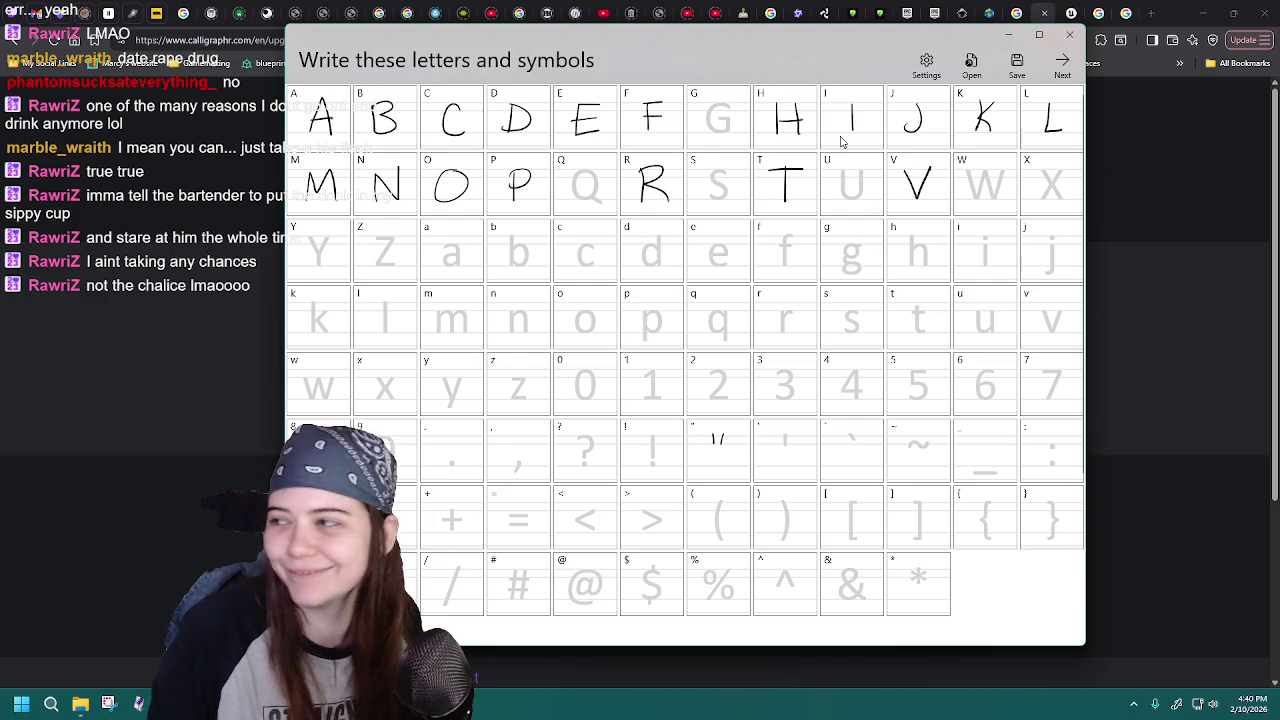
pyautogui.click(971, 64)
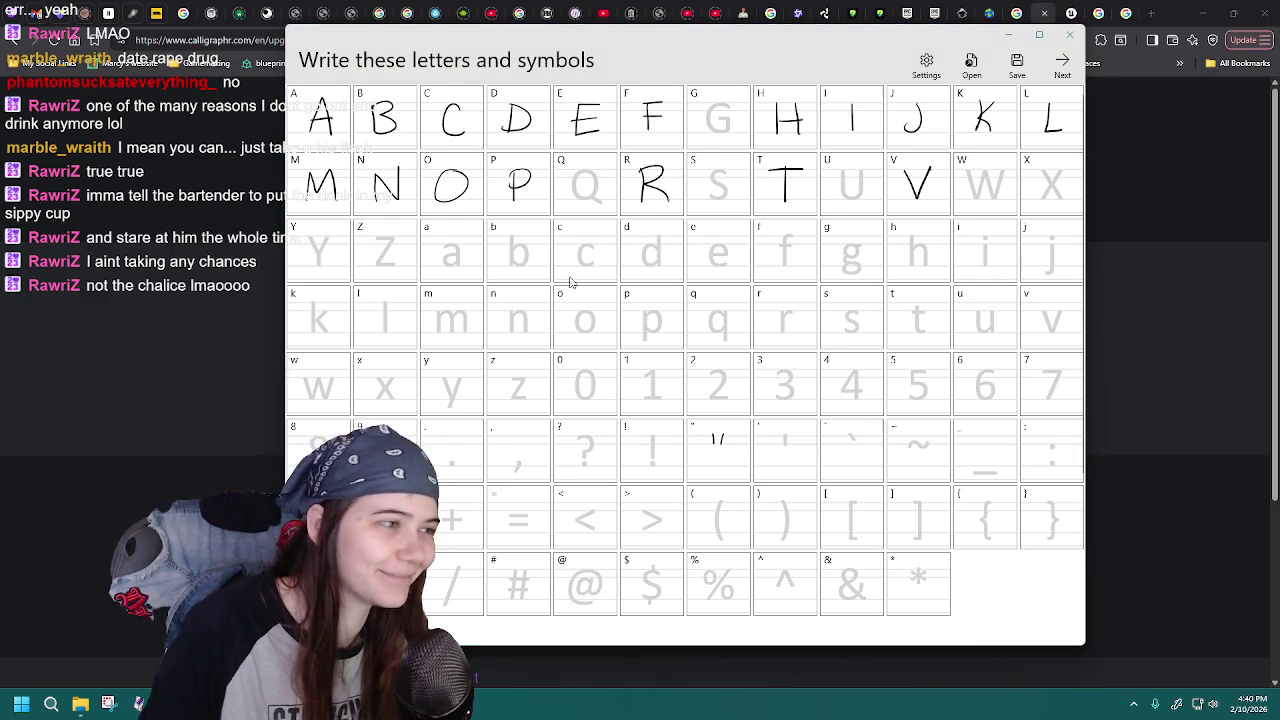
pyautogui.doubleClick(547, 302)
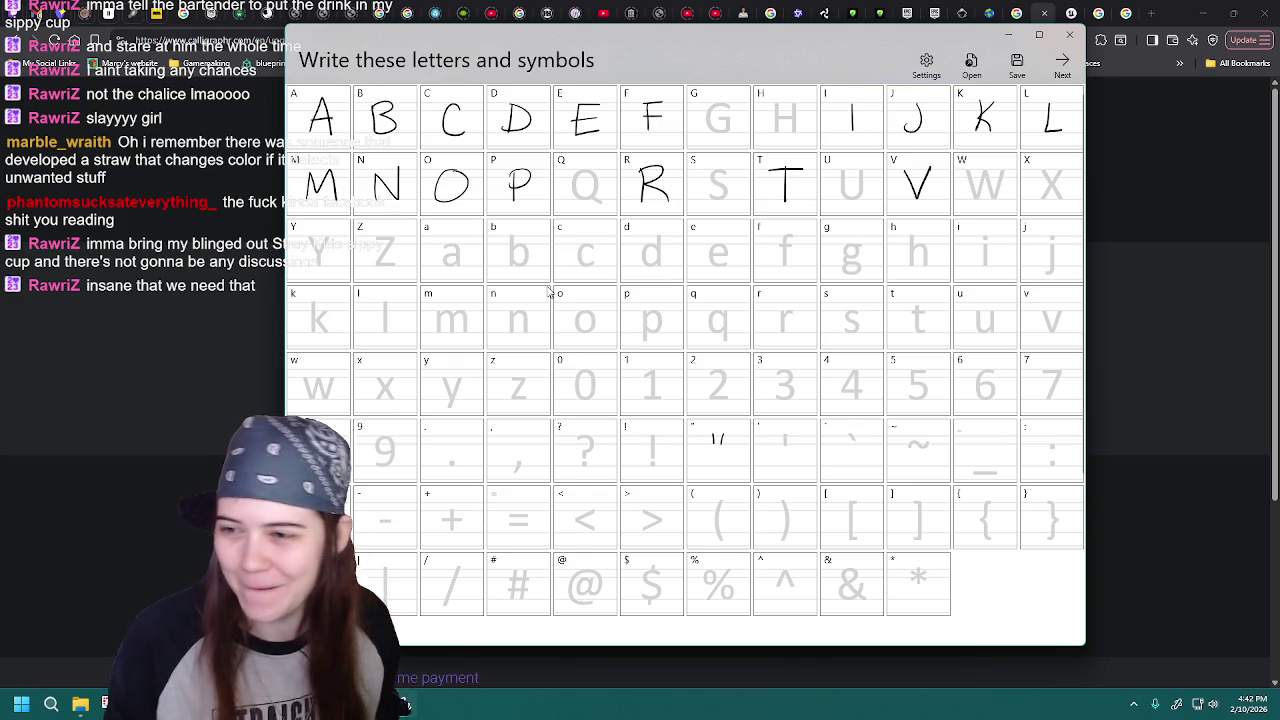
pyautogui.moveTo(510, 454); pyautogui.dragTo(515, 465)
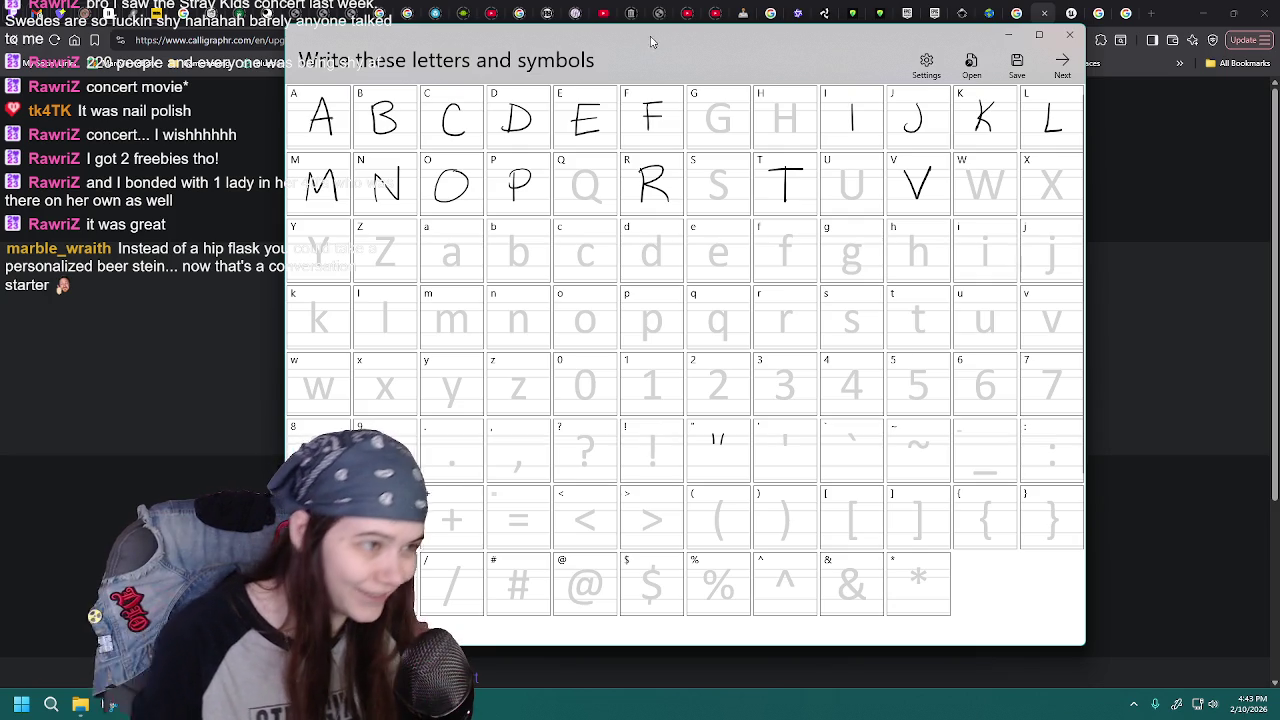
pyautogui.moveTo(728, 172); pyautogui.dragTo(710, 200)
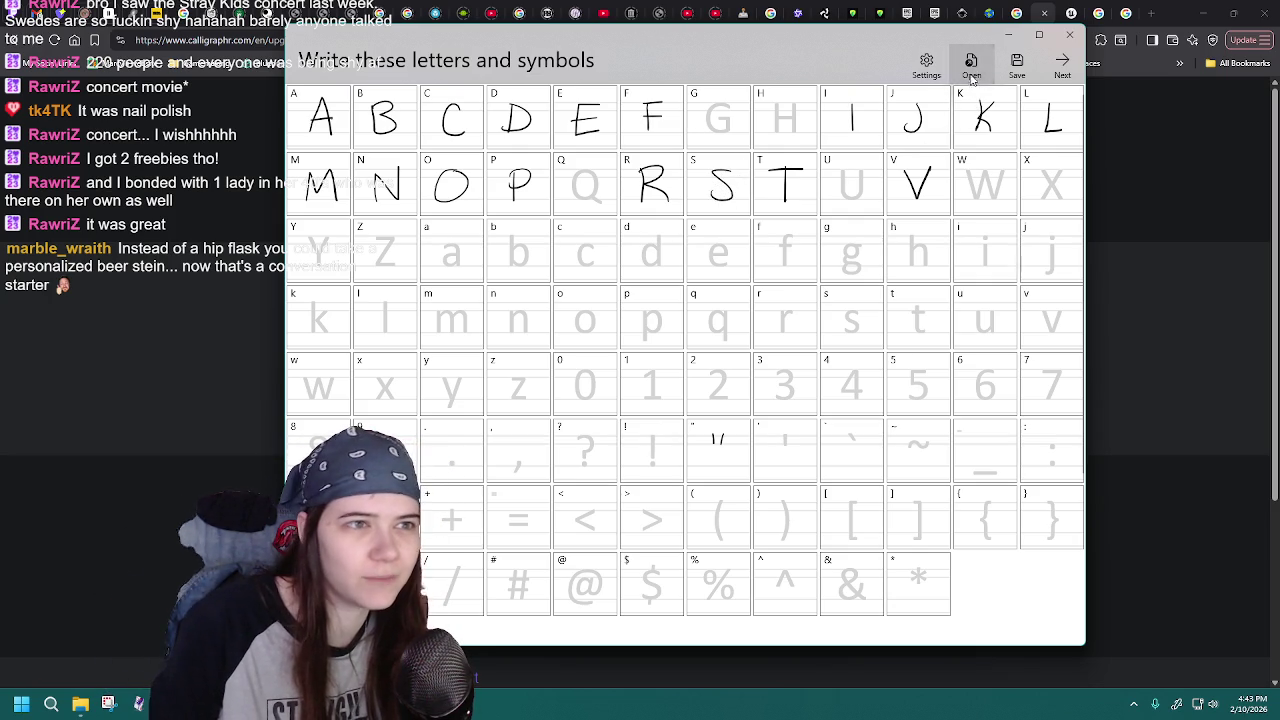
# - Reload MaggaFont7.jfproj several times, discarding the unsaved S
pyautogui.click(971, 68)
pyautogui.doubleClick(565, 300)
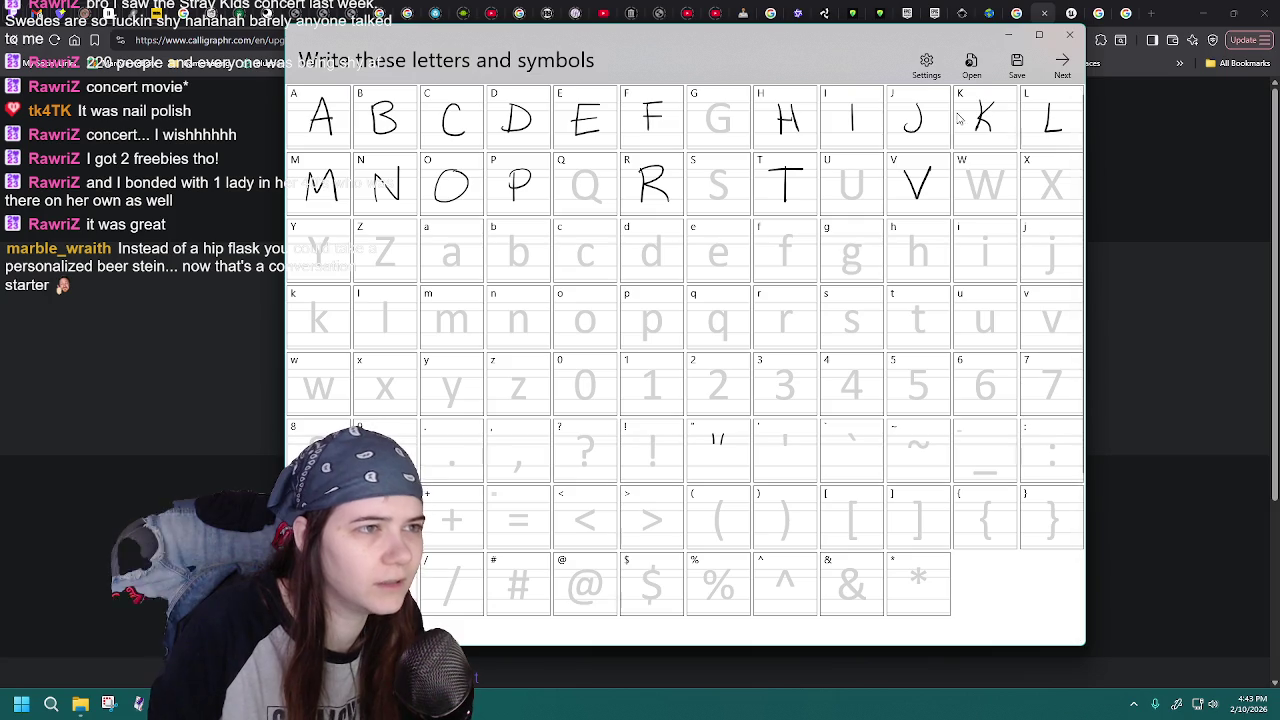
pyautogui.click(970, 65)
pyautogui.doubleClick(500, 300)
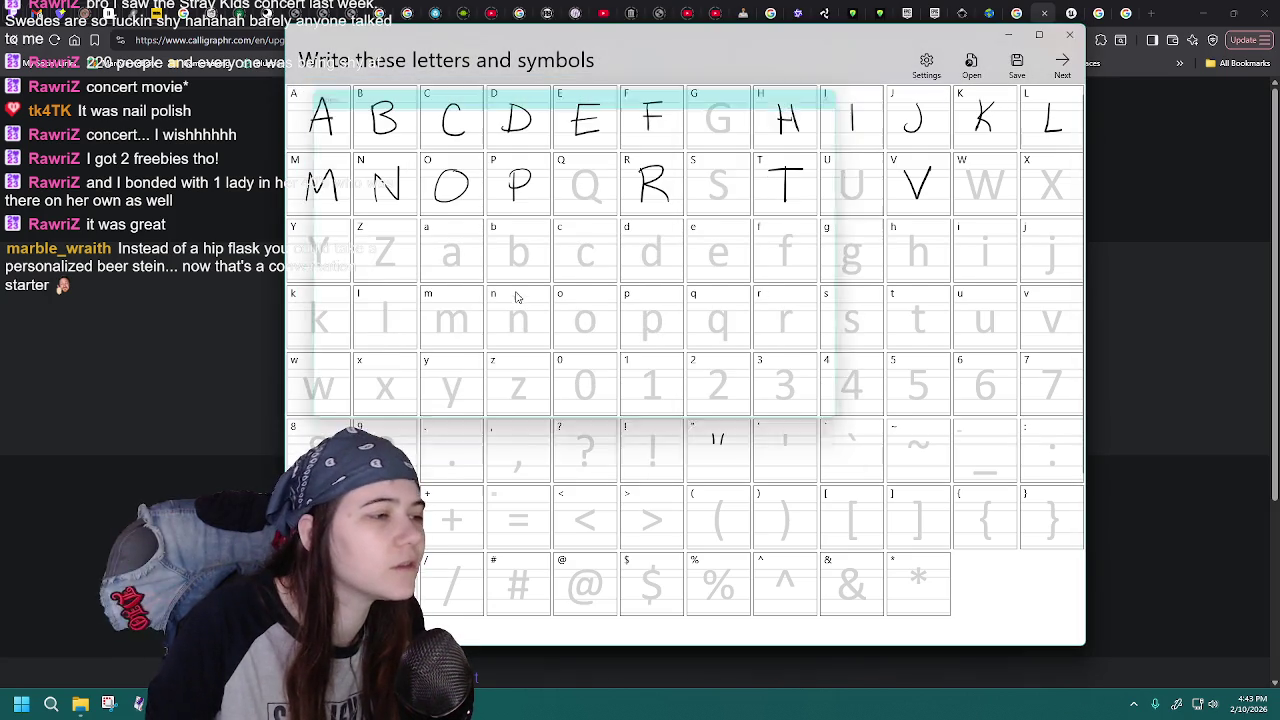
pyautogui.click(970, 65)
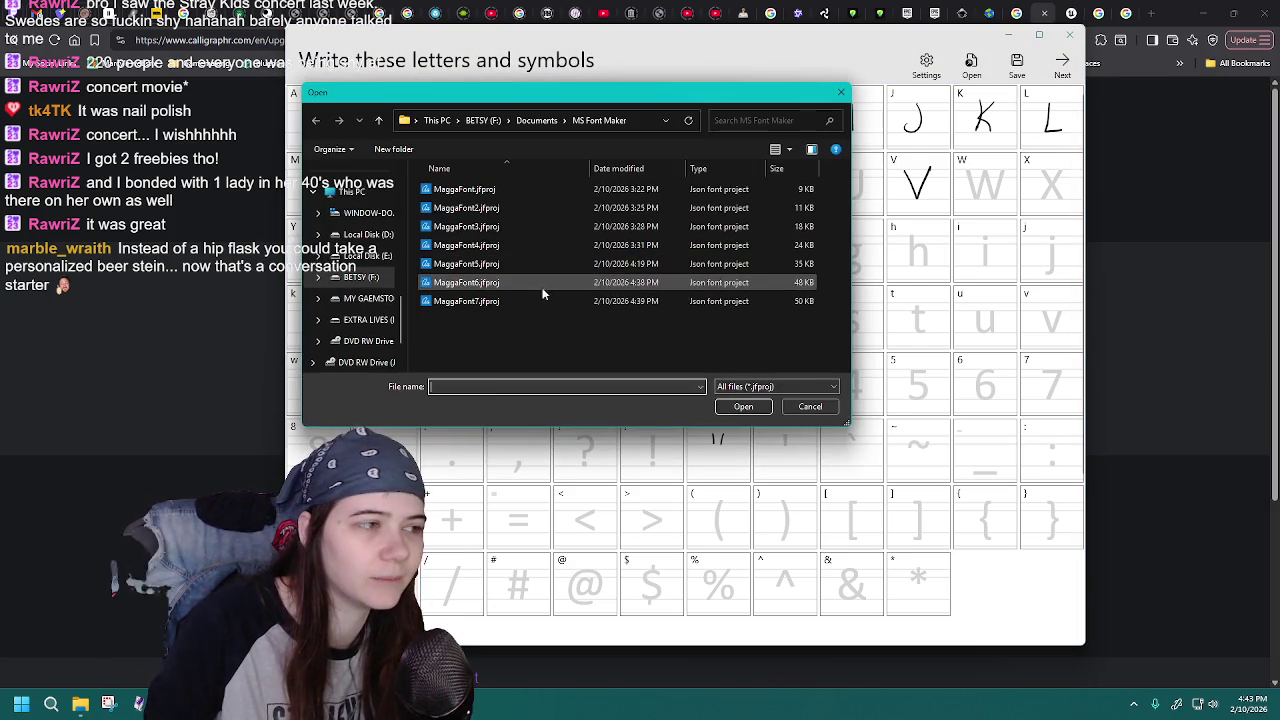
pyautogui.doubleClick(543, 300)
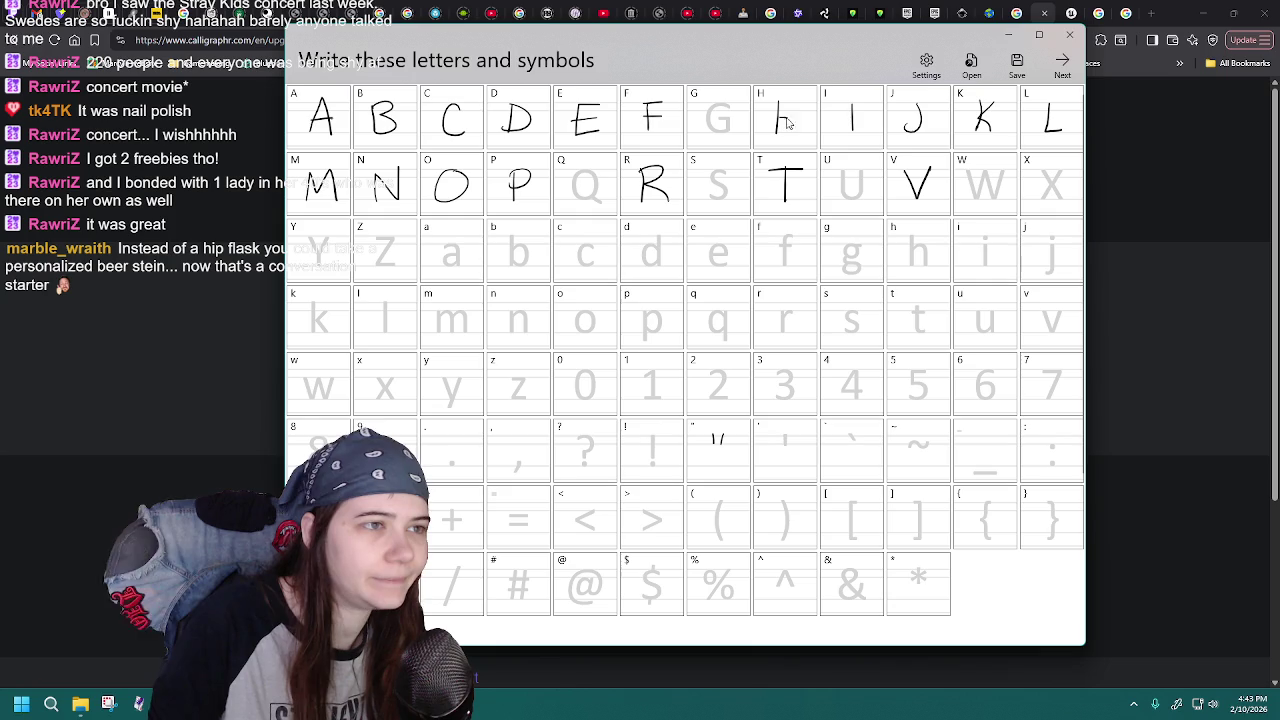
pyautogui.click(970, 65)
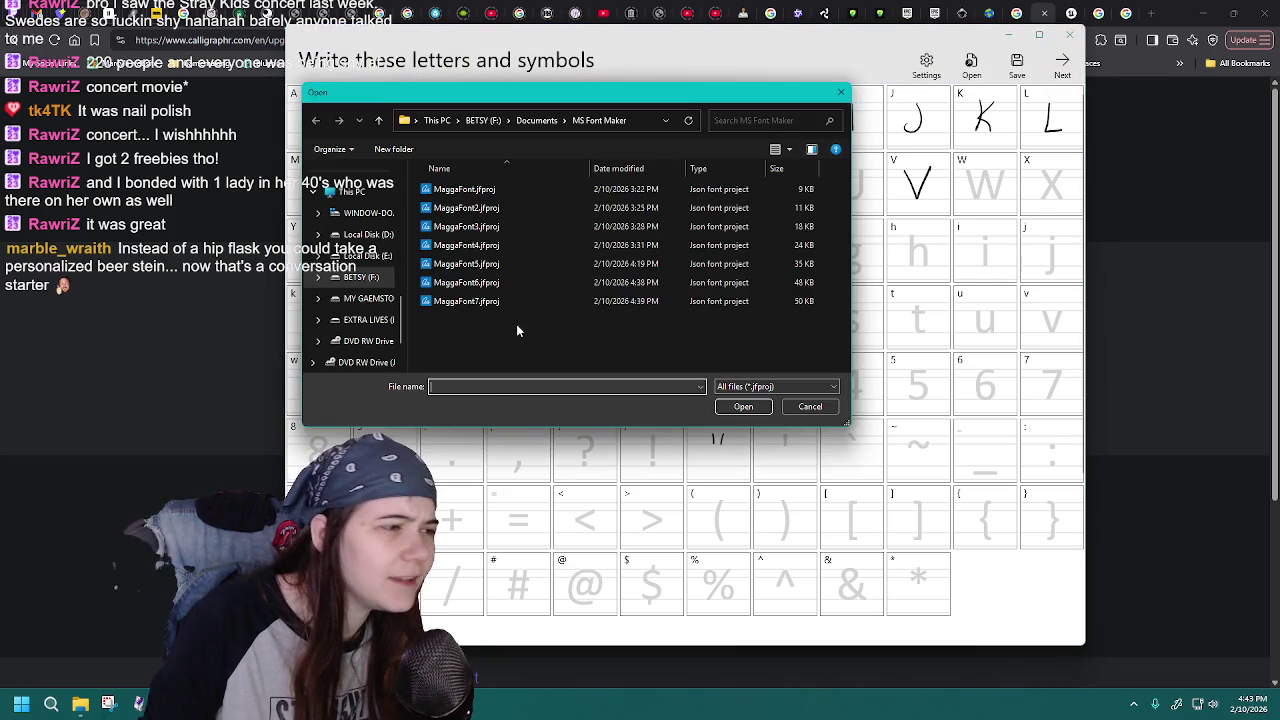
pyautogui.doubleClick(520, 301)
# - Sketch trial H strokes in the H cell, reloading MaggaFont7 to discard them
pyautogui.moveTo(796, 104)
pyautogui.mouseDown()
pyautogui.moveTo(796, 134)
pyautogui.moveTo(797, 118)
pyautogui.mouseUp()
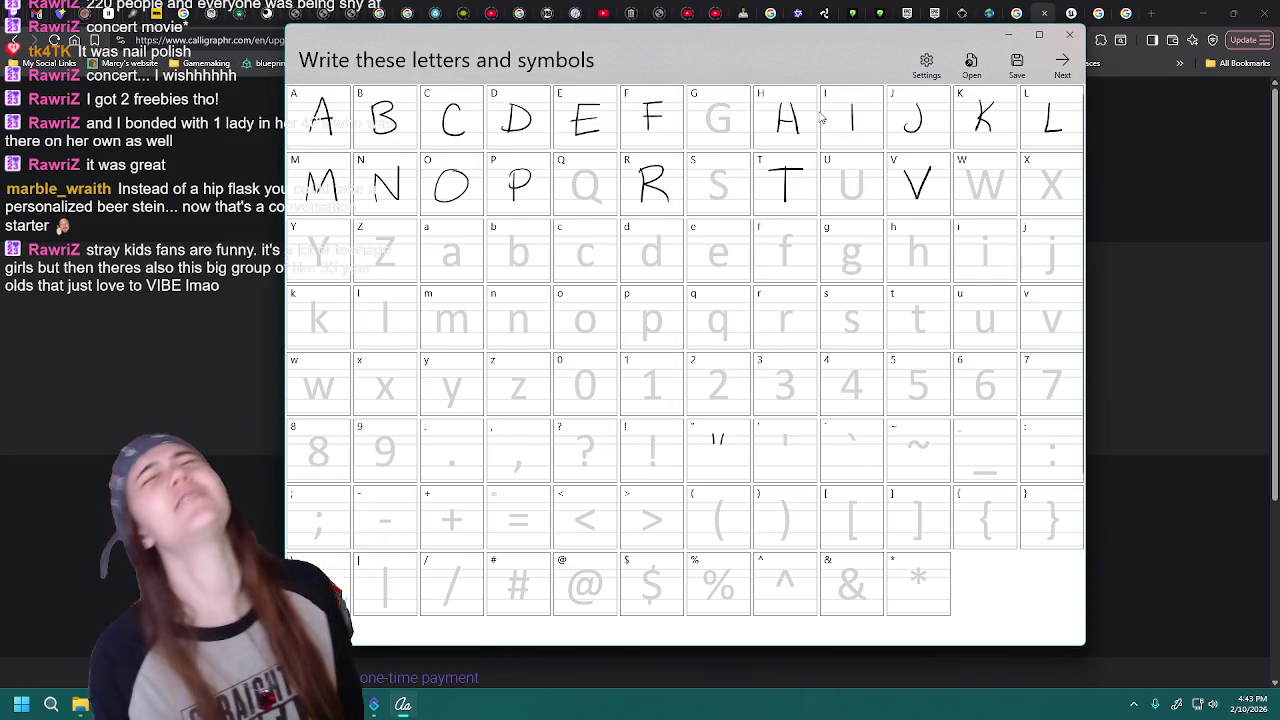
pyautogui.click(971, 66)
pyautogui.doubleClick(538, 298)
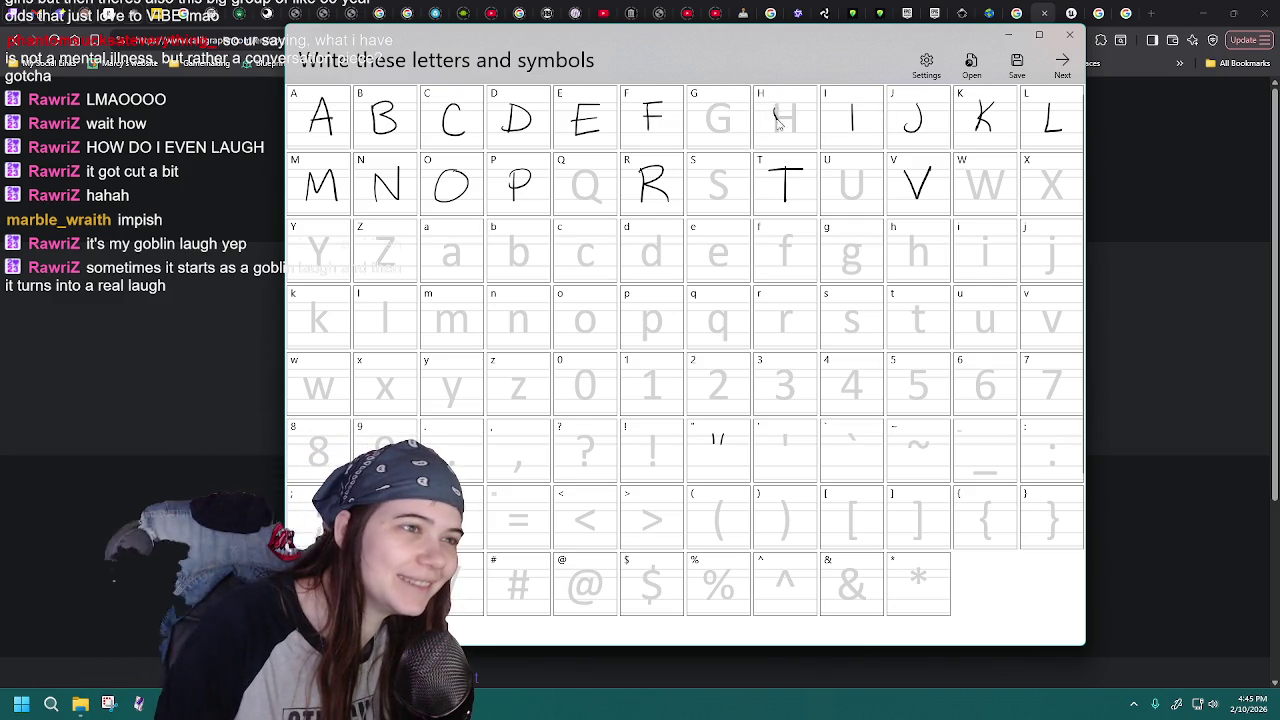
pyautogui.moveTo(775, 118); pyautogui.dragTo(792, 122)
pyautogui.click(971, 65)
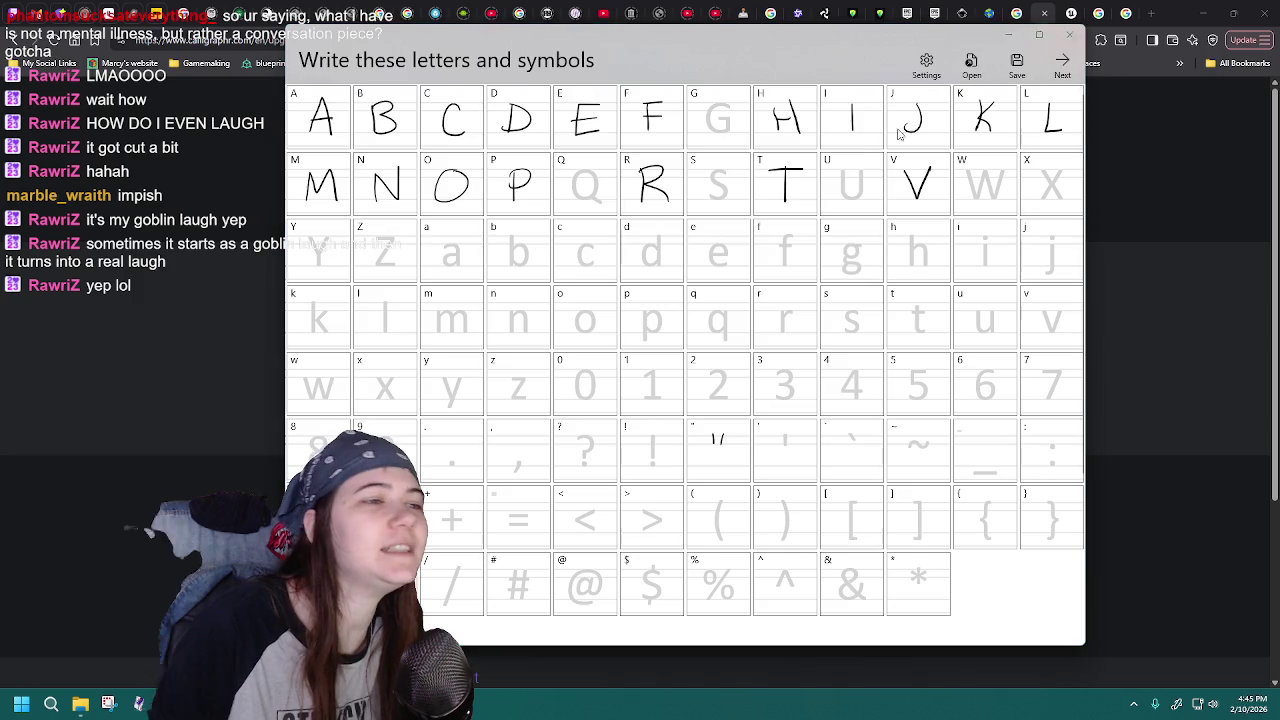
pyautogui.doubleClick(557, 301)
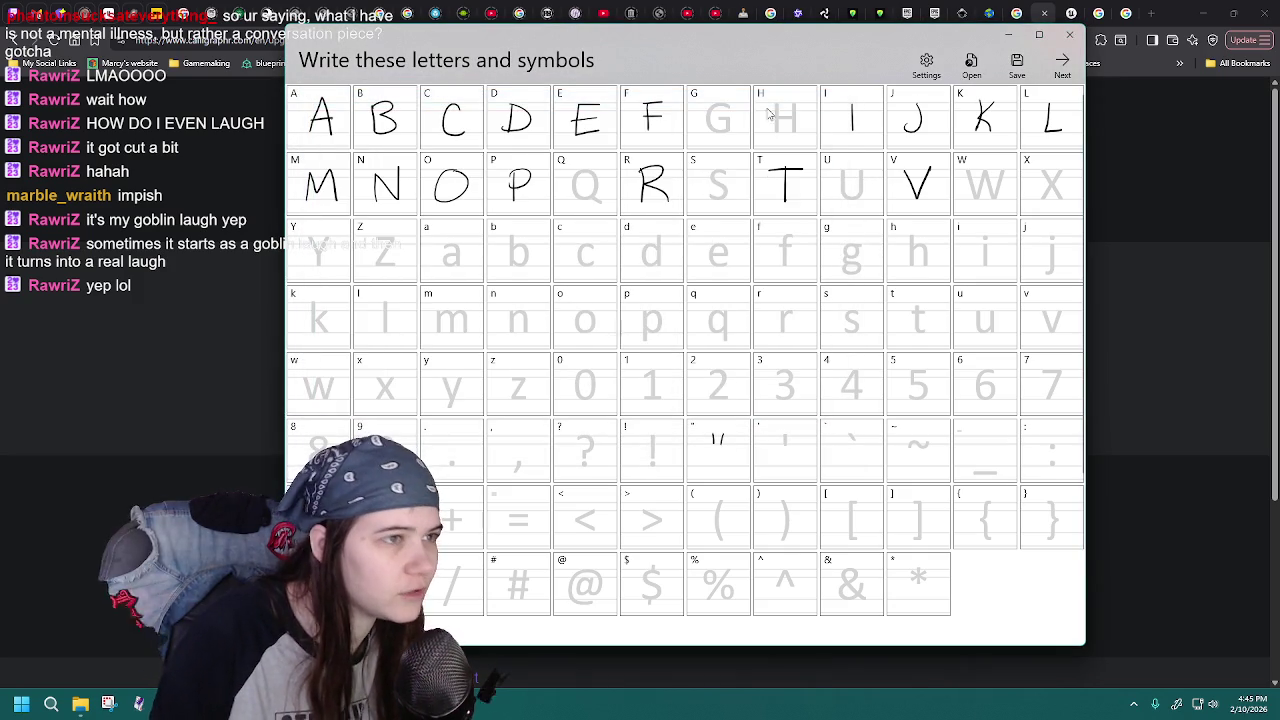
# - Reload MaggaFont7, then draw the crossbar and right stroke of H and start saving
pyautogui.click(971, 65)
pyautogui.doubleClick(560, 301)
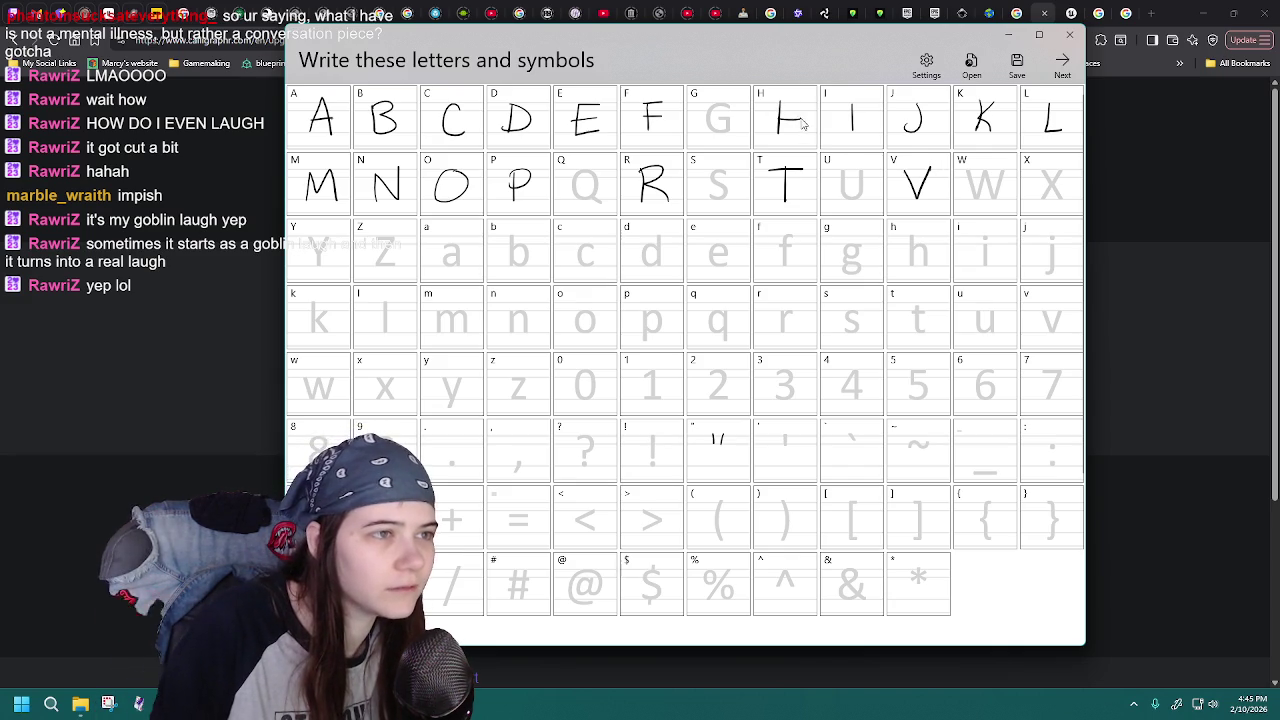
pyautogui.click(971, 65)
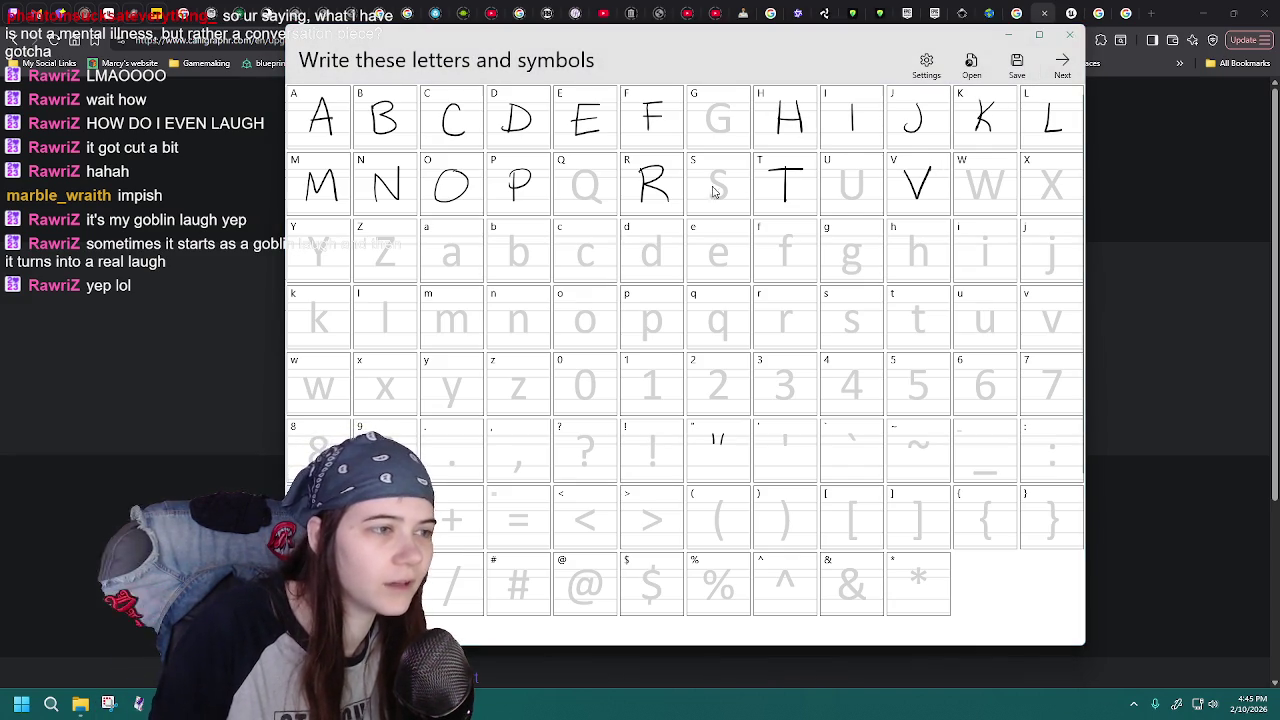
pyautogui.doubleClick(554, 298)
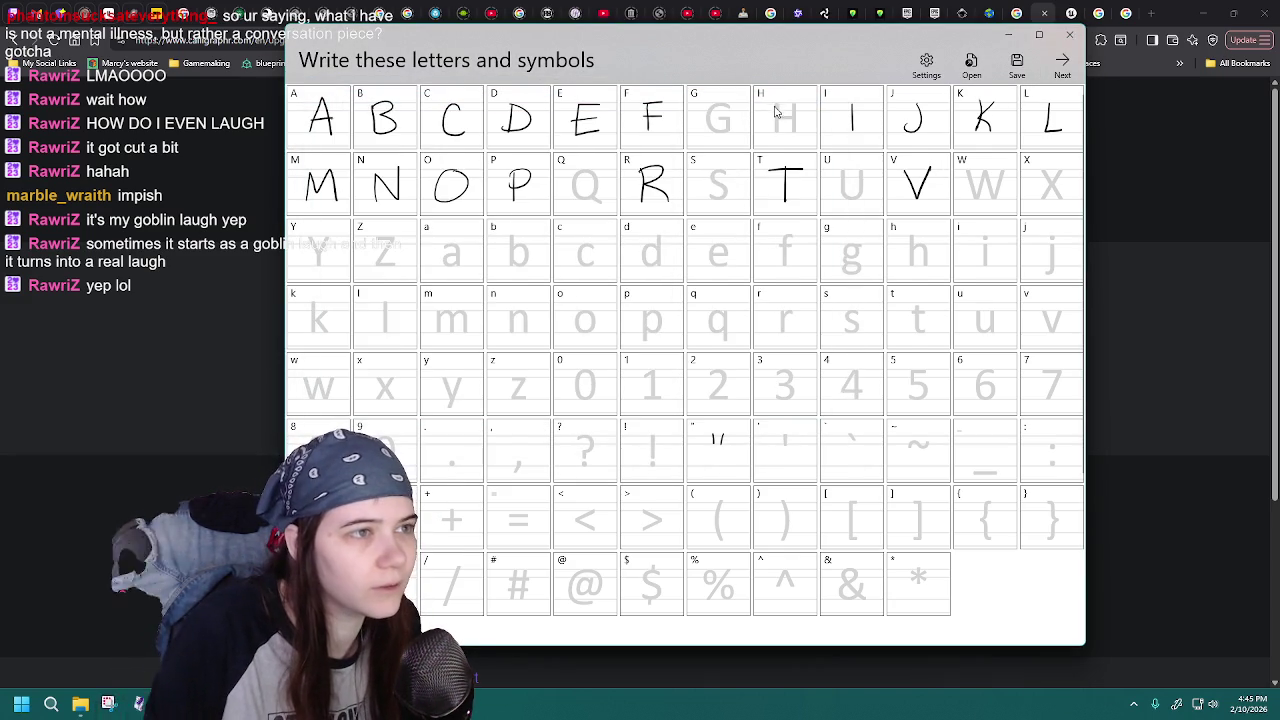
pyautogui.moveTo(779, 118); pyautogui.dragTo(797, 117)
pyautogui.moveTo(797, 102); pyautogui.dragTo(798, 132)
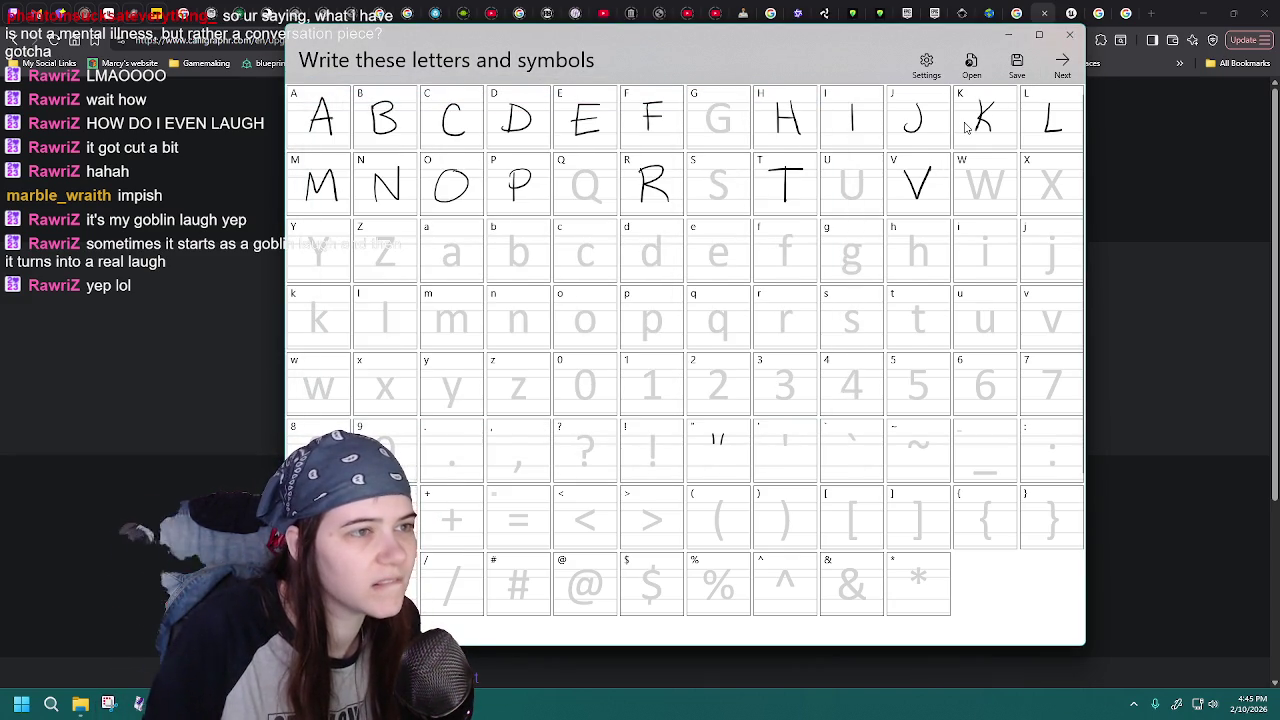
pyautogui.click(1016, 65)
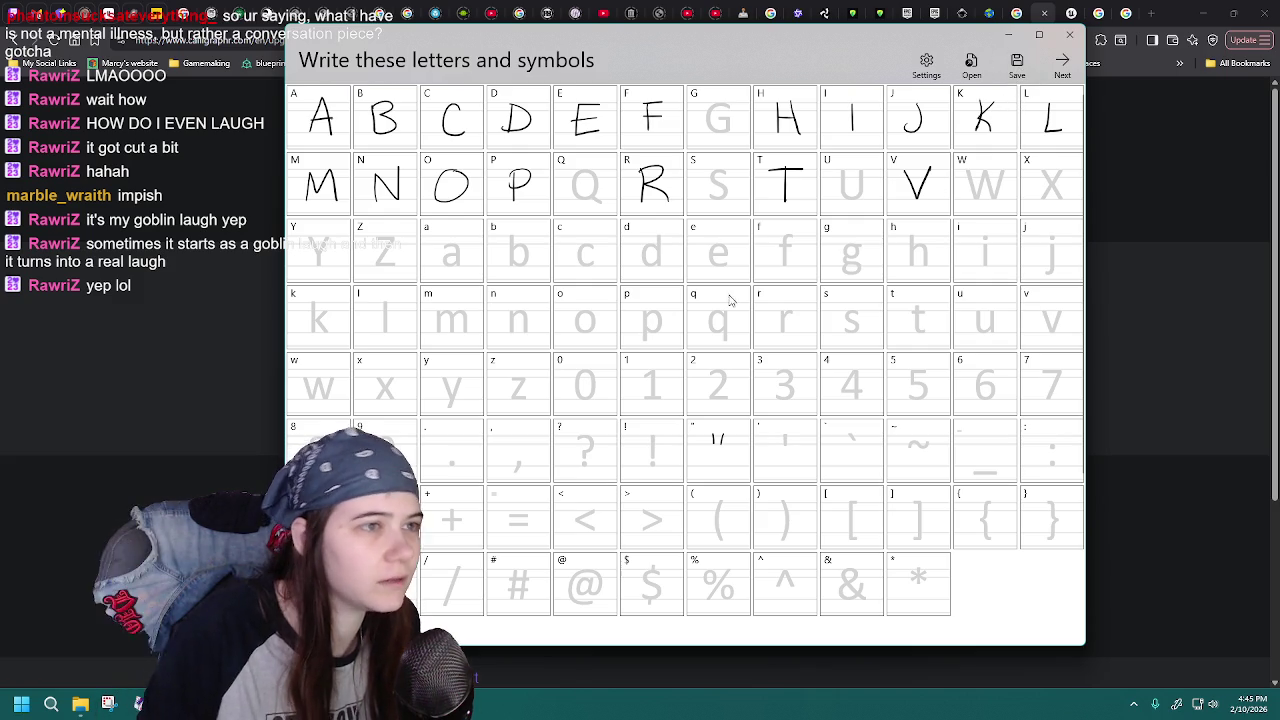
# - Save the project as MaggaFont8.jfproj by changing 7 to 8 in the file name
pyautogui.click(557, 301)
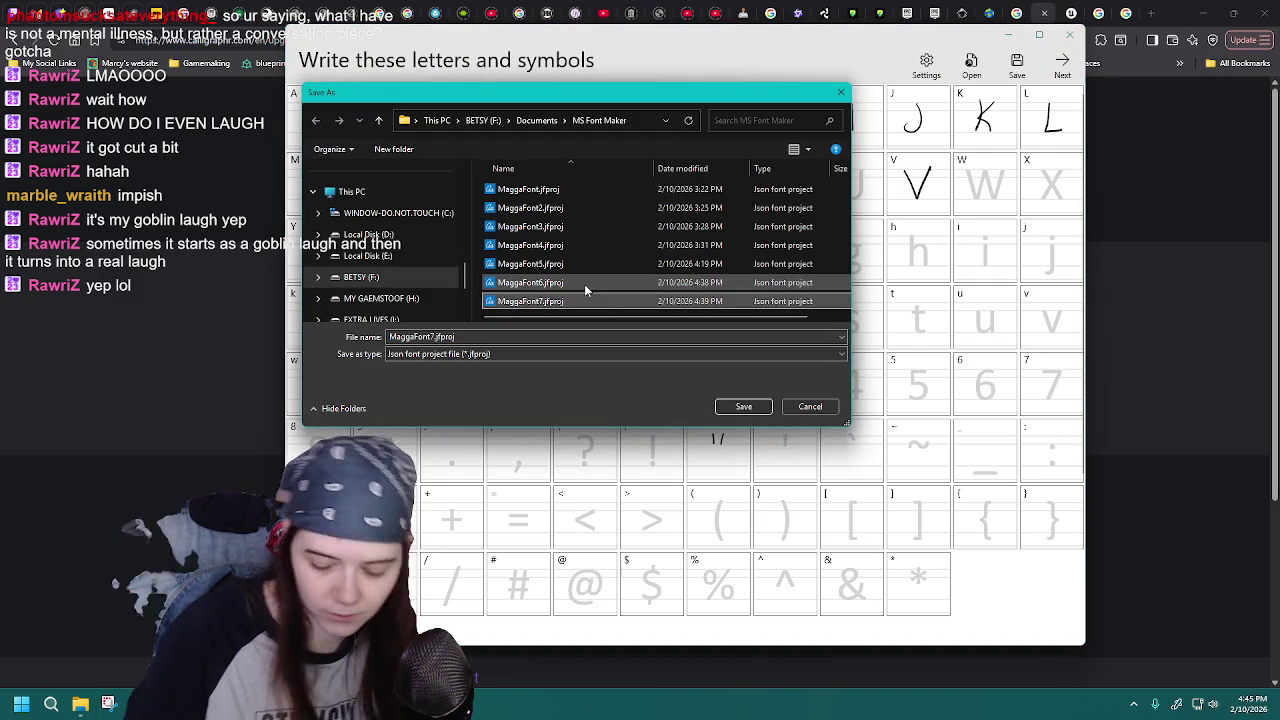
pyautogui.click(540, 337)
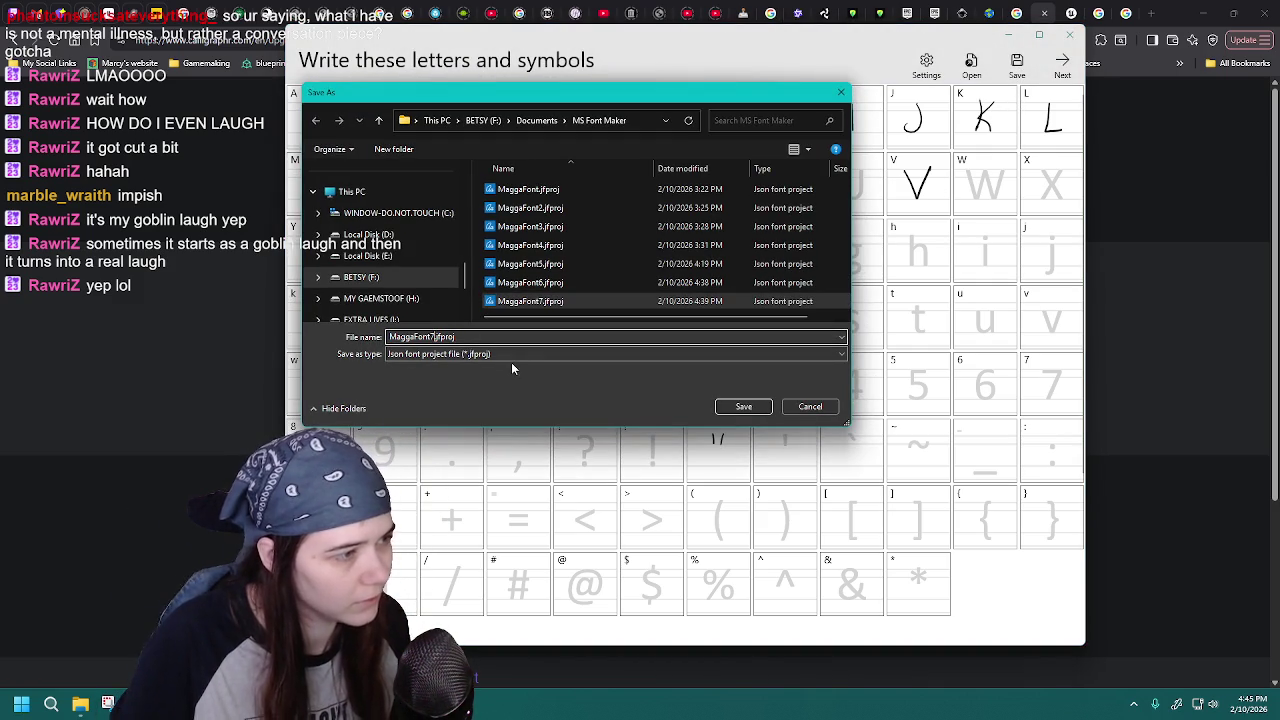
pyautogui.press('BackSpace')
pyautogui.write('8')
pyautogui.press('Return')
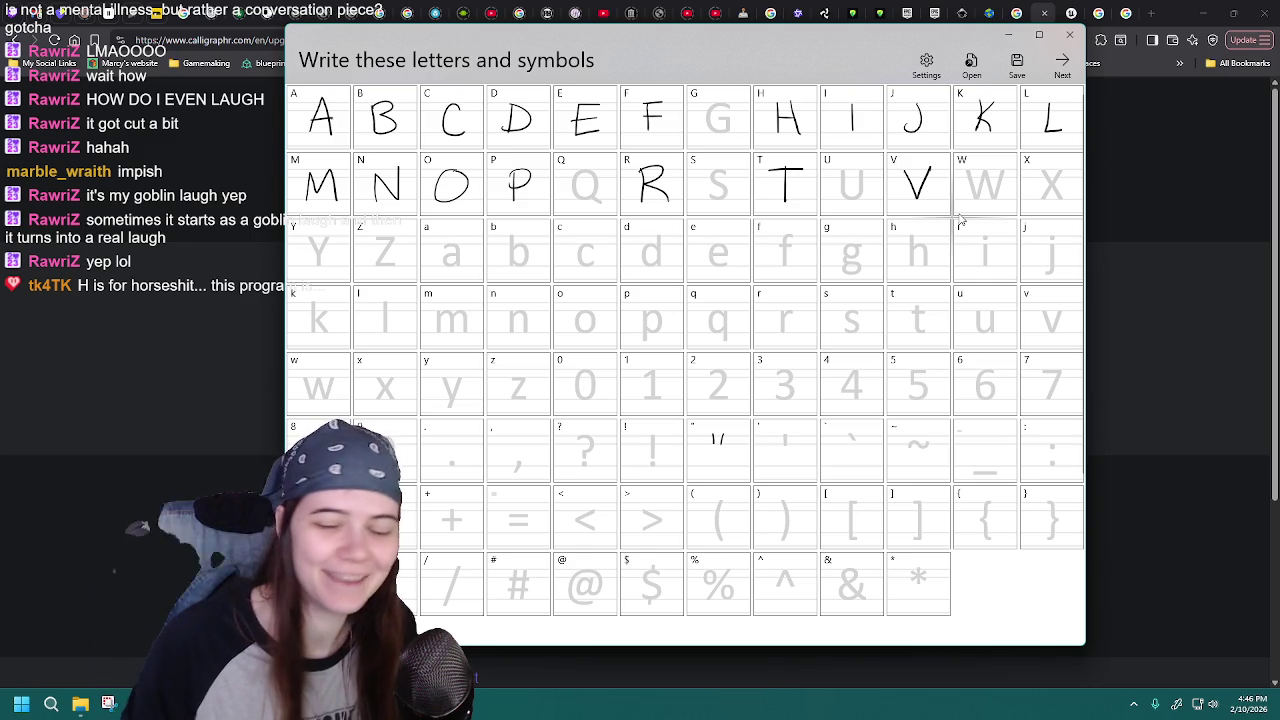
pyautogui.moveTo(735, 120)
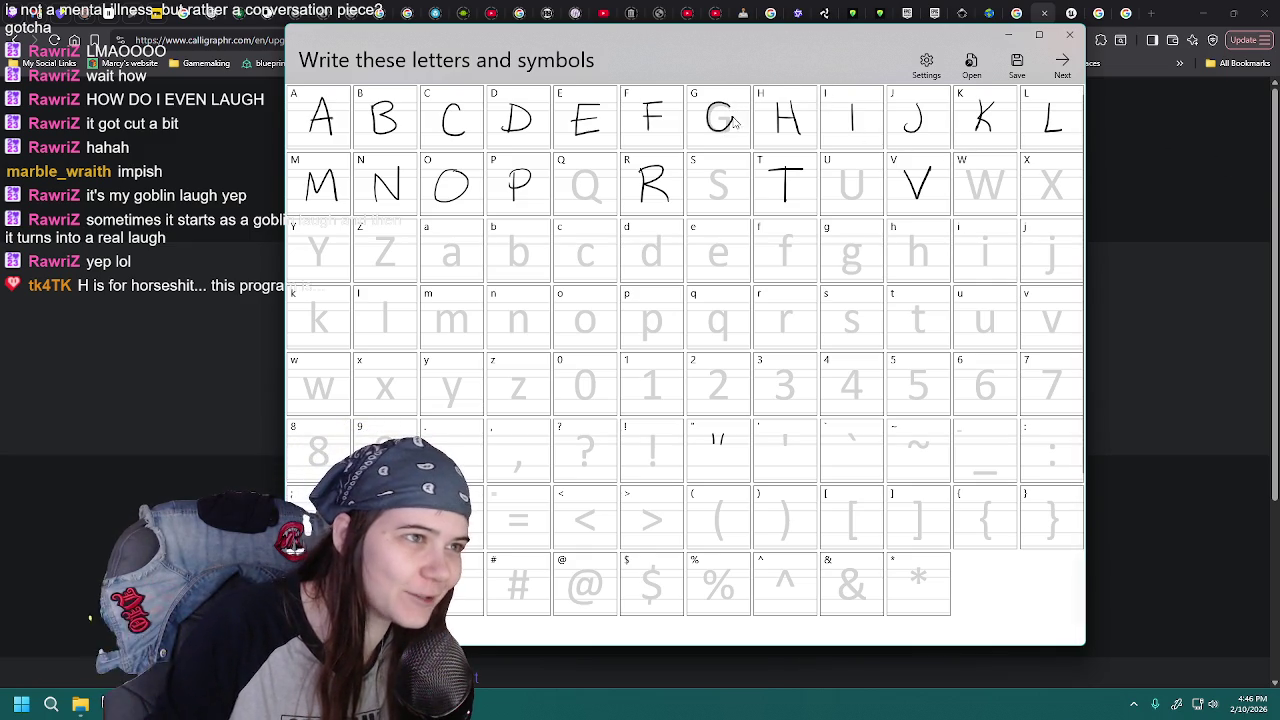
# - Load MaggaFont8.jfproj into the grid, reloading it several times
pyautogui.click(972, 68)
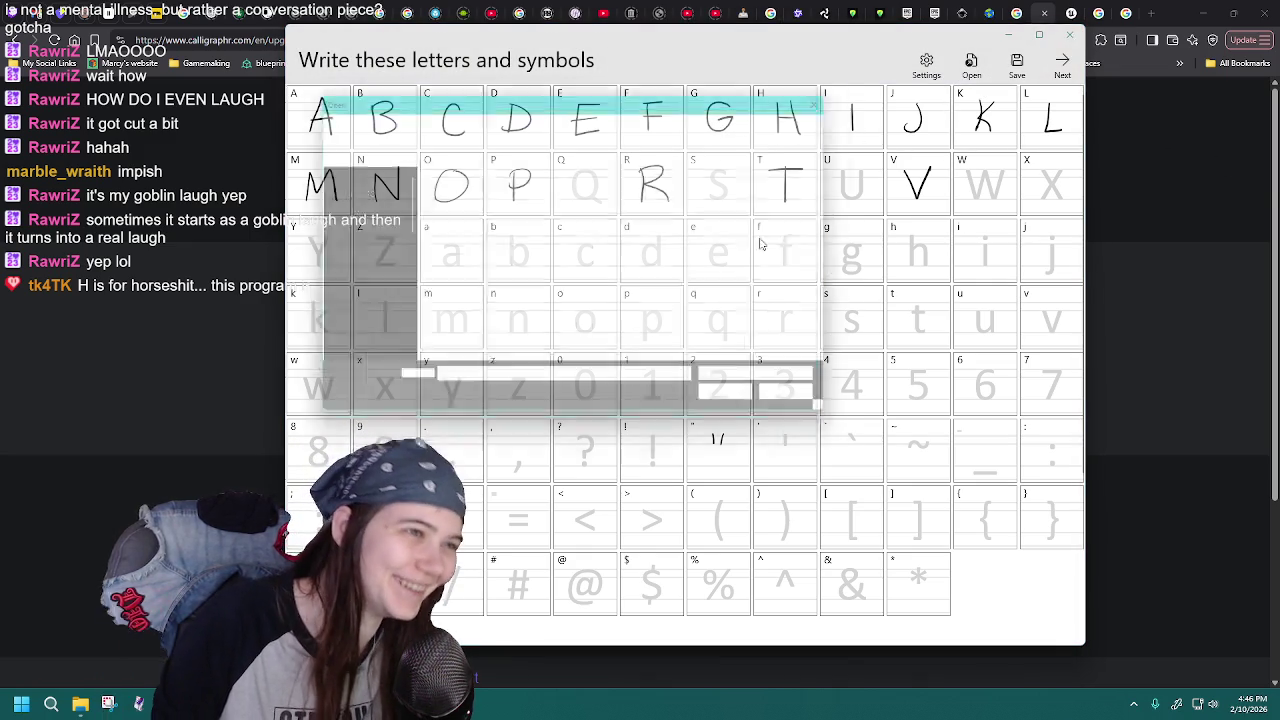
pyautogui.click(566, 320)
pyautogui.doubleClick(566, 320)
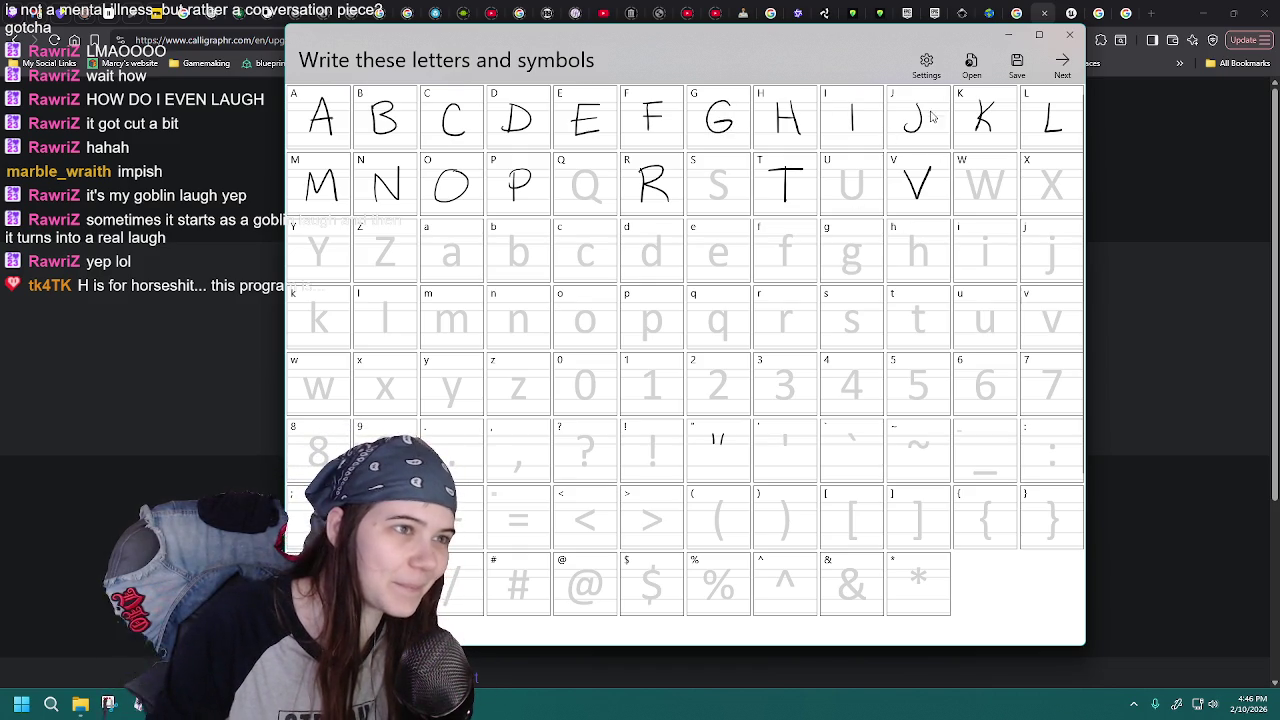
pyautogui.click(971, 66)
pyautogui.click(560, 320)
pyautogui.doubleClick(560, 320)
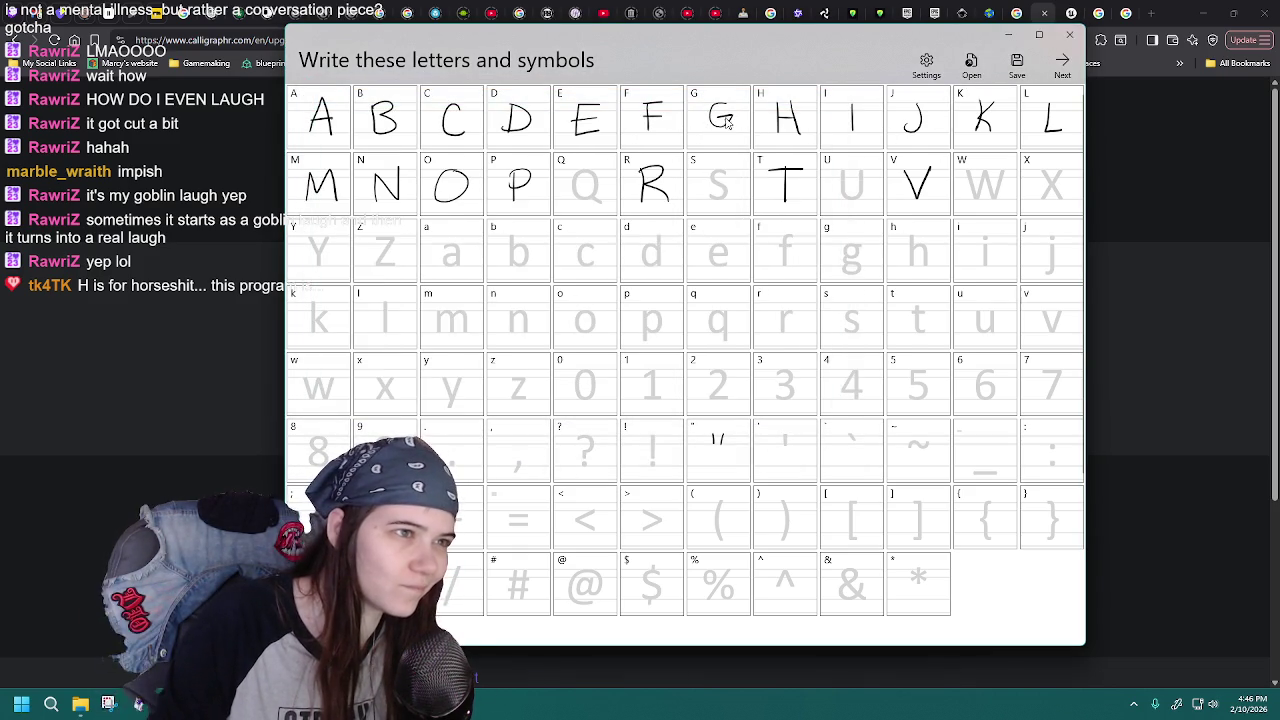
pyautogui.click(971, 66)
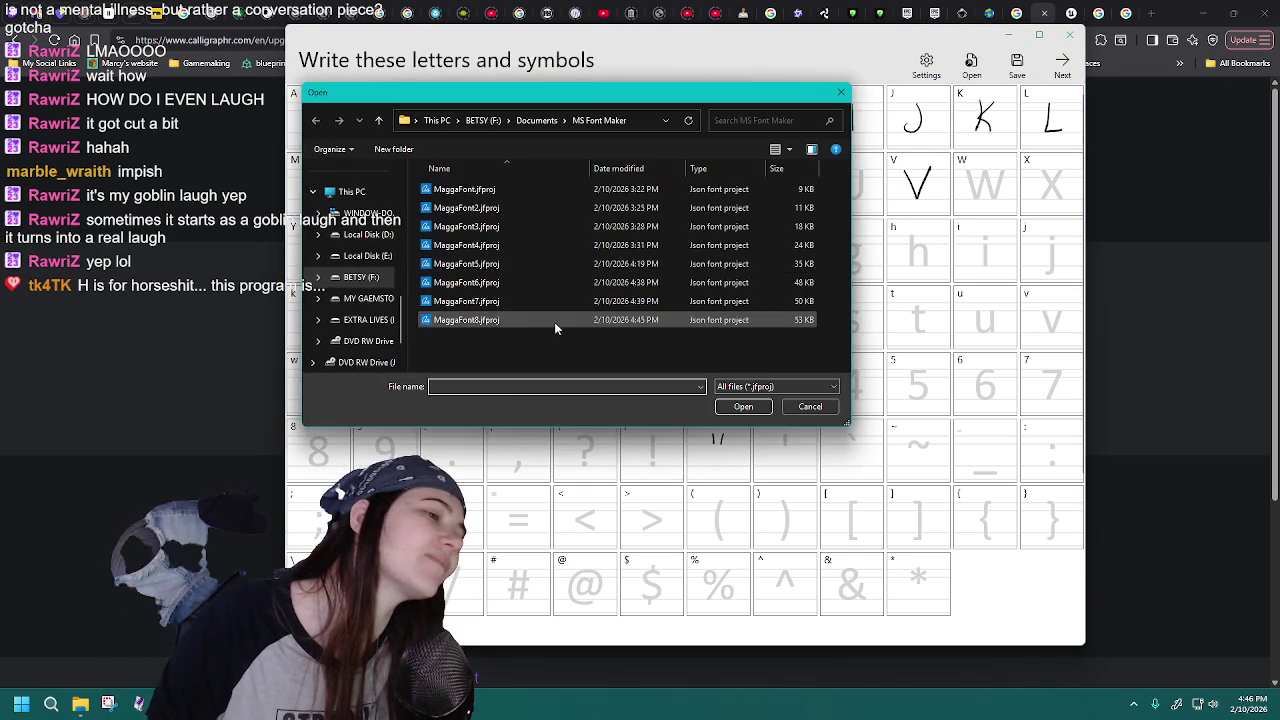
pyautogui.doubleClick(556, 320)
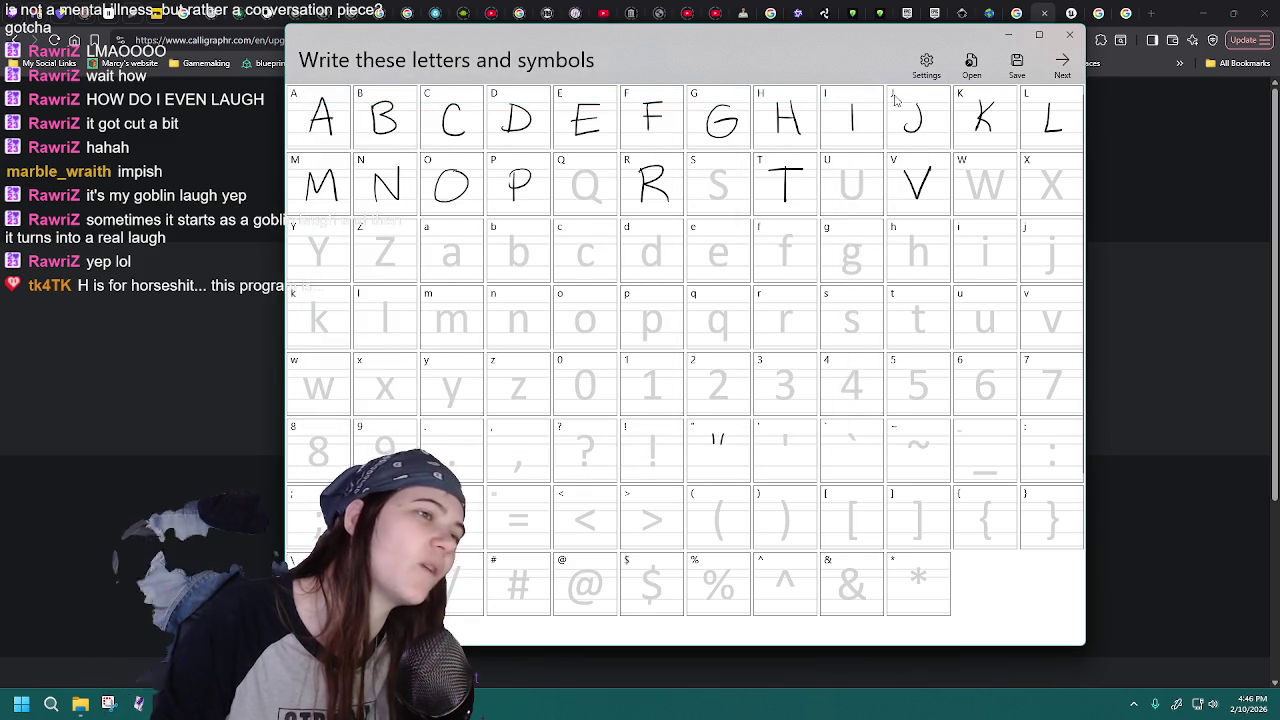
pyautogui.click(971, 66)
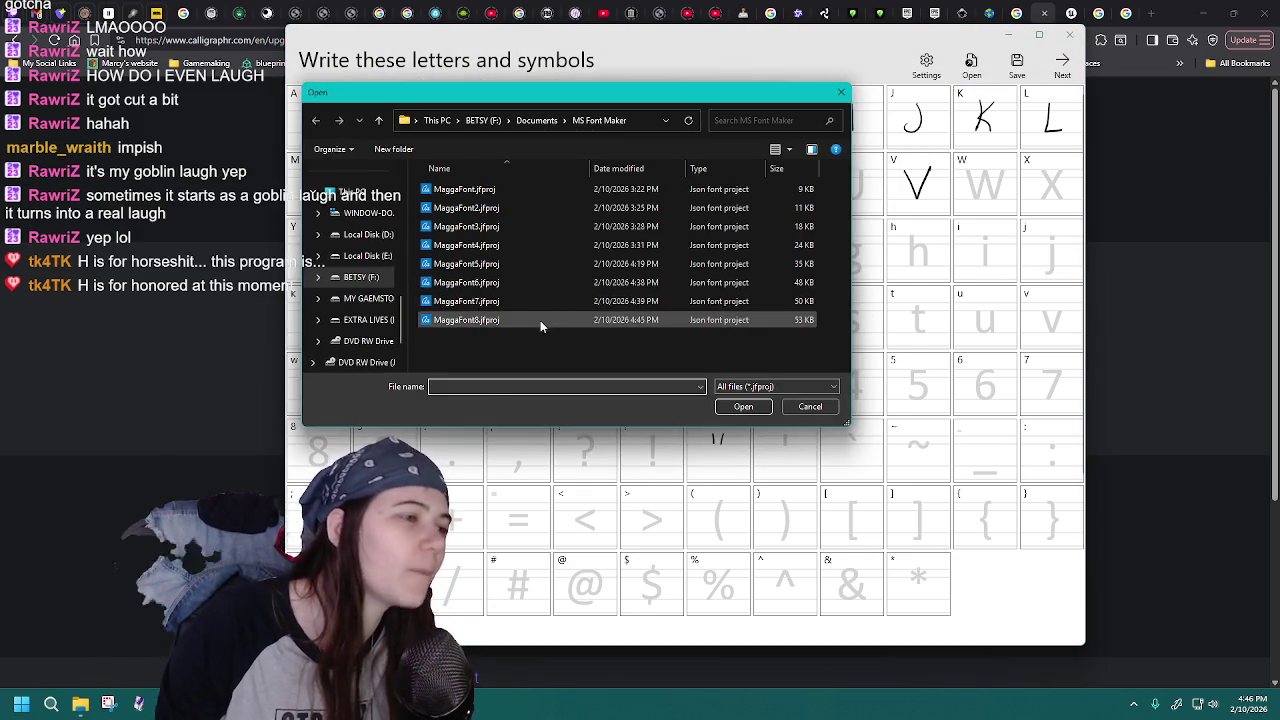
pyautogui.doubleClick(540, 319)
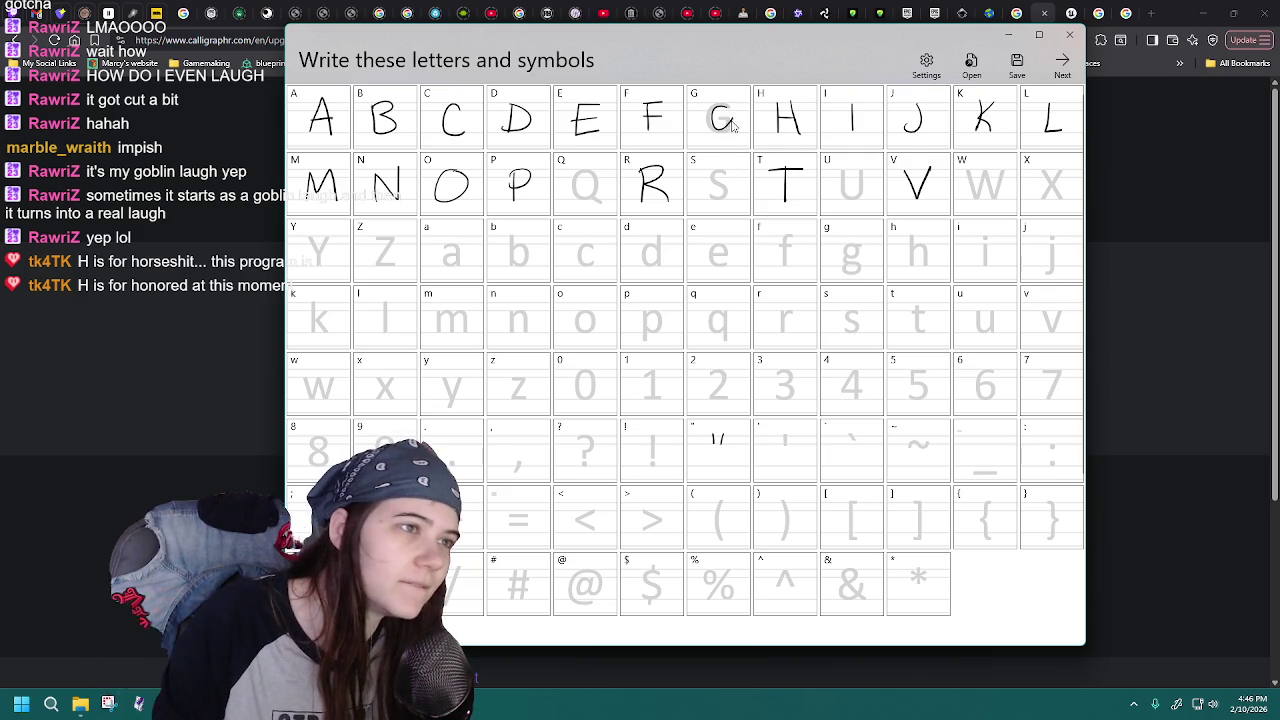
pyautogui.click(971, 66)
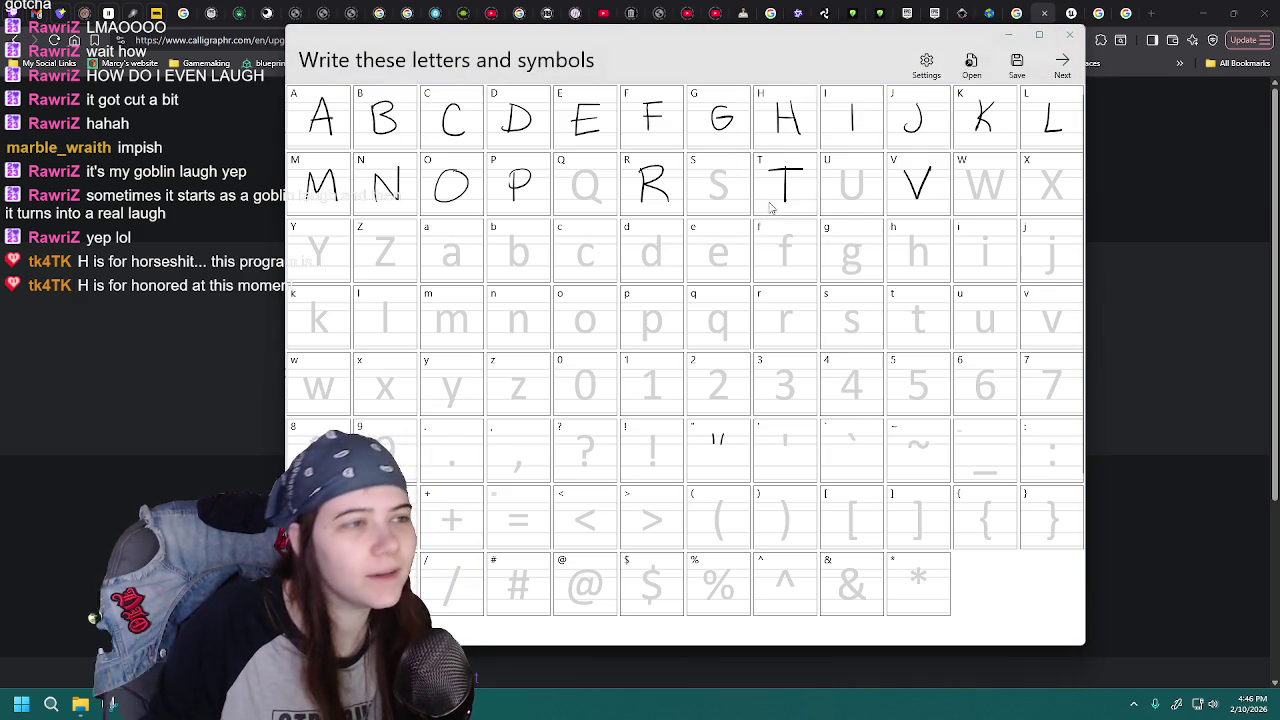
pyautogui.doubleClick(487, 321)
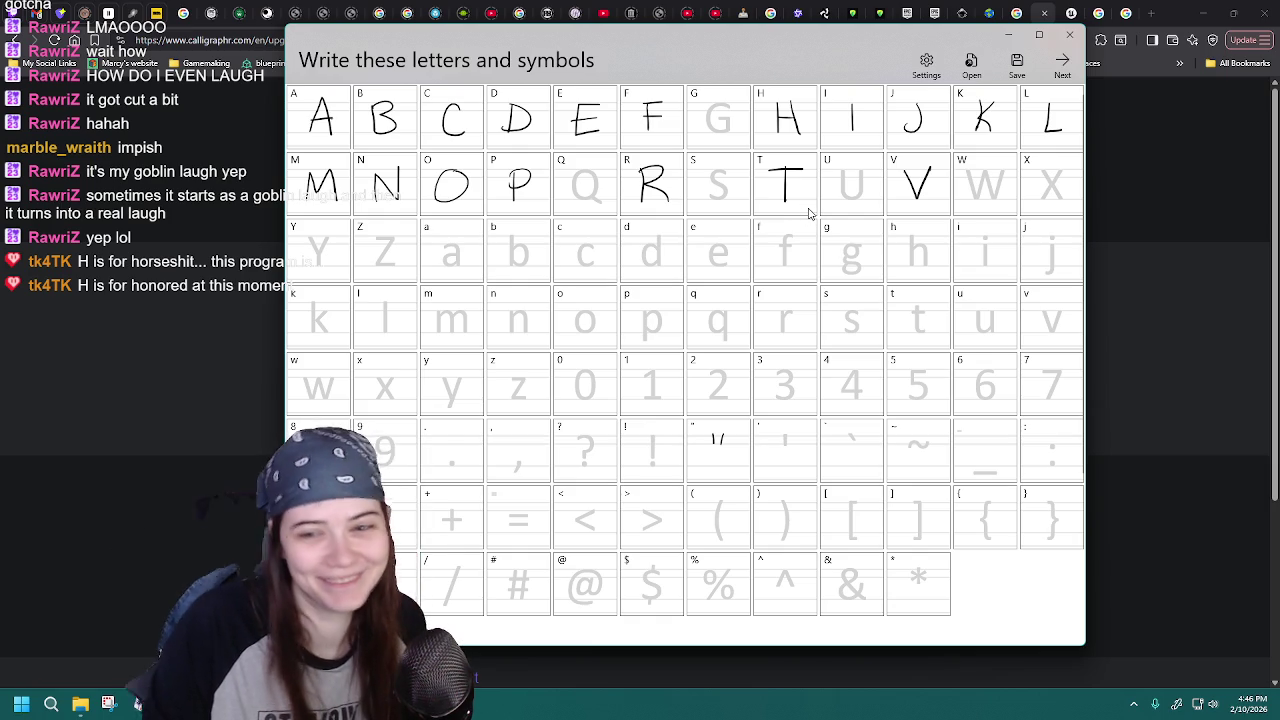
# - Sketch a G in the G cell, then reload MaggaFont8 to check whether it was kept
pyautogui.moveTo(735, 108); pyautogui.dragTo(722, 121)
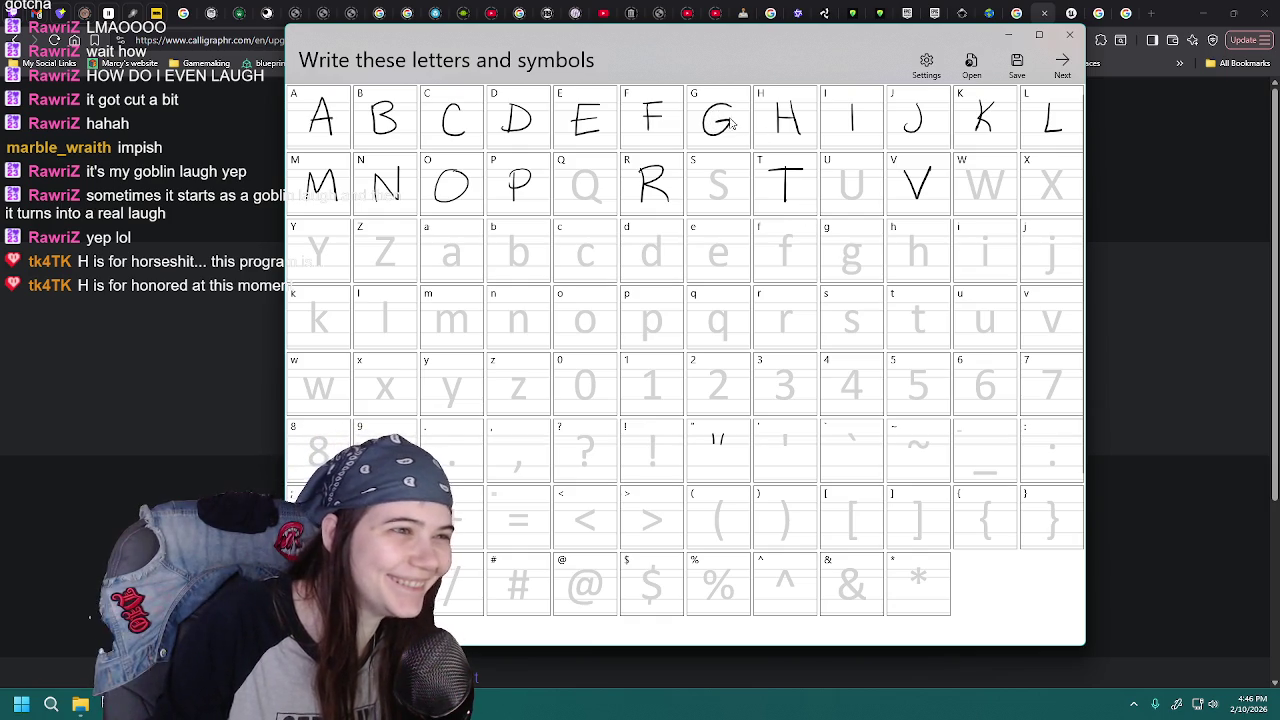
pyautogui.click(971, 66)
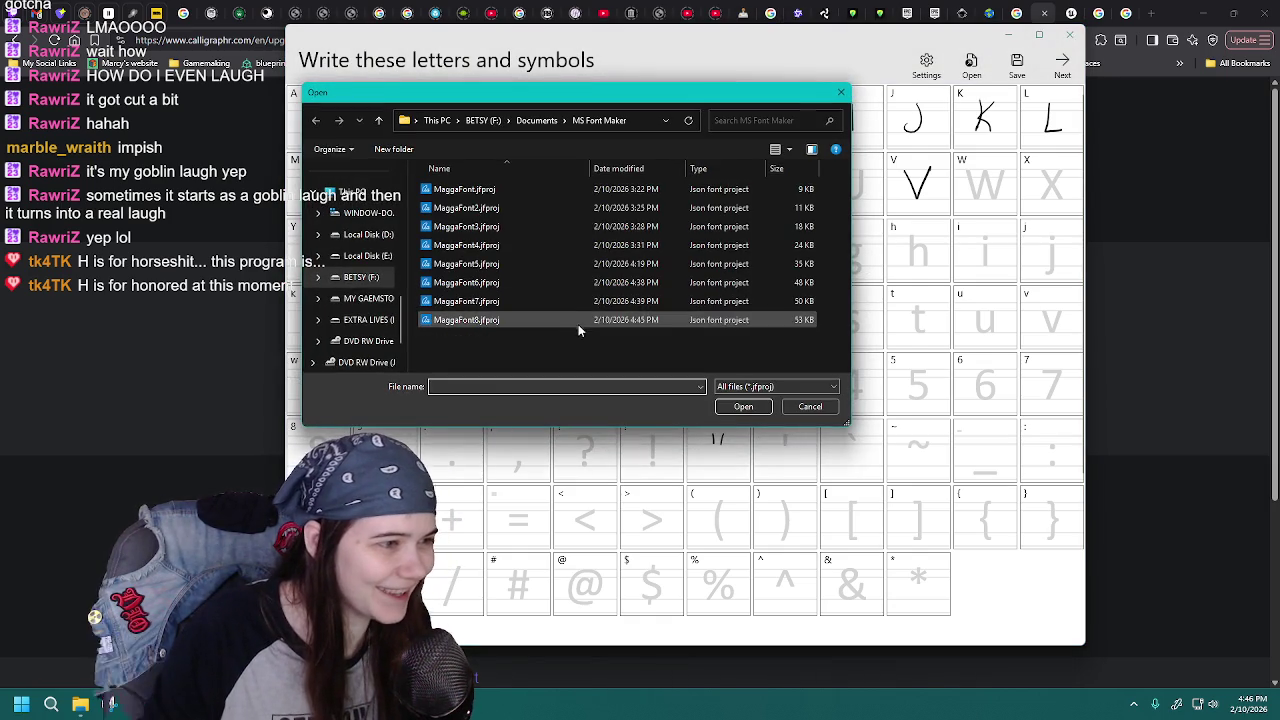
pyautogui.doubleClick(580, 325)
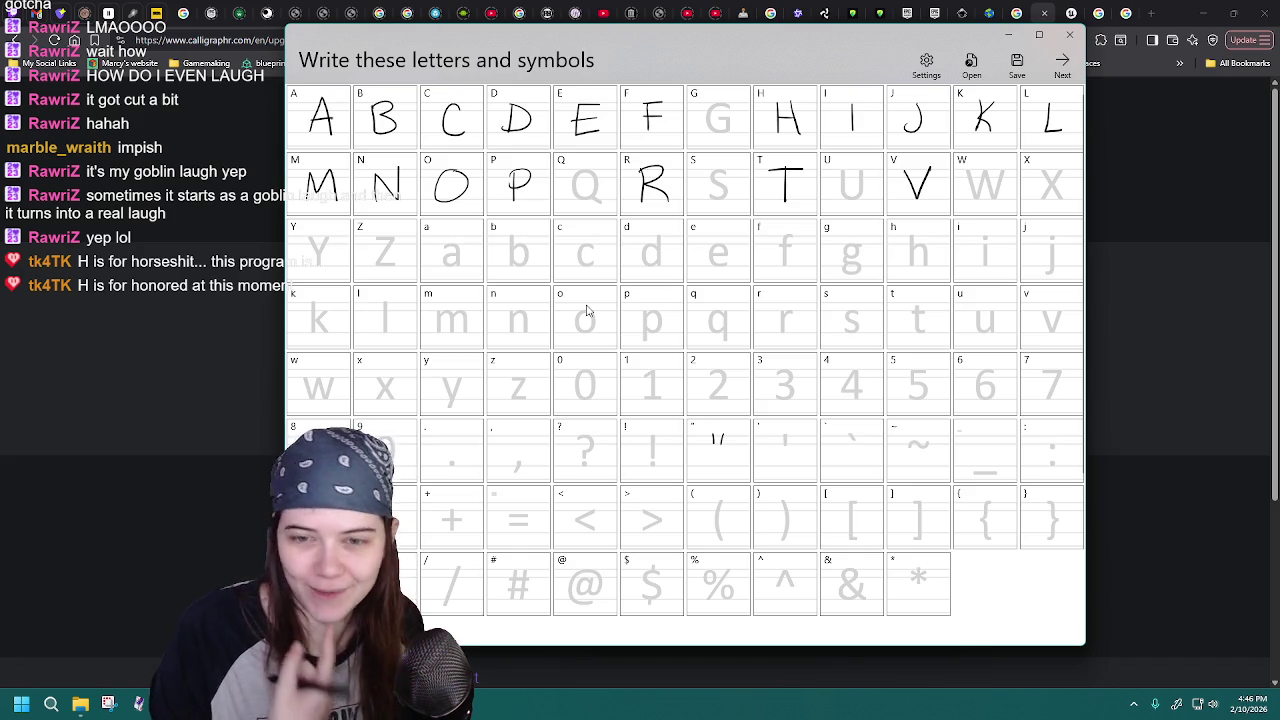
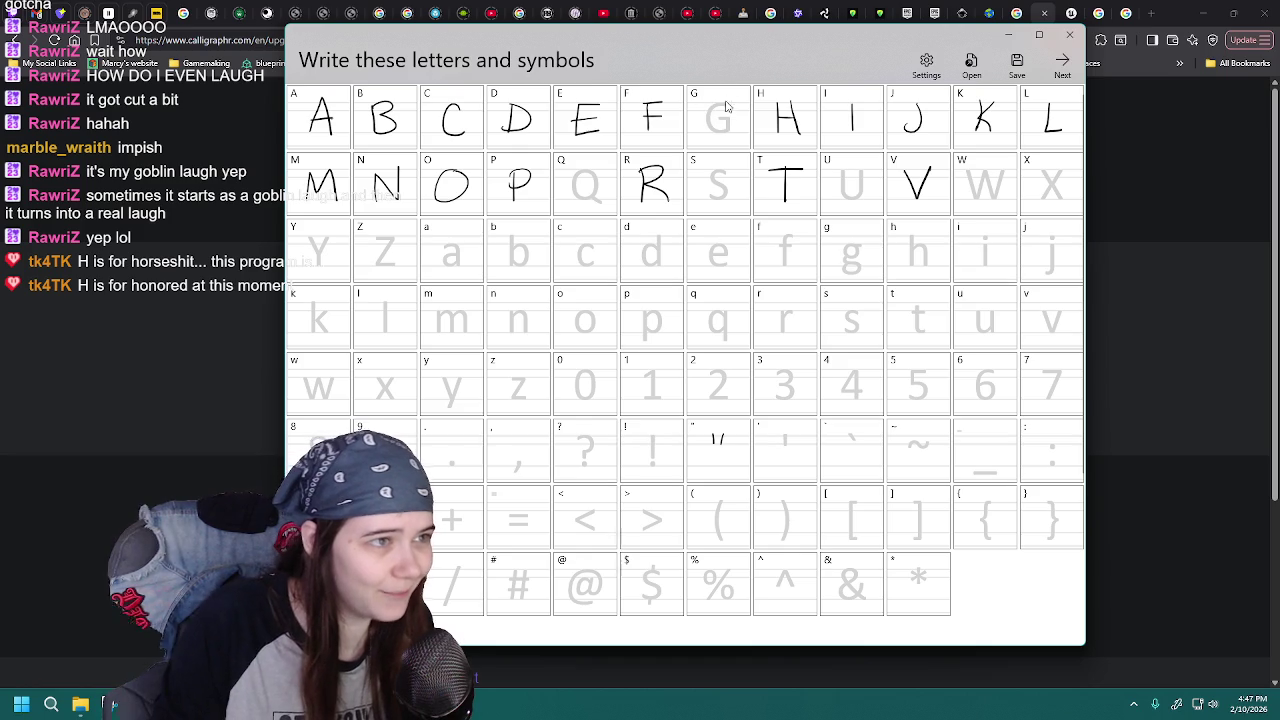
# - Reopen MaggaFont projects repeatedly until MaggaFont8.jfproj is loaded in the grid
pyautogui.click(971, 63)
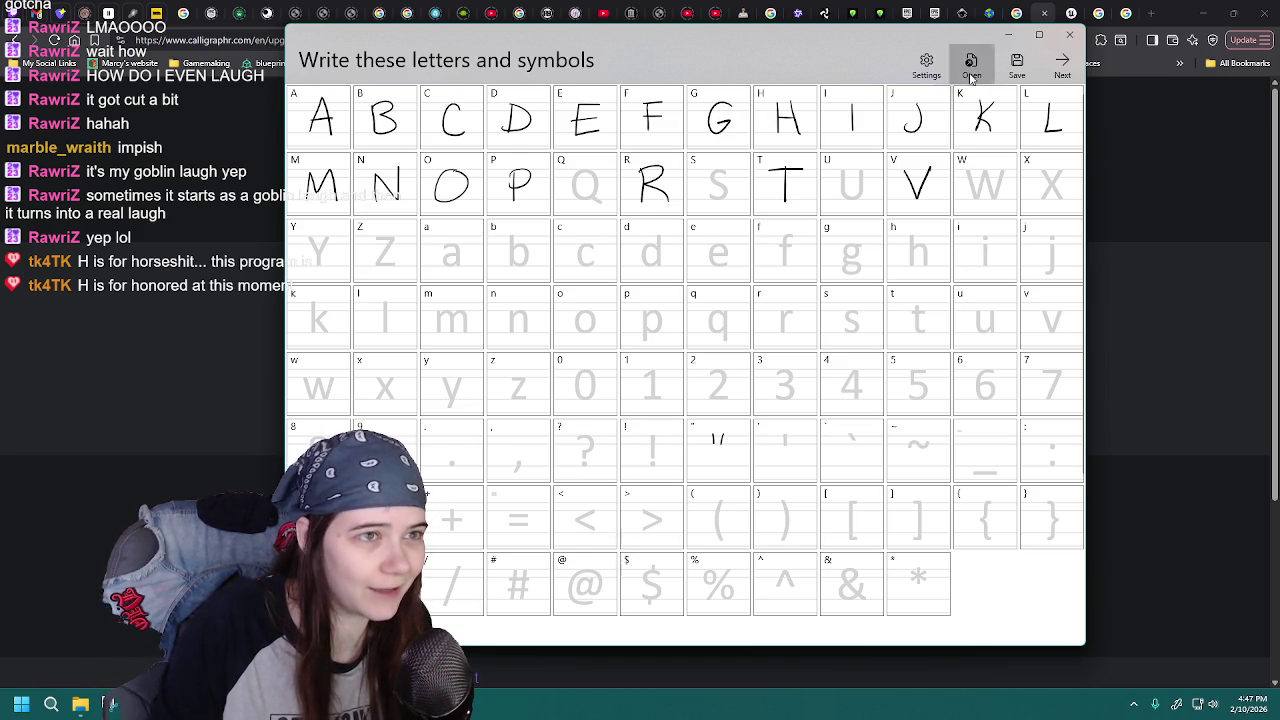
pyautogui.doubleClick(575, 322)
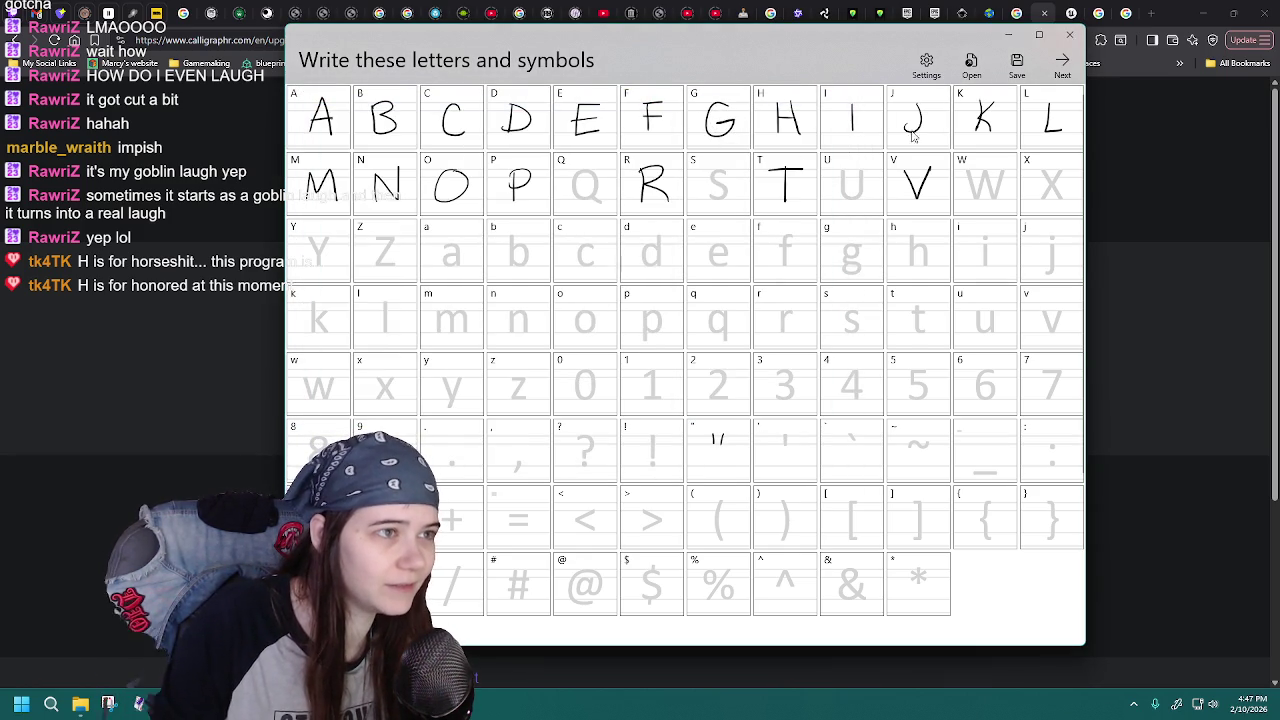
pyautogui.click(971, 63)
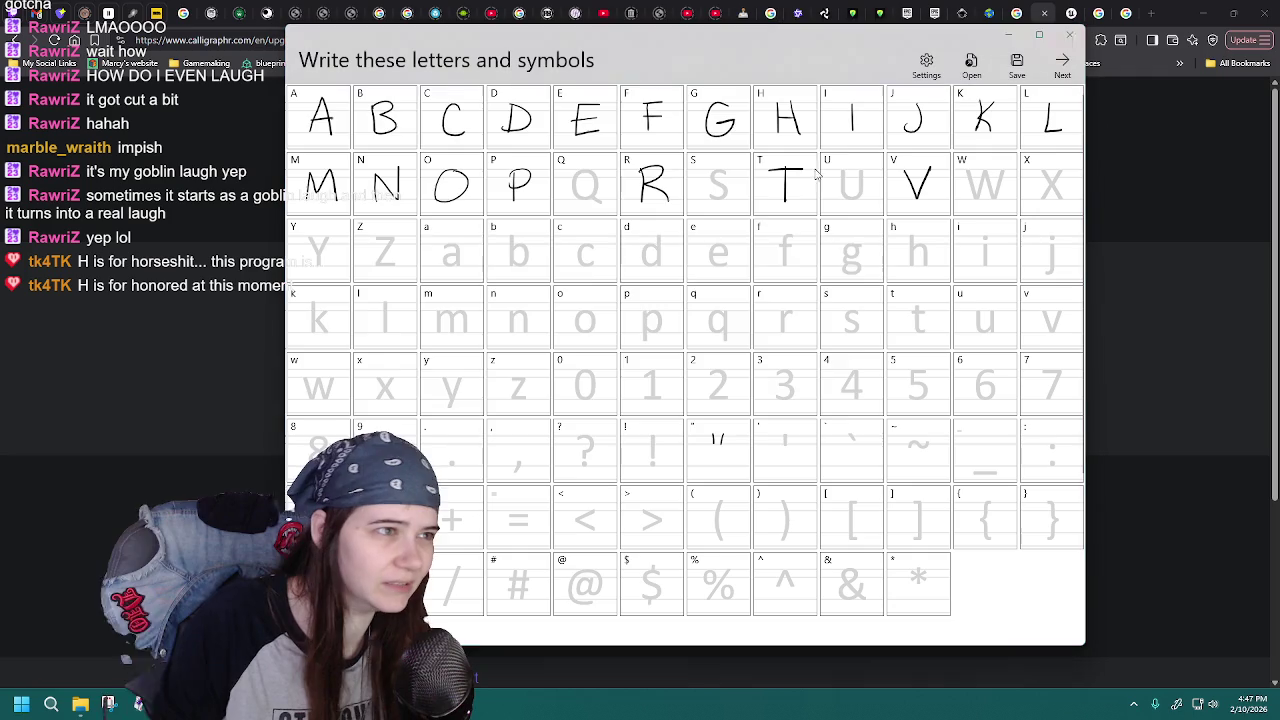
pyautogui.doubleClick(527, 319)
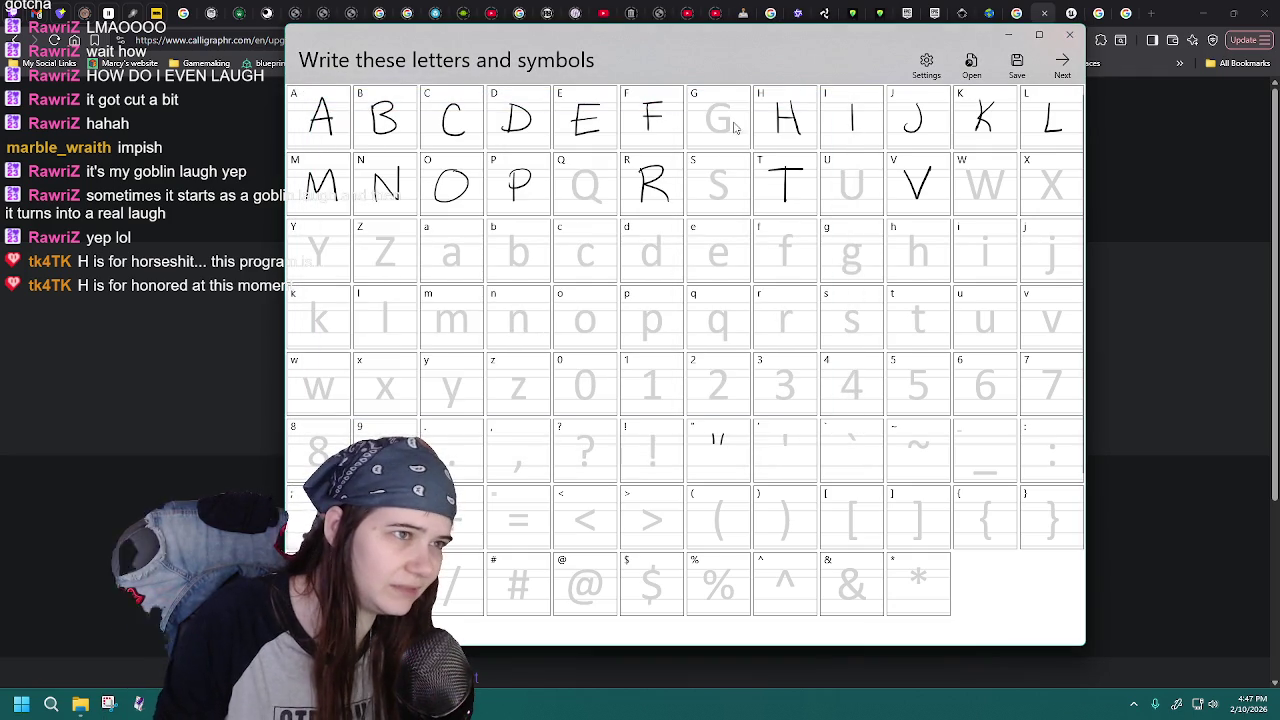
pyautogui.click(971, 63)
pyautogui.doubleClick(564, 315)
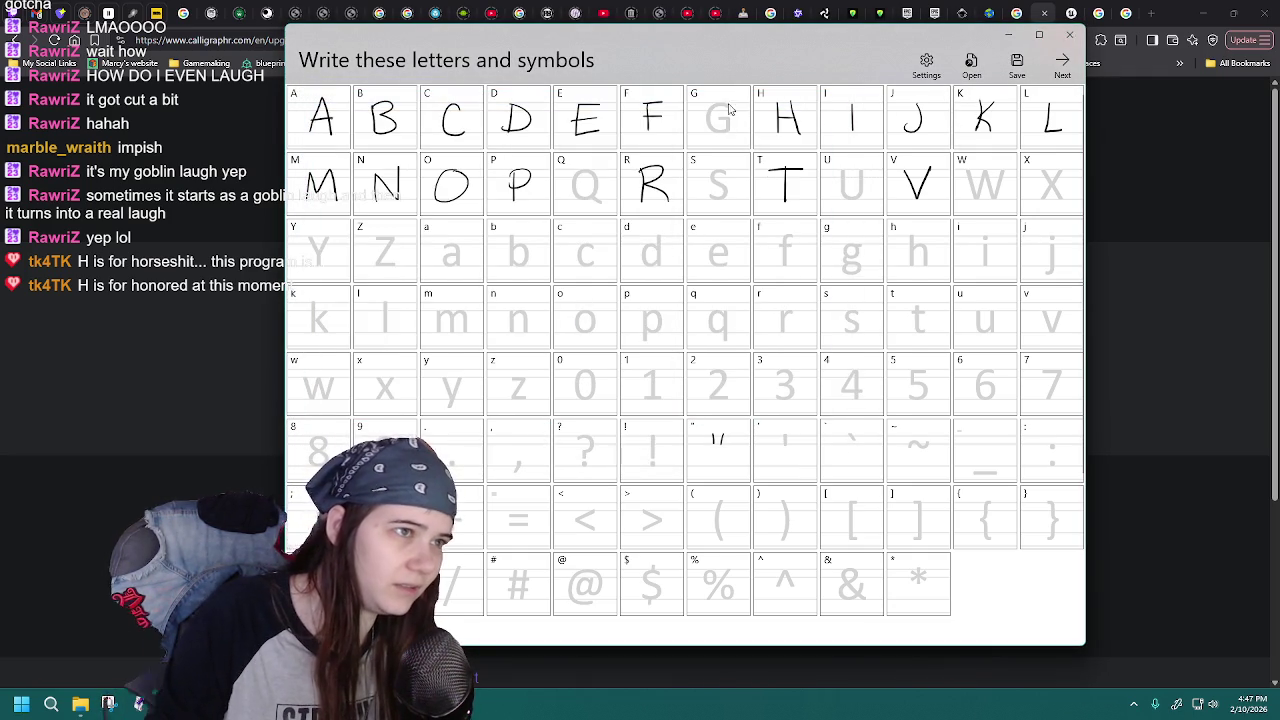
pyautogui.click(971, 63)
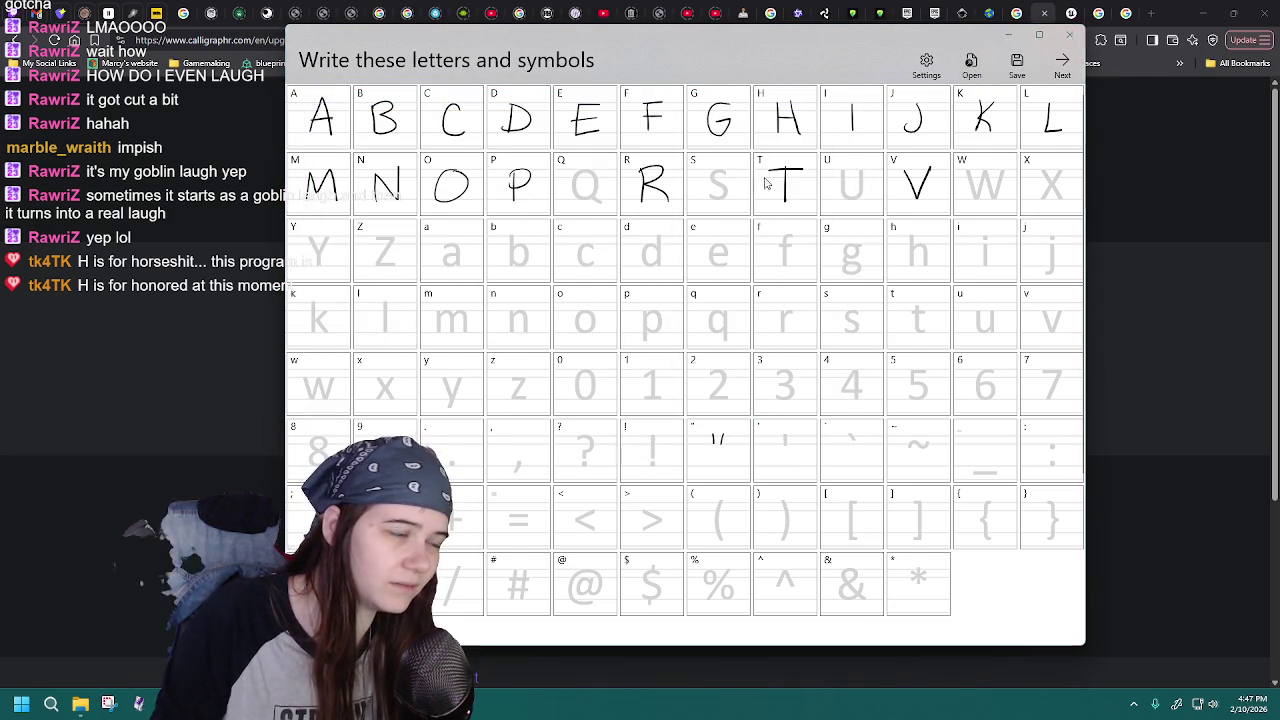
pyautogui.doubleClick(512, 318)
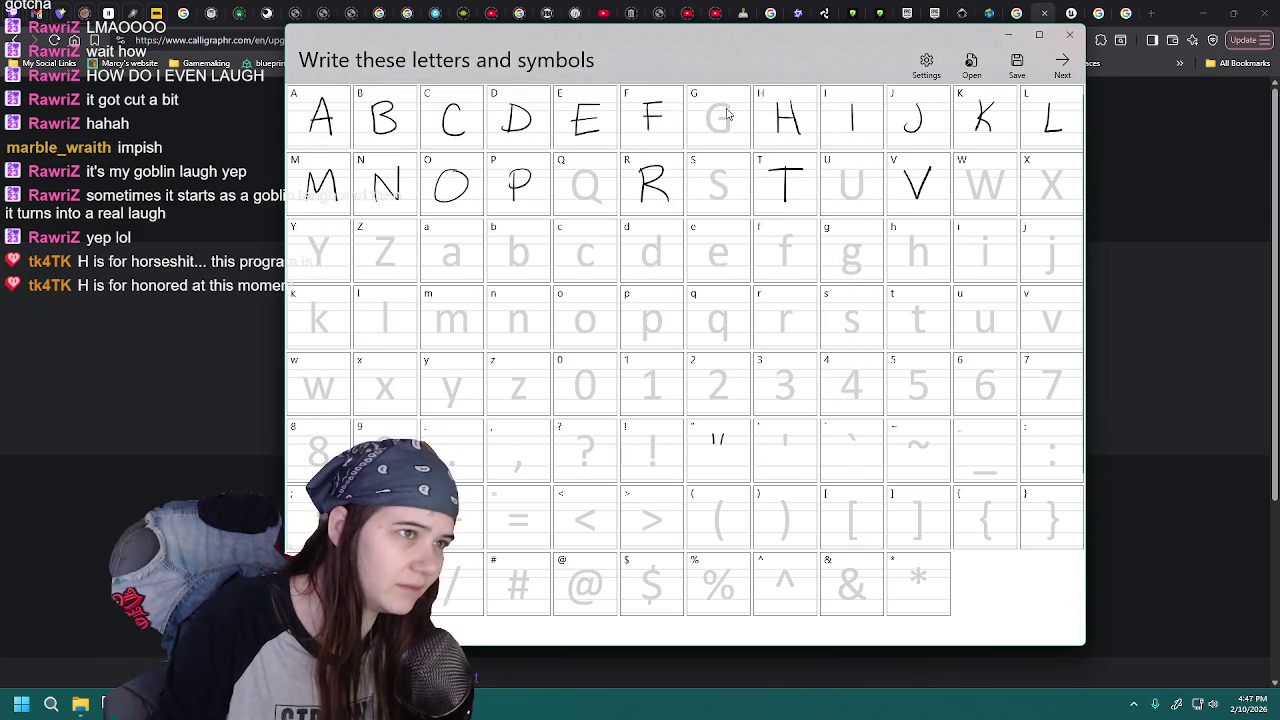
# - Add a handwritten stroke in the G cell, then reload MaggaFont8.jfproj several times
pyautogui.moveTo(713, 122); pyautogui.dragTo(735, 120)
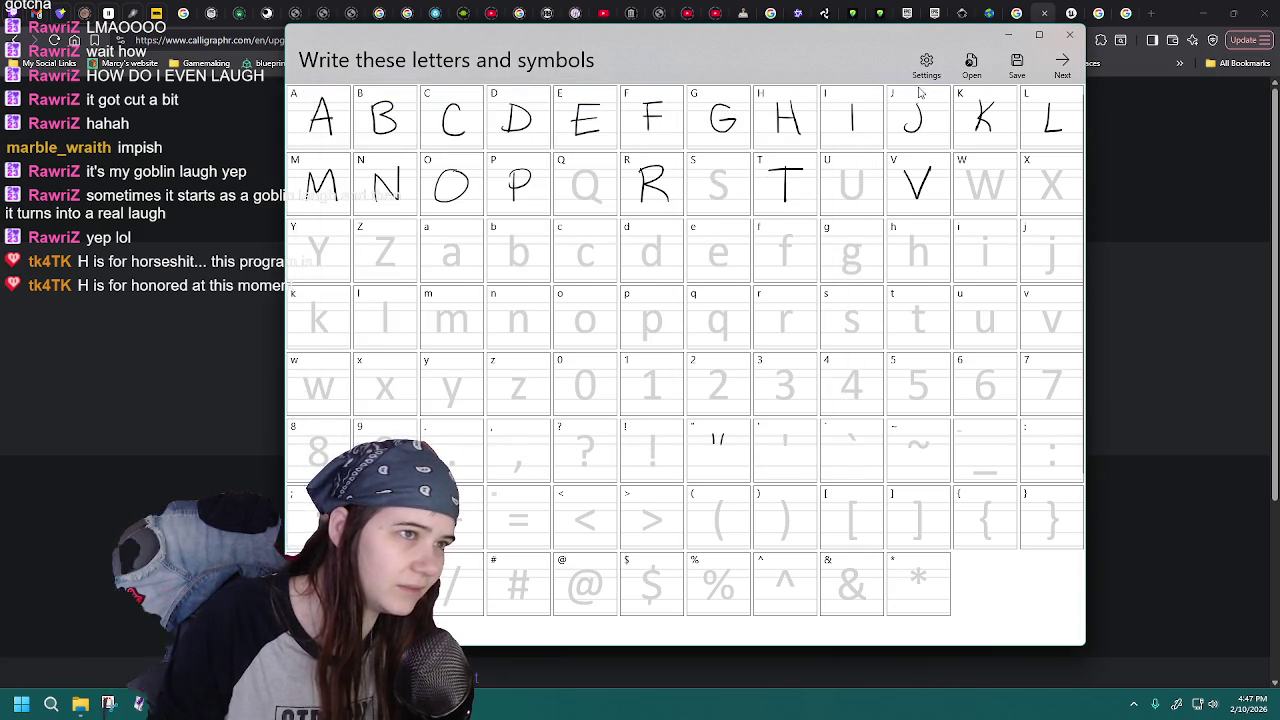
pyautogui.click(969, 75)
pyautogui.click(544, 320)
pyautogui.doubleClick(544, 320)
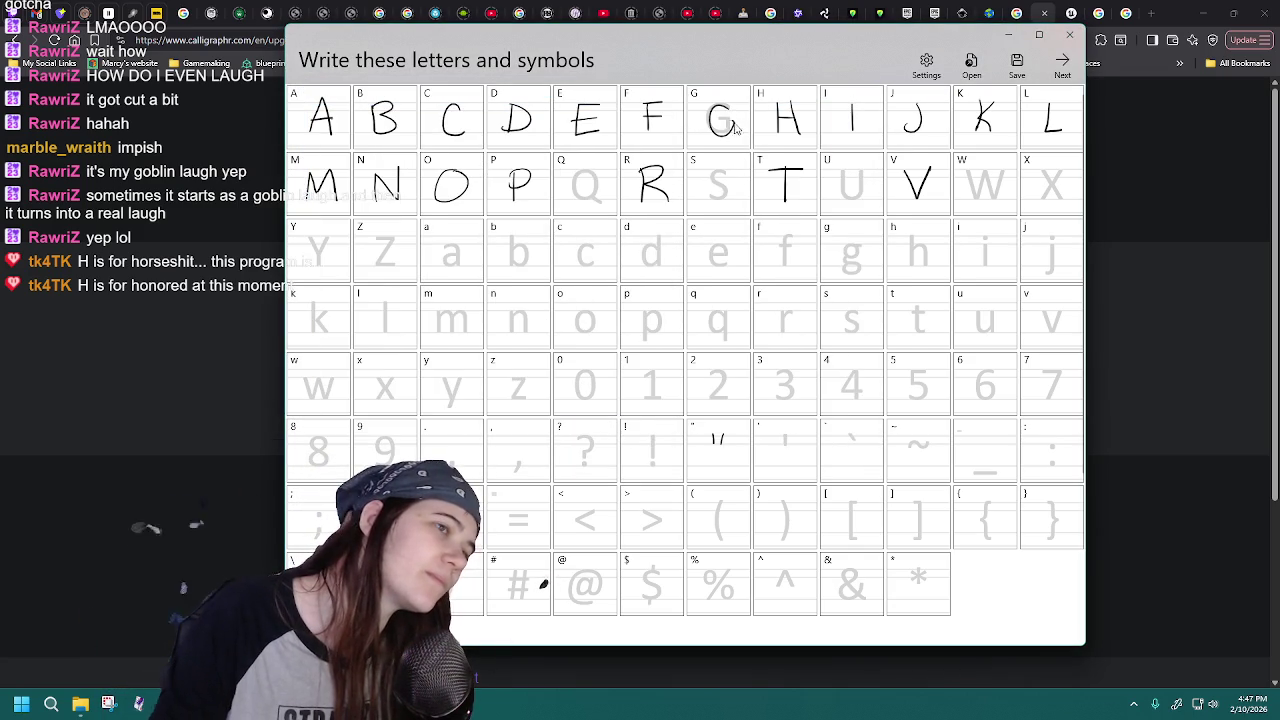
pyautogui.click(970, 64)
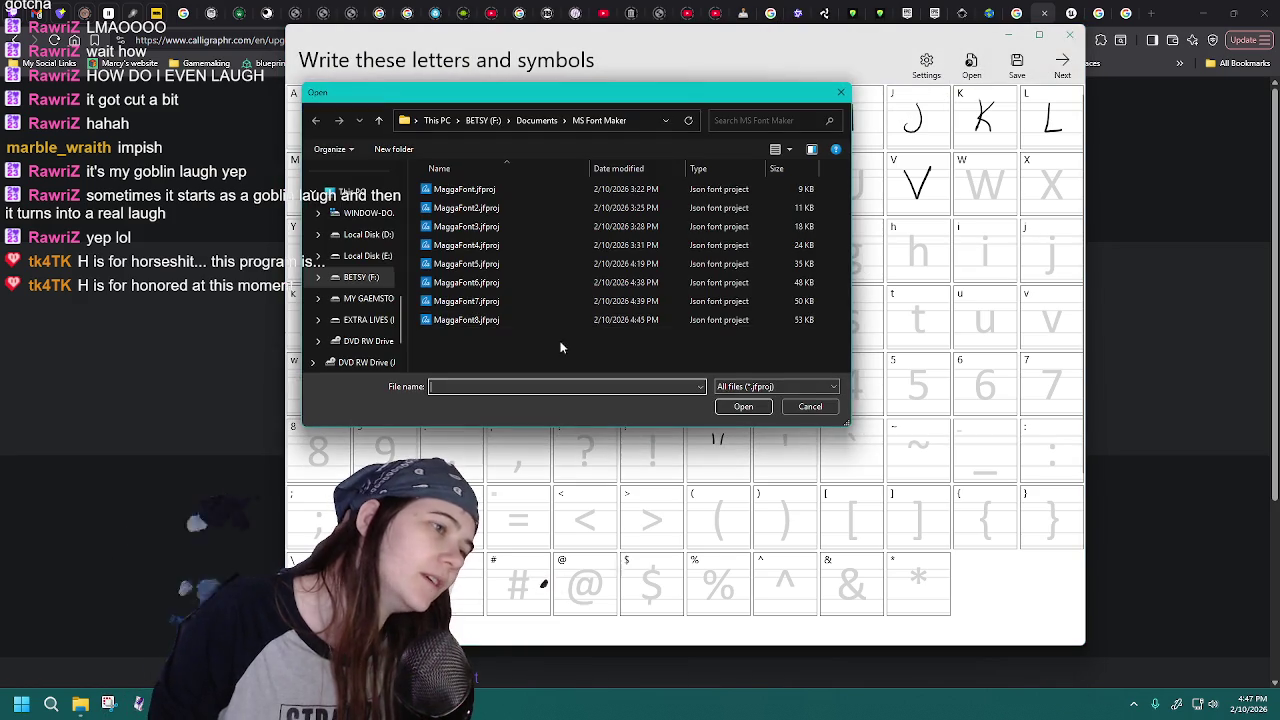
pyautogui.doubleClick(545, 320)
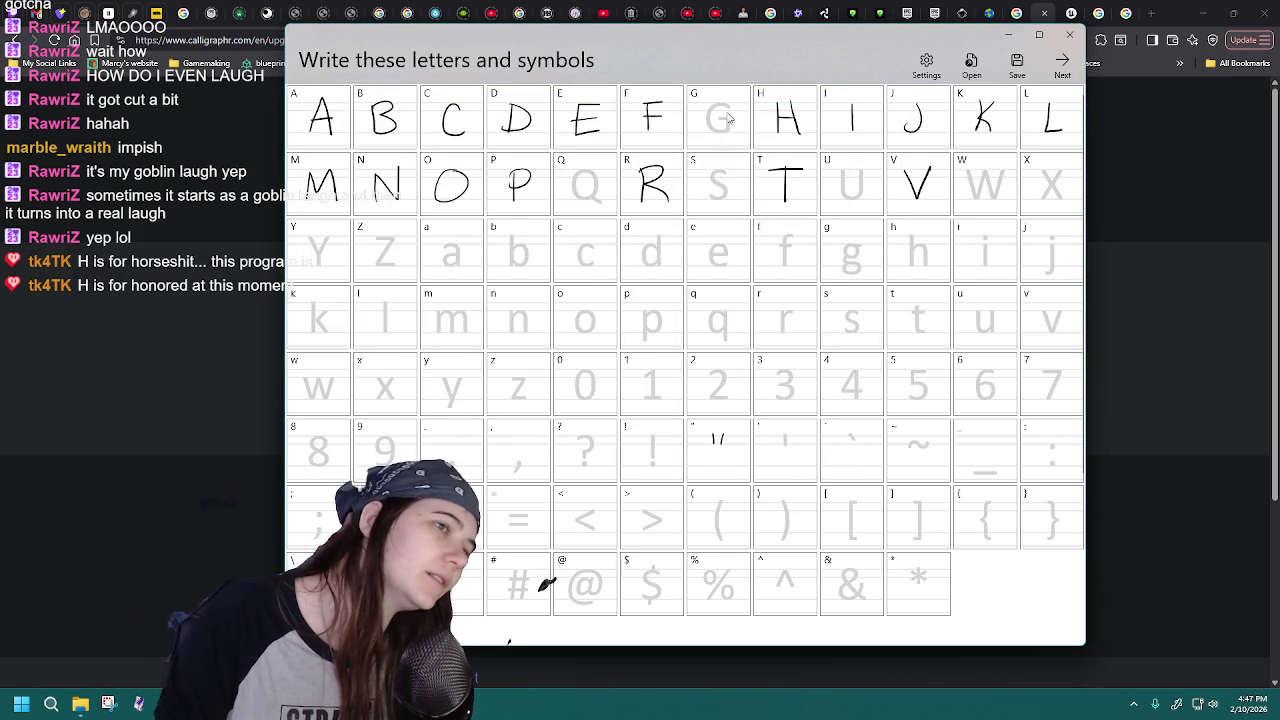
pyautogui.click(970, 64)
pyautogui.doubleClick(523, 320)
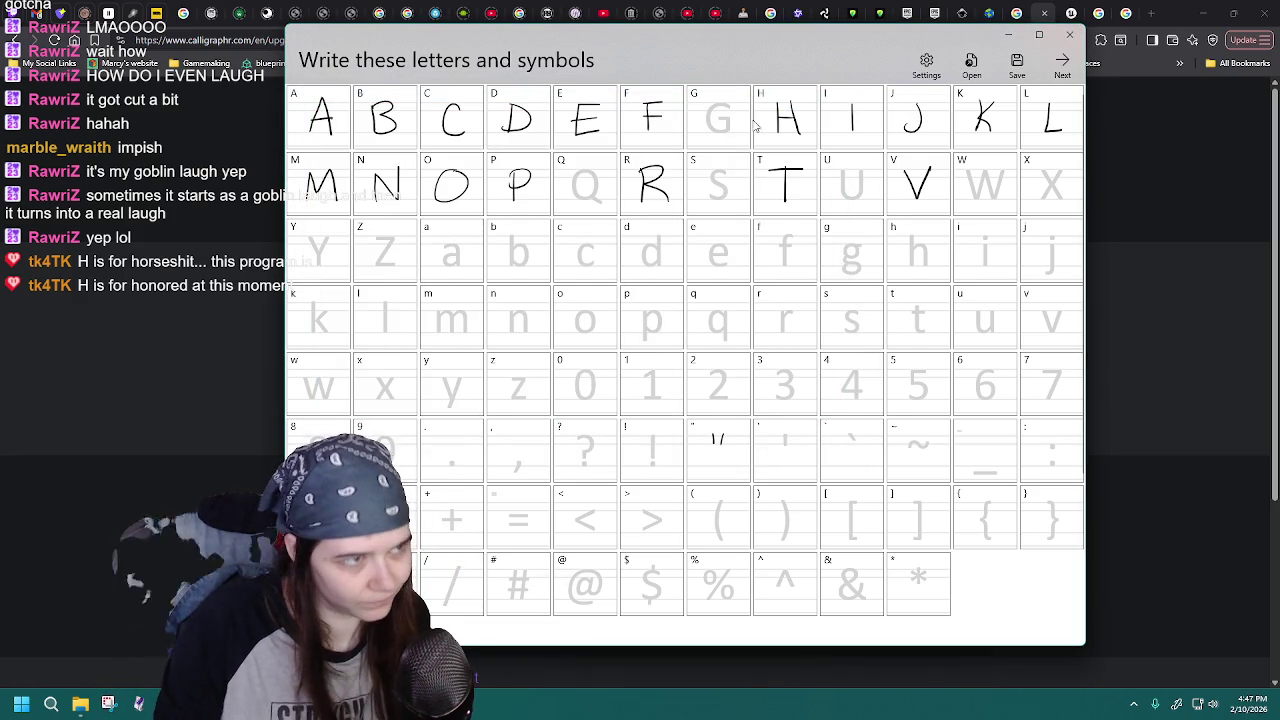
pyautogui.click(970, 64)
pyautogui.doubleClick(485, 321)
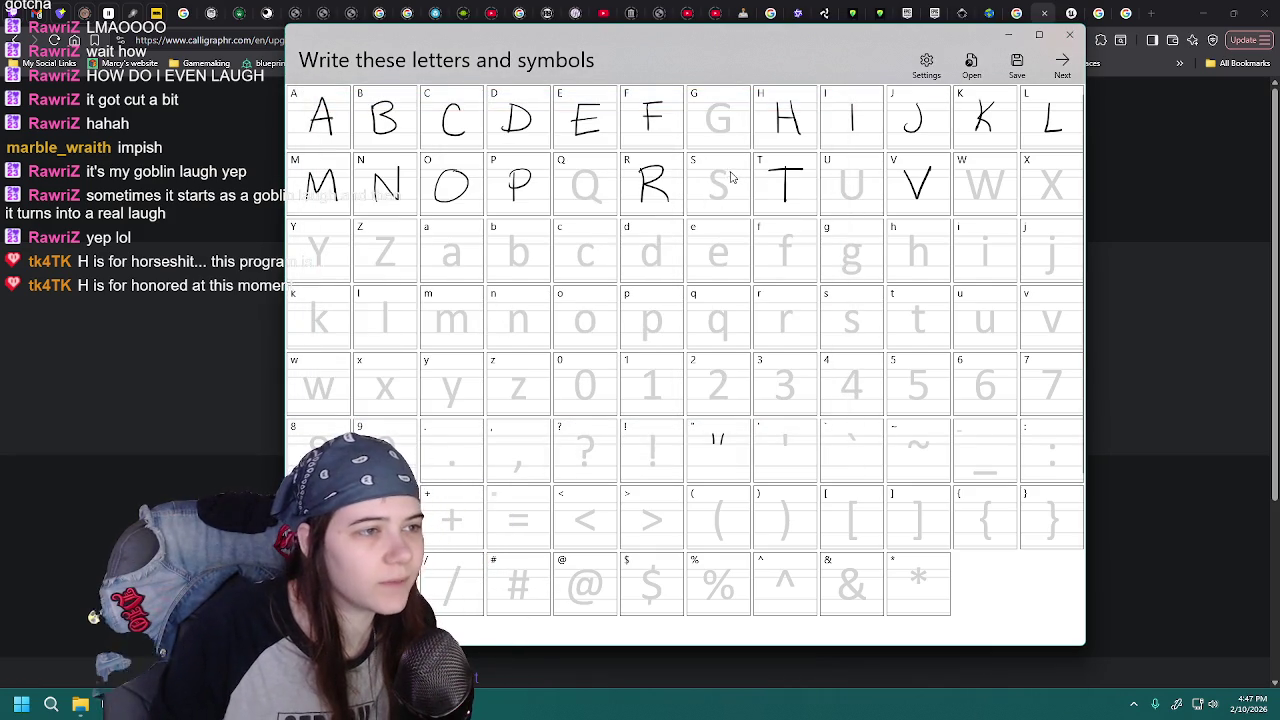
pyautogui.click(970, 64)
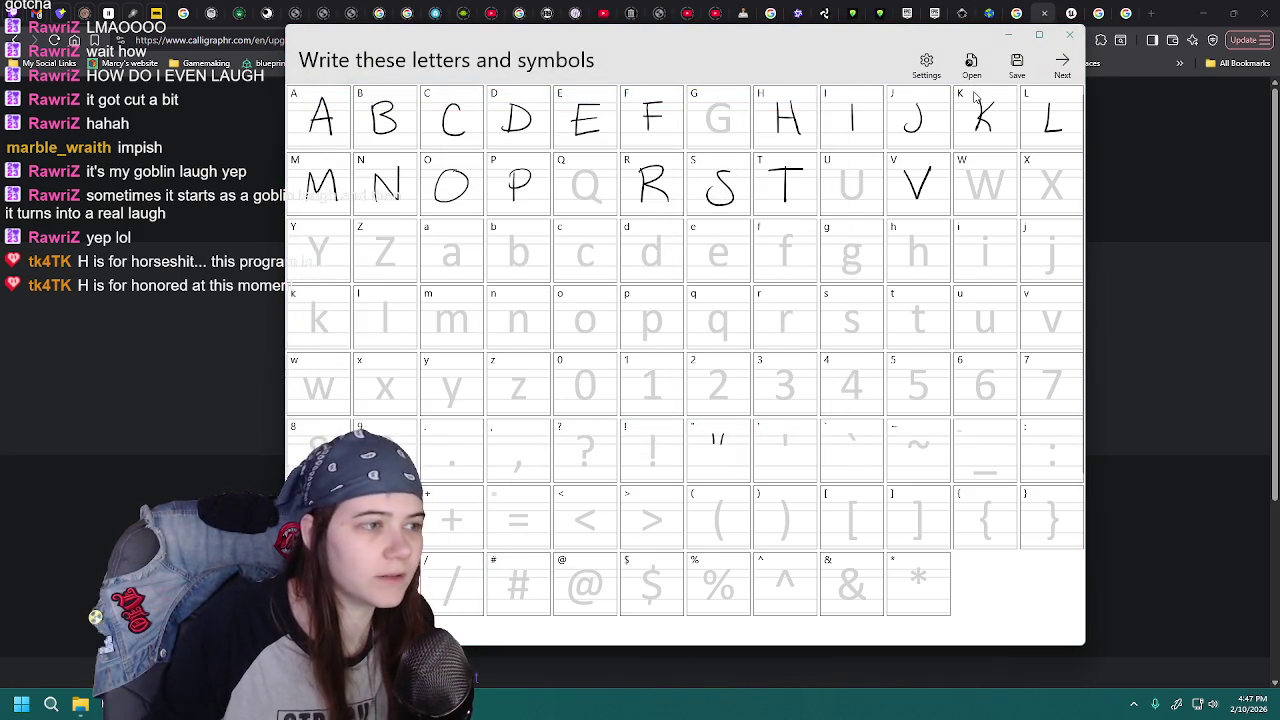
pyautogui.doubleClick(532, 313)
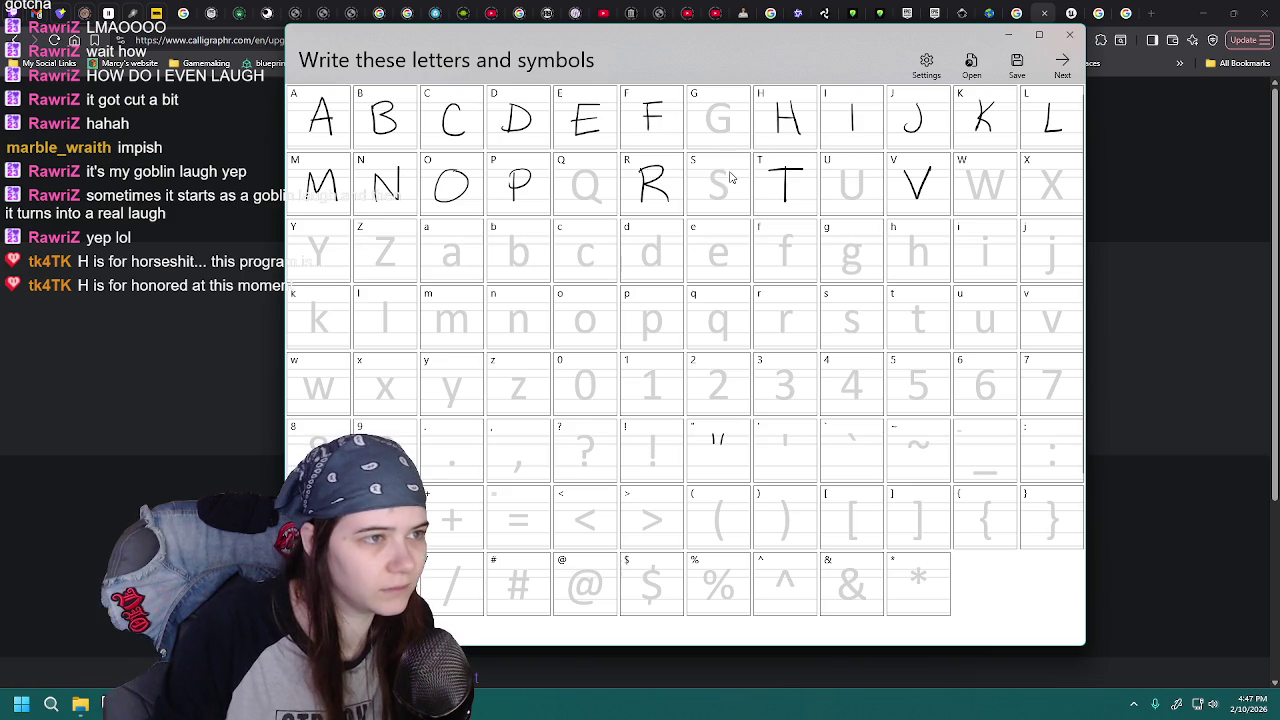
# - Save the font over MaggaFont8.jfproj, confirming the replacement
pyautogui.click(1016, 64)
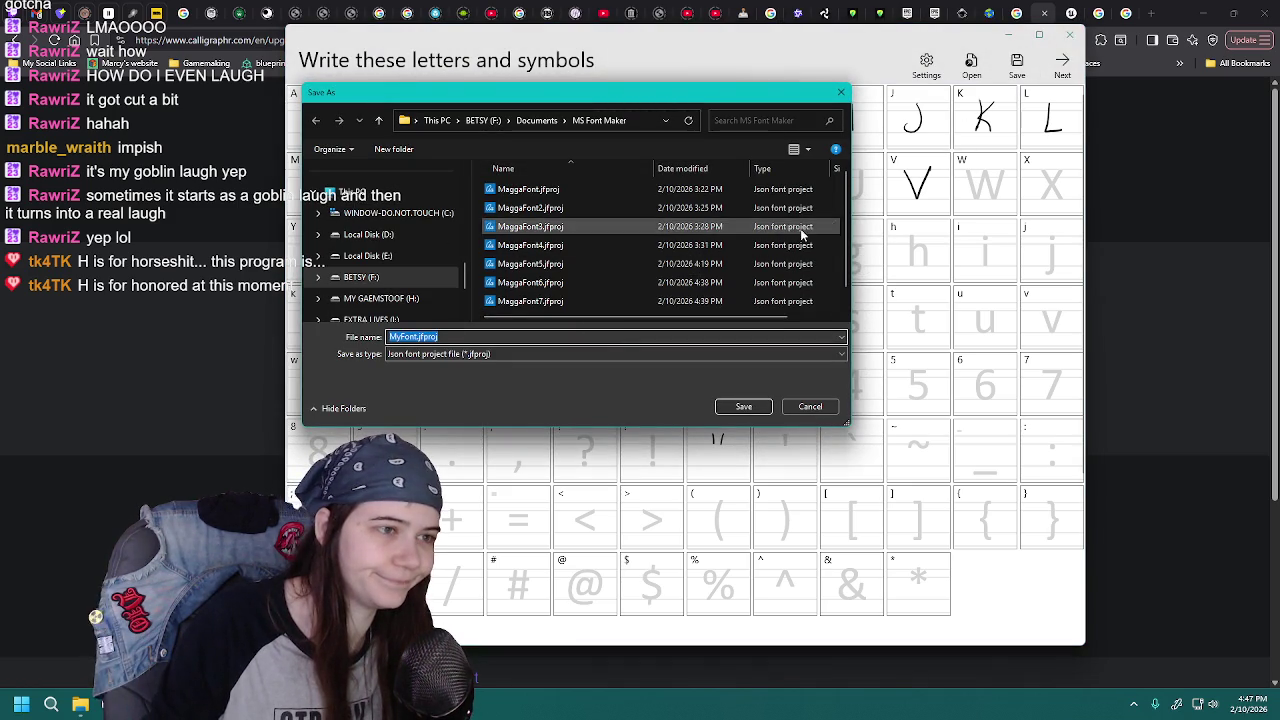
pyautogui.moveTo(846, 424); pyautogui.dragTo(886, 468)
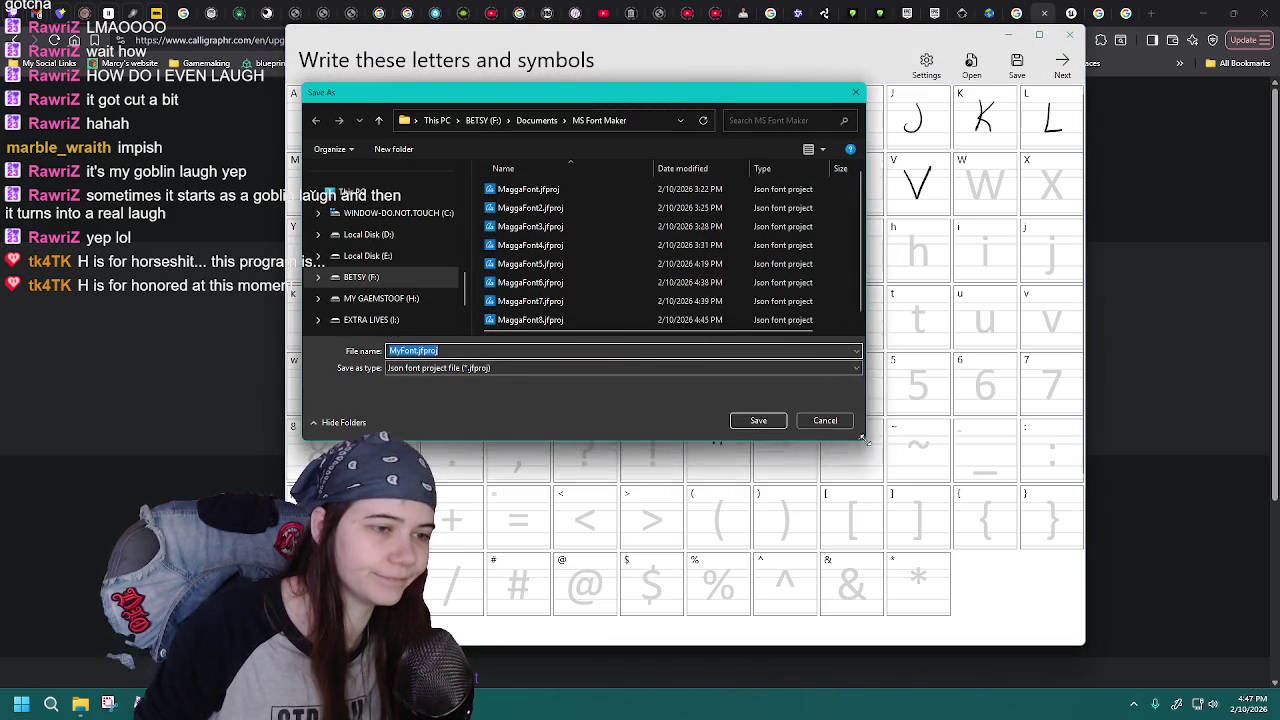
pyautogui.doubleClick(618, 320)
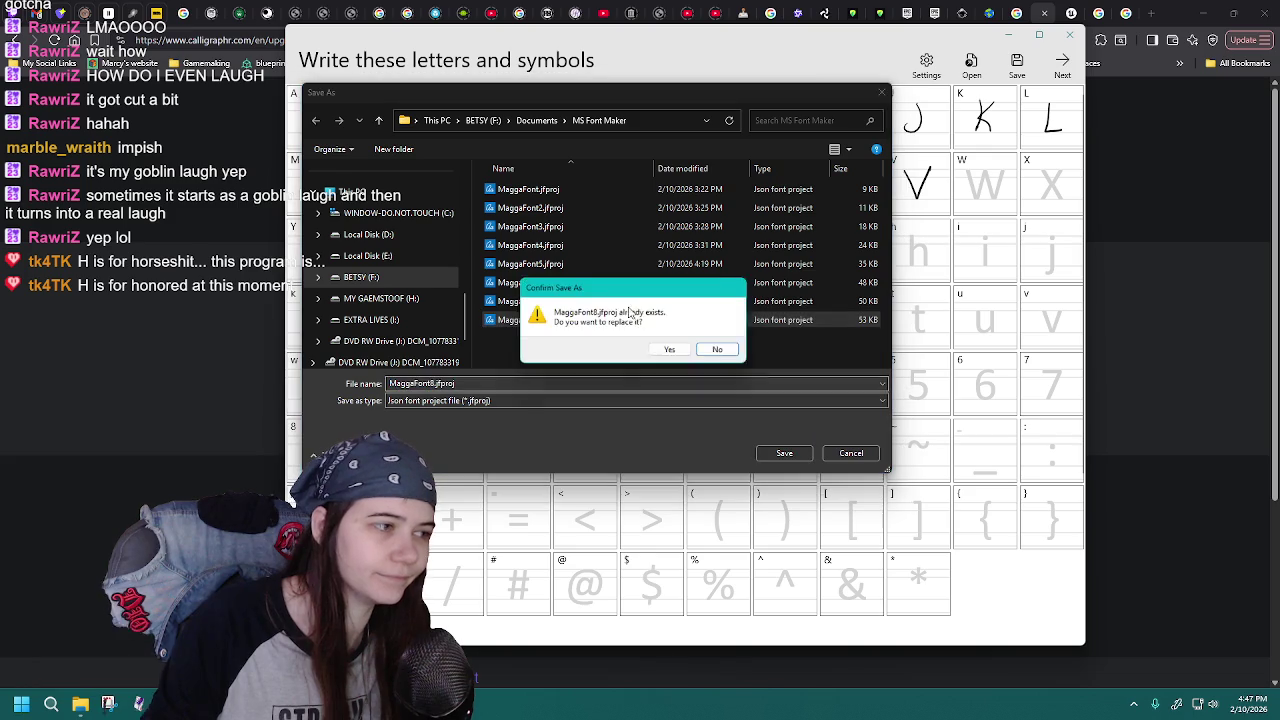
pyautogui.click(666, 348)
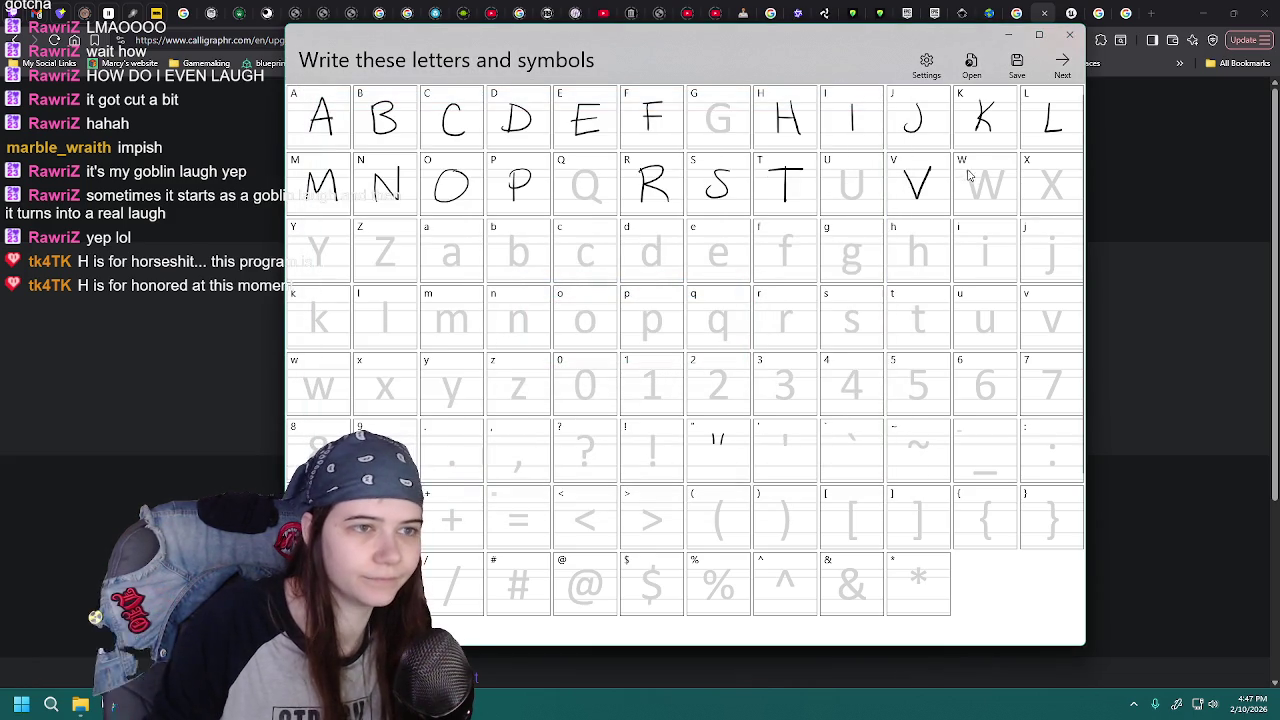
# - Reload MaggaFont8.jfproj to verify the saved letters, then overwrite it once more
pyautogui.click(971, 64)
pyautogui.doubleClick(557, 320)
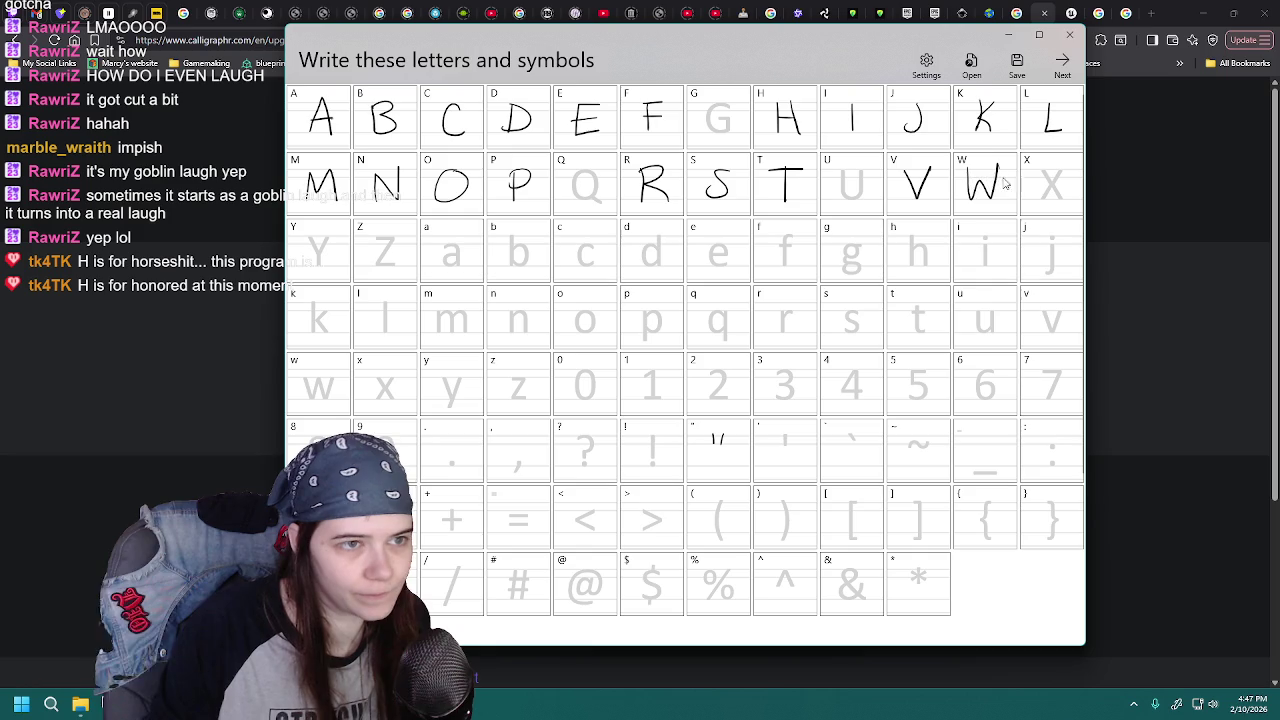
pyautogui.click(971, 64)
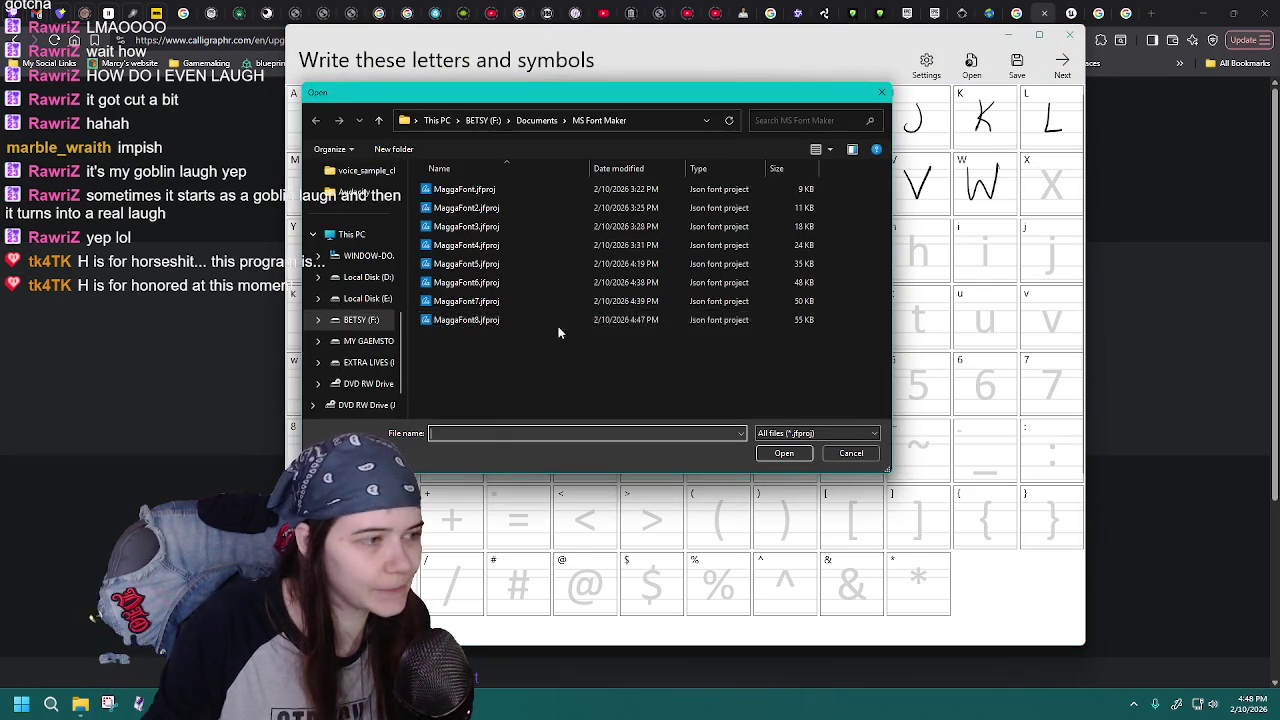
pyautogui.doubleClick(545, 320)
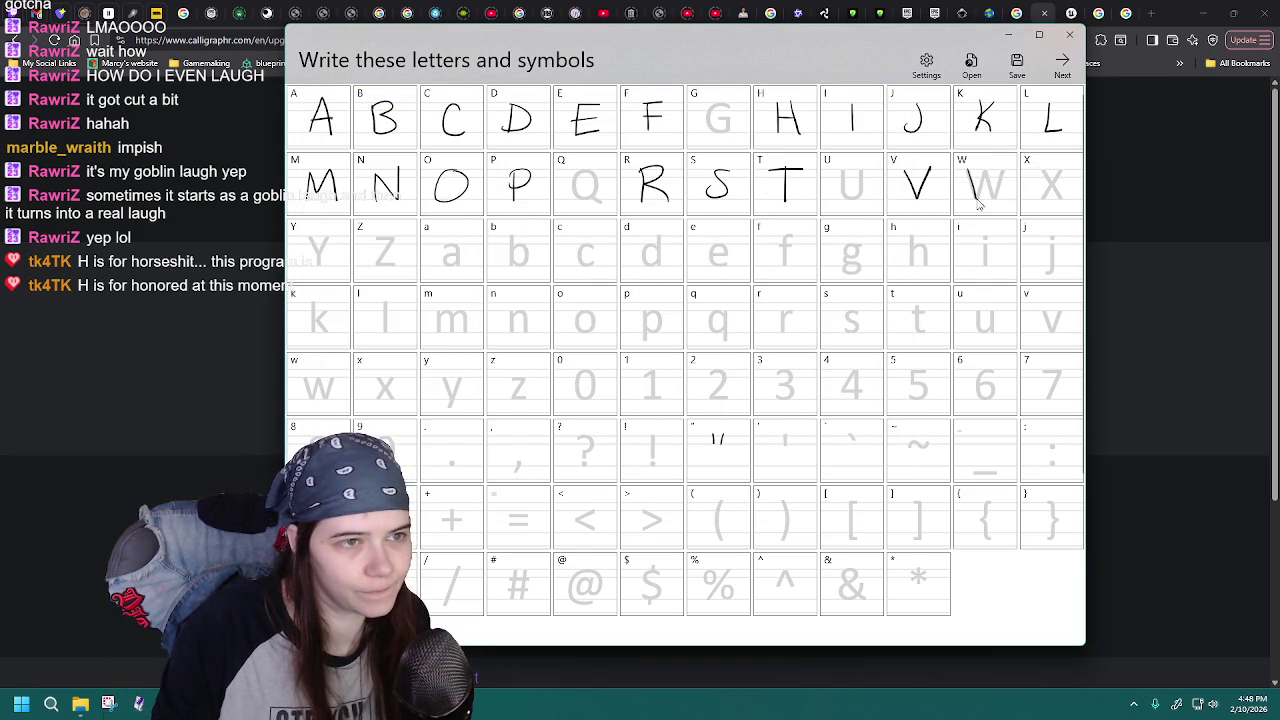
pyautogui.click(1017, 62)
pyautogui.doubleClick(606, 320)
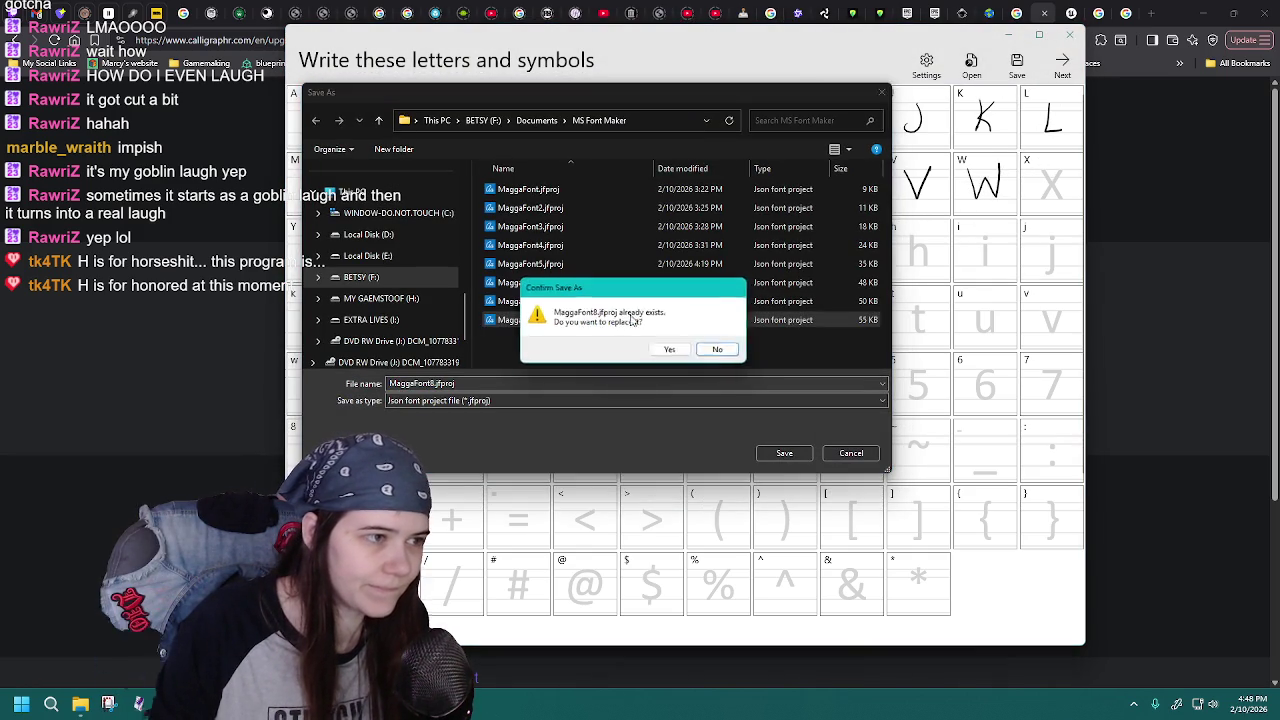
pyautogui.click(675, 350)
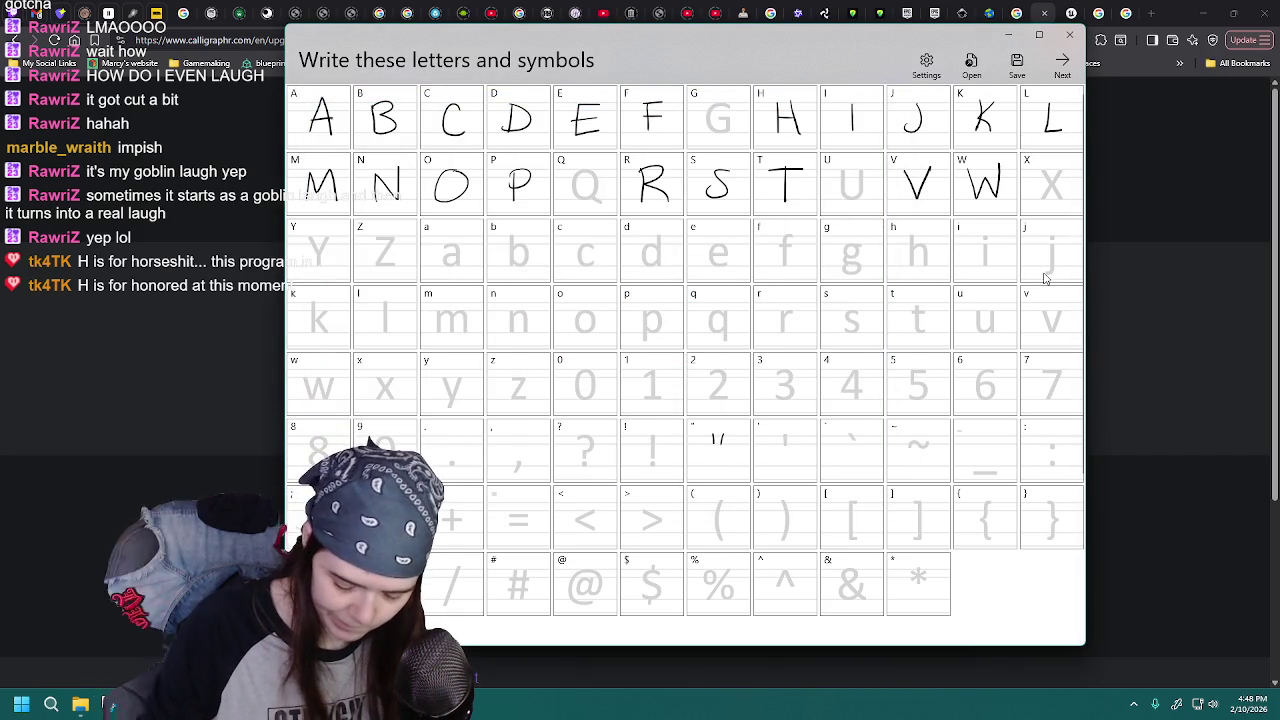
# - Draw the handwritten X in its cell and reopen MaggaFont8.jfproj to check the letters
pyautogui.moveTo(1040, 168)
pyautogui.mouseDown()
pyautogui.moveTo(1068, 200)
pyautogui.moveTo(1039, 202)
pyautogui.mouseUp()
pyautogui.click(971, 65)
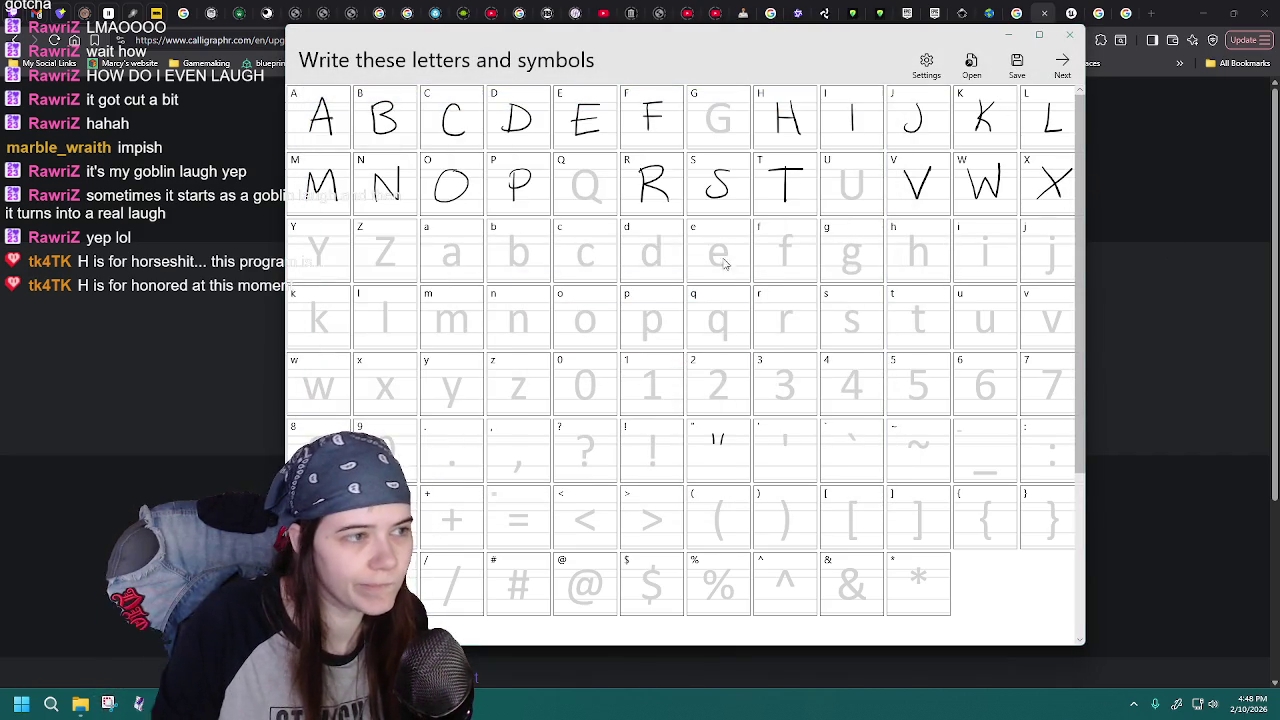
pyautogui.doubleClick(575, 320)
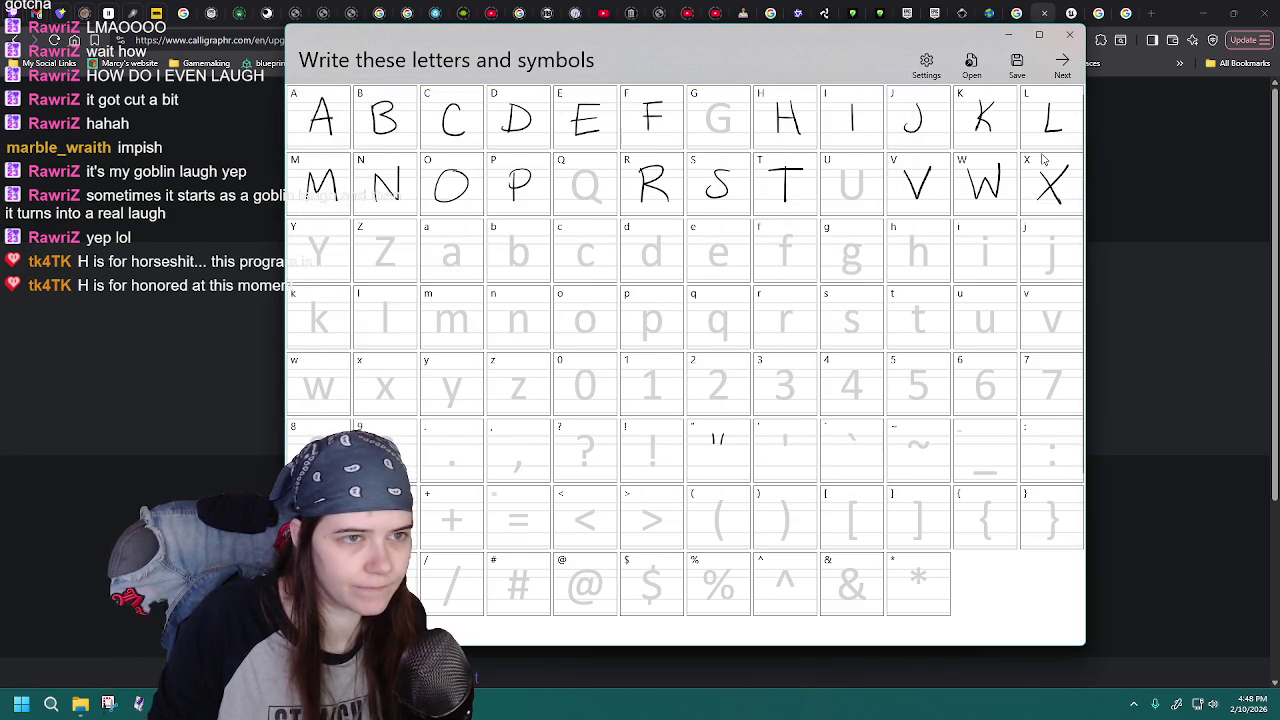
pyautogui.click(971, 65)
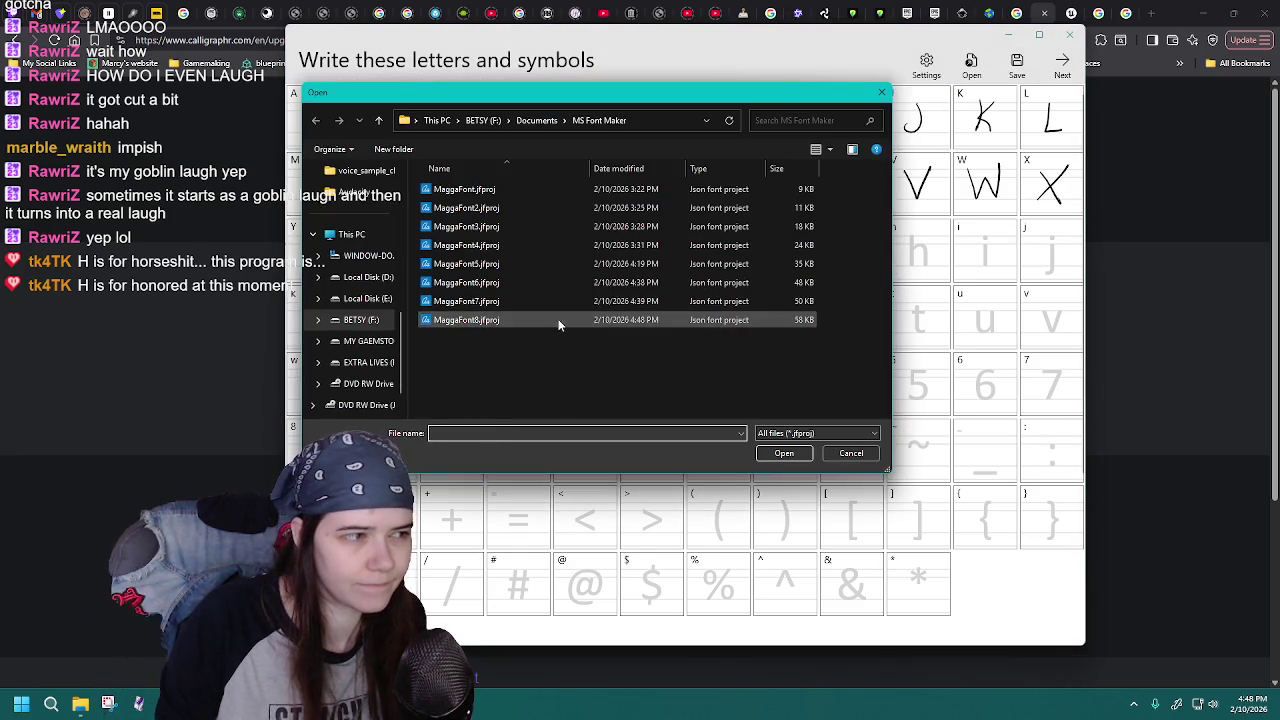
pyautogui.doubleClick(560, 320)
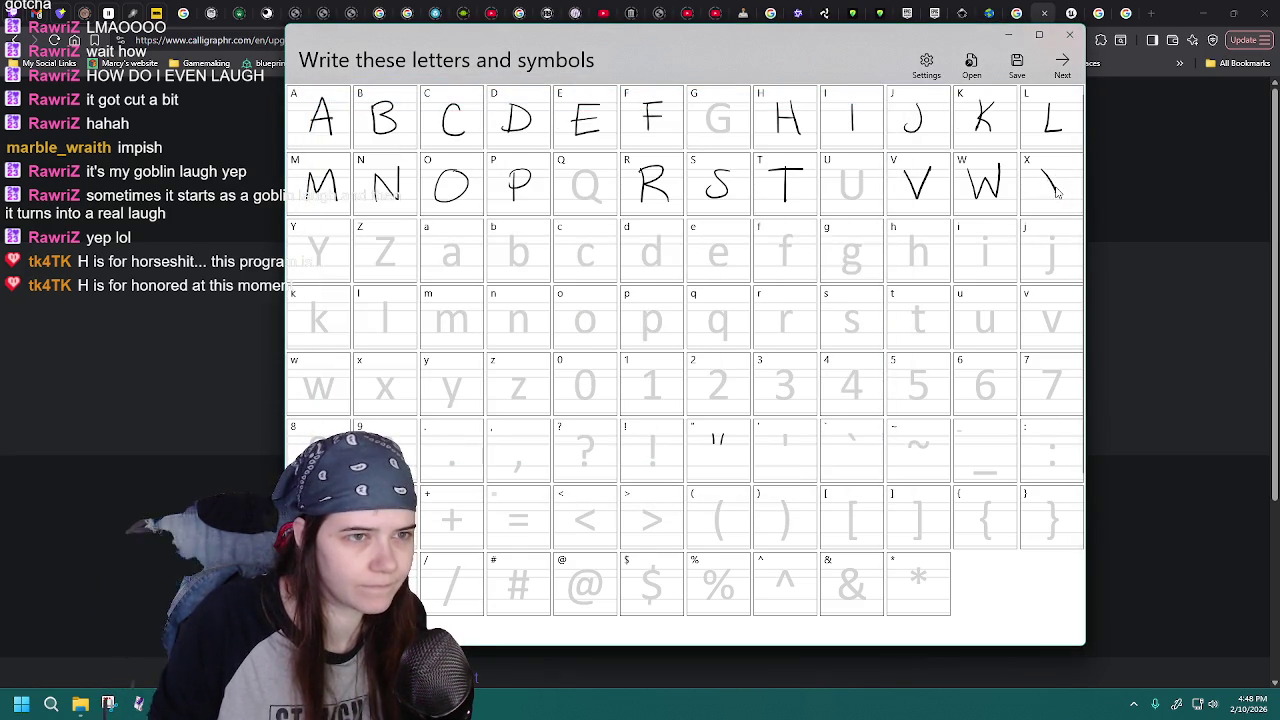
pyautogui.moveTo(1079, 200)
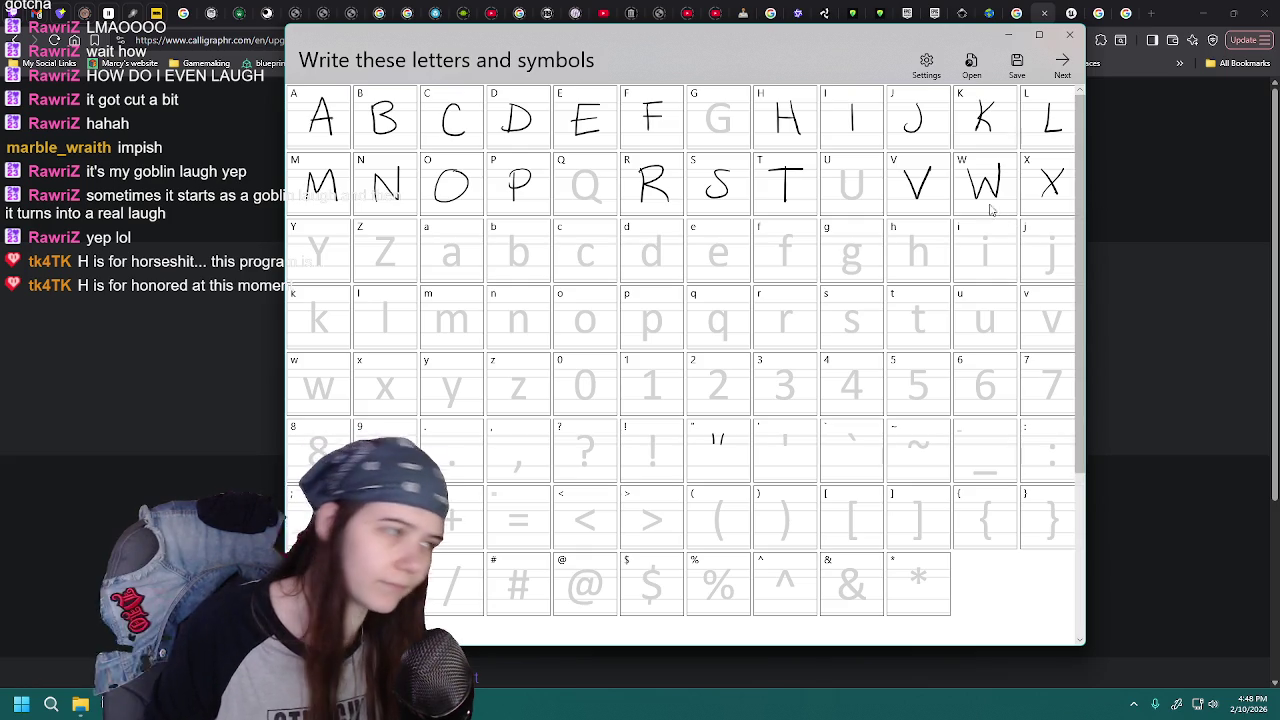
pyautogui.click(970, 66)
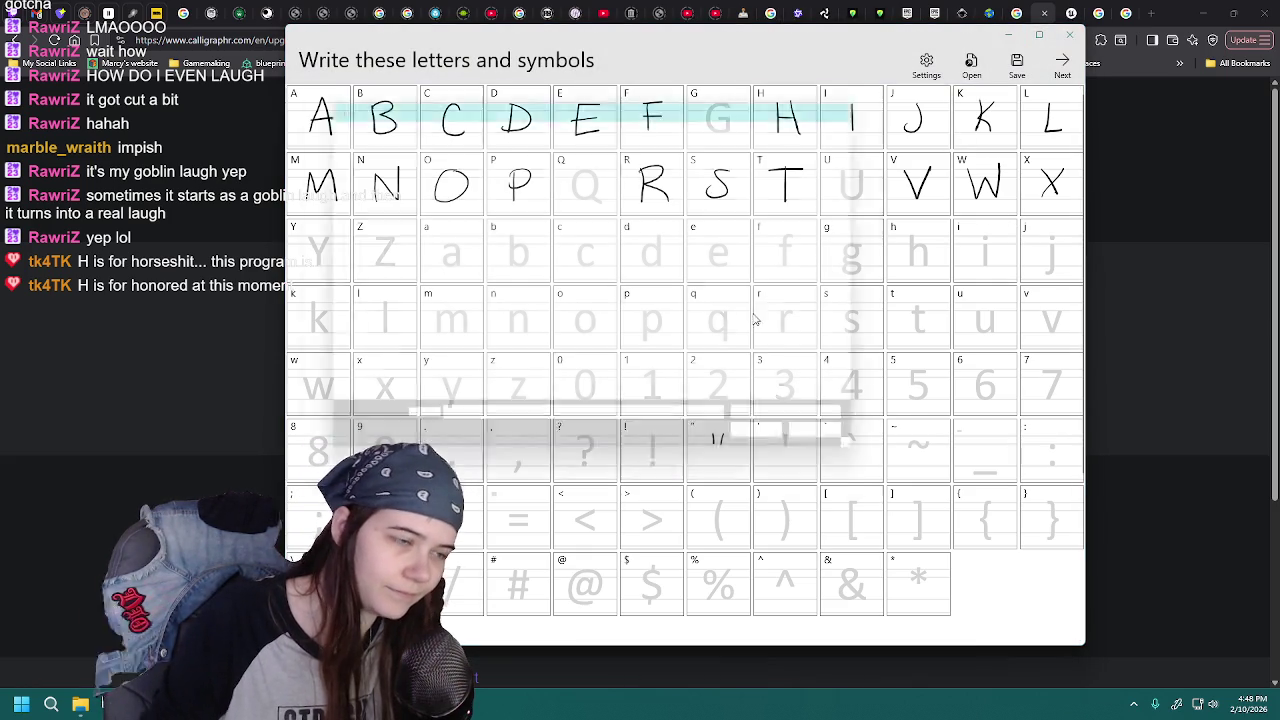
# - Reload MaggaFont8.jfproj and save over it with Ctrl+S, confirming the overwrite
pyautogui.doubleClick(522, 320)
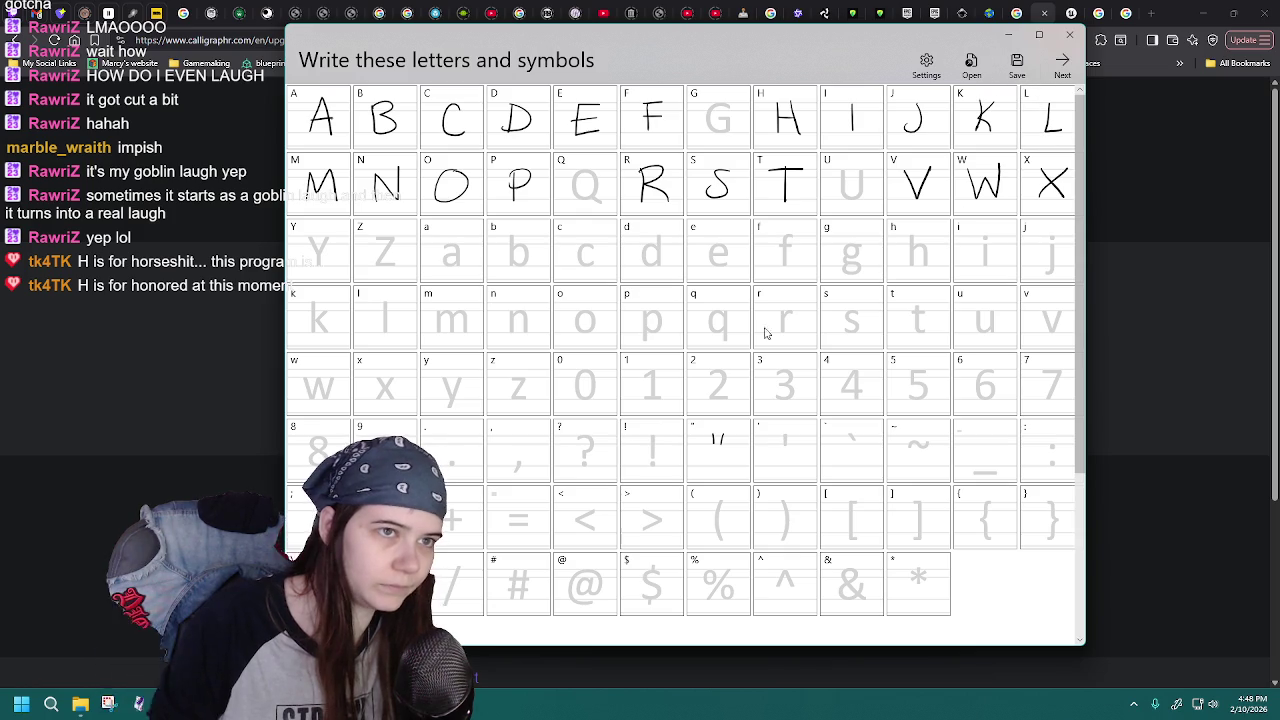
pyautogui.hotkey('ctrl', 's')
pyautogui.doubleClick(530, 320)
pyautogui.press('y')
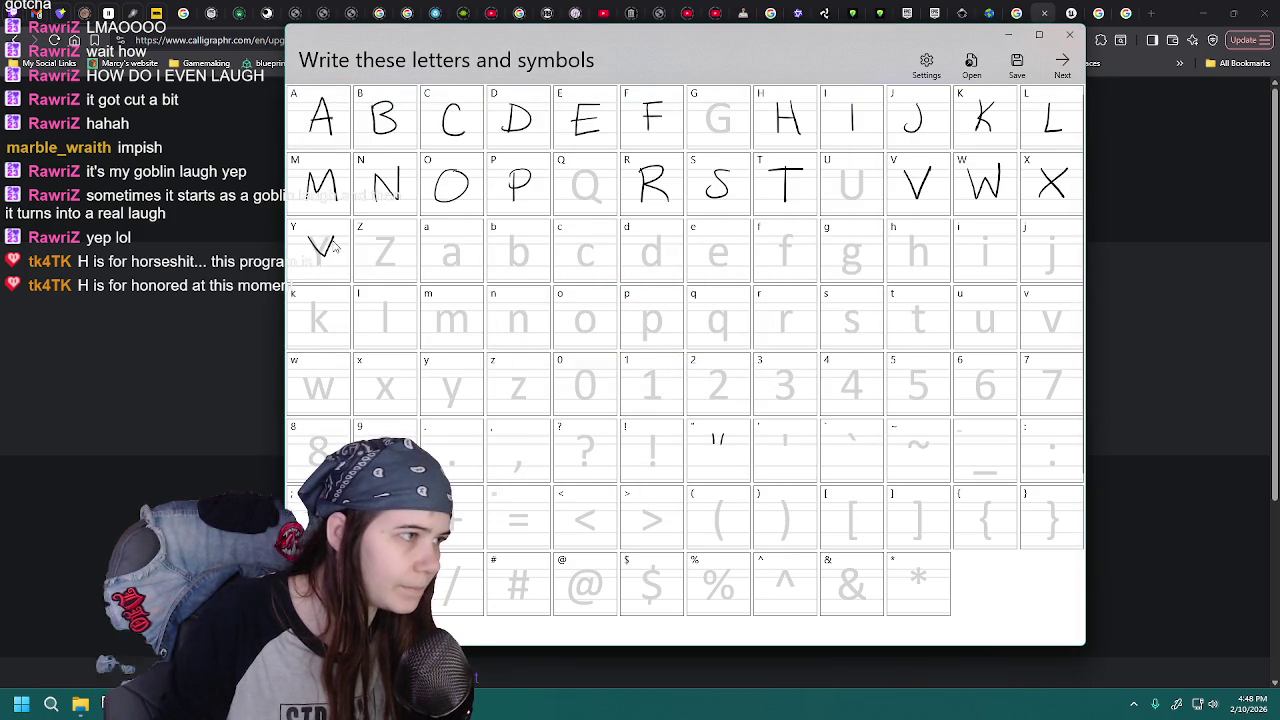
# - Reopen MaggaFont8.jfproj from the saved projects list a few times
pyautogui.click(971, 62)
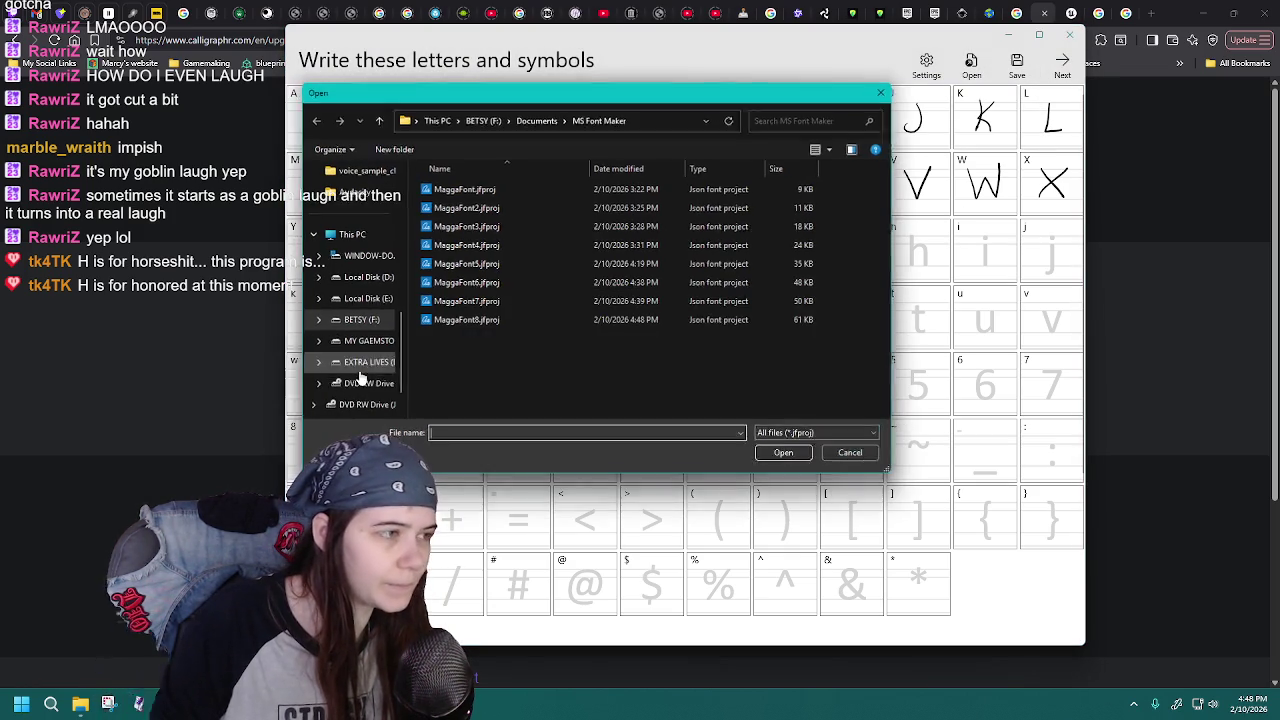
pyautogui.doubleClick(482, 321)
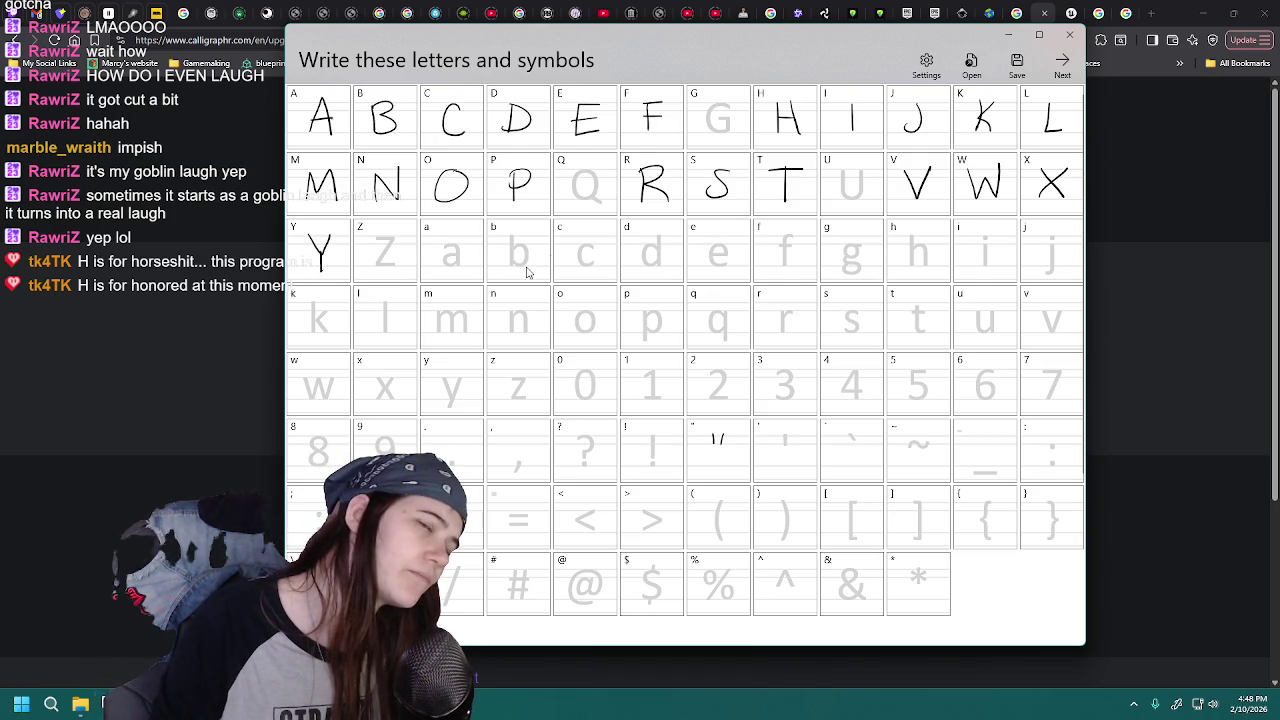
pyautogui.click(971, 62)
pyautogui.doubleClick(505, 319)
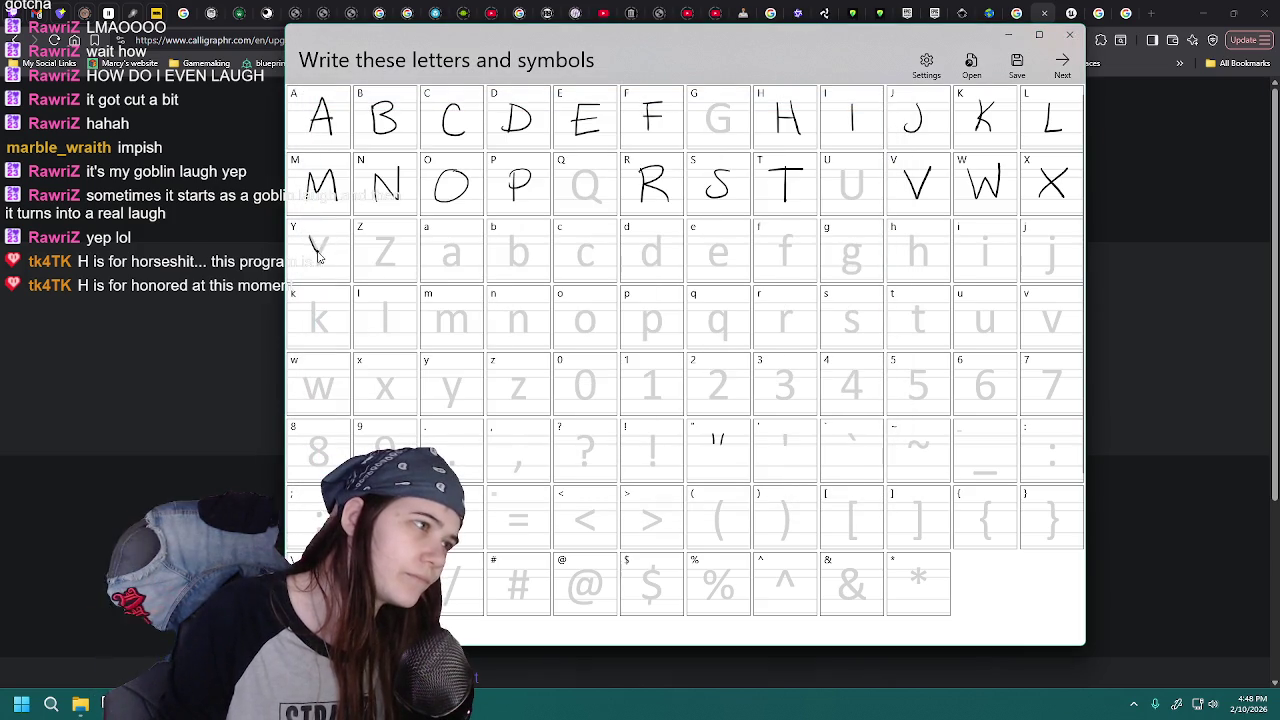
pyautogui.click(971, 62)
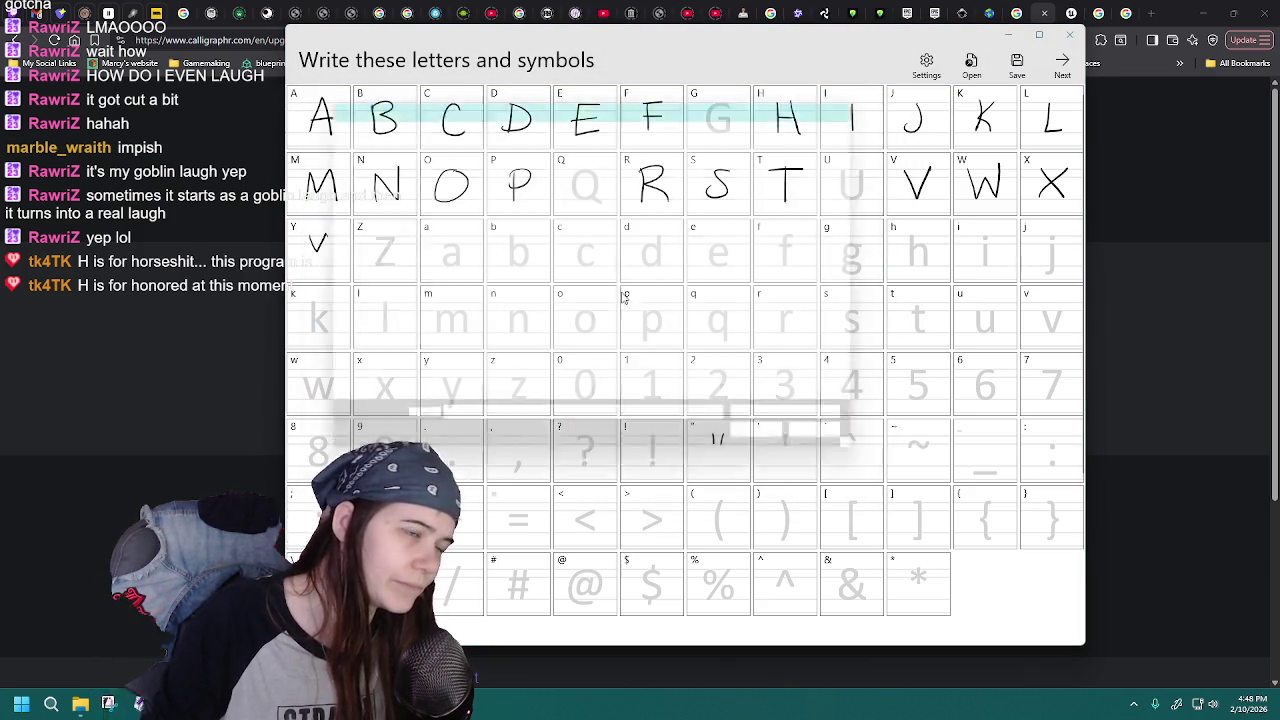
pyautogui.click(535, 320)
pyautogui.doubleClick(535, 321)
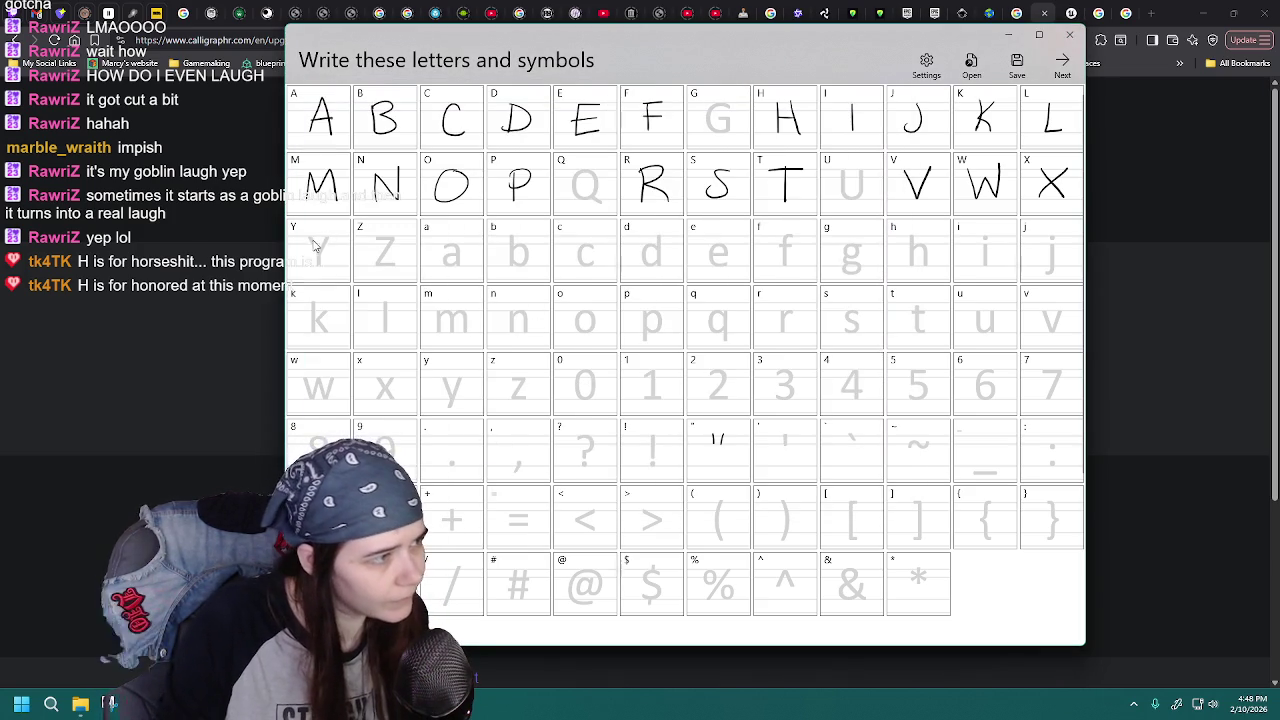
# - Draw the stem of the Y in its cell and reload MaggaFont8.jfproj
pyautogui.moveTo(319, 244); pyautogui.dragTo(320, 265)
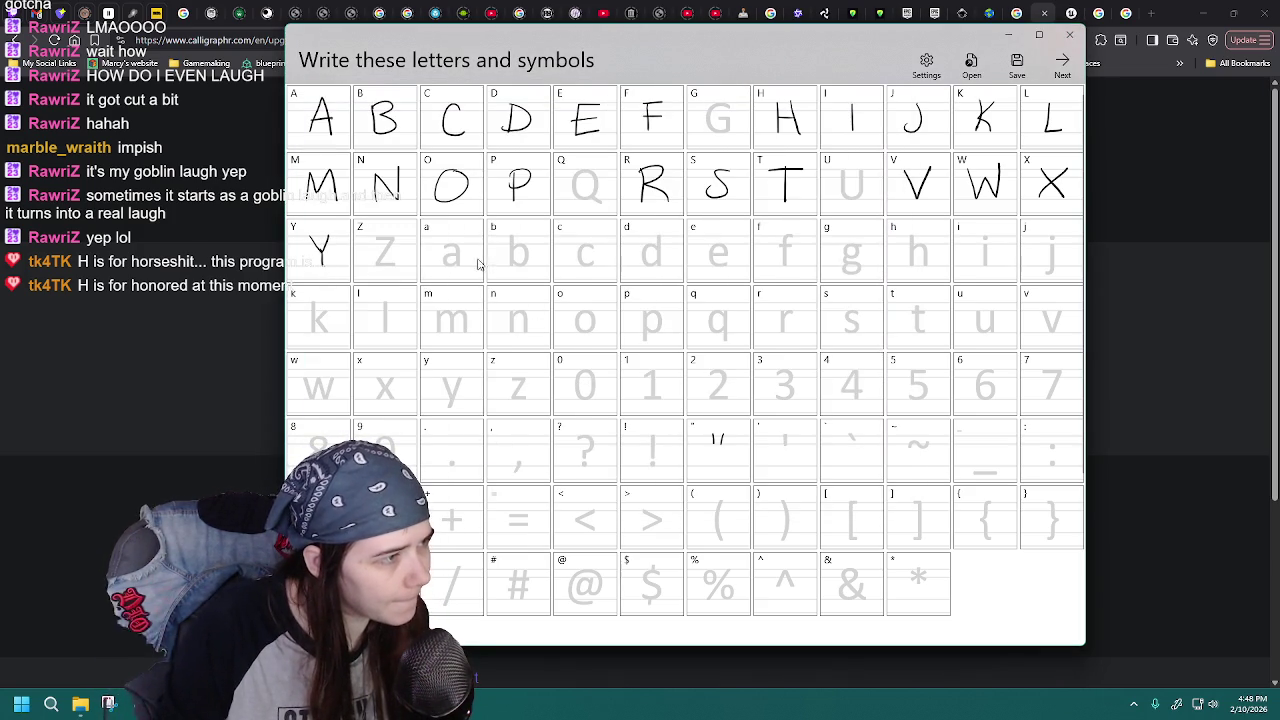
pyautogui.click(971, 62)
pyautogui.doubleClick(524, 319)
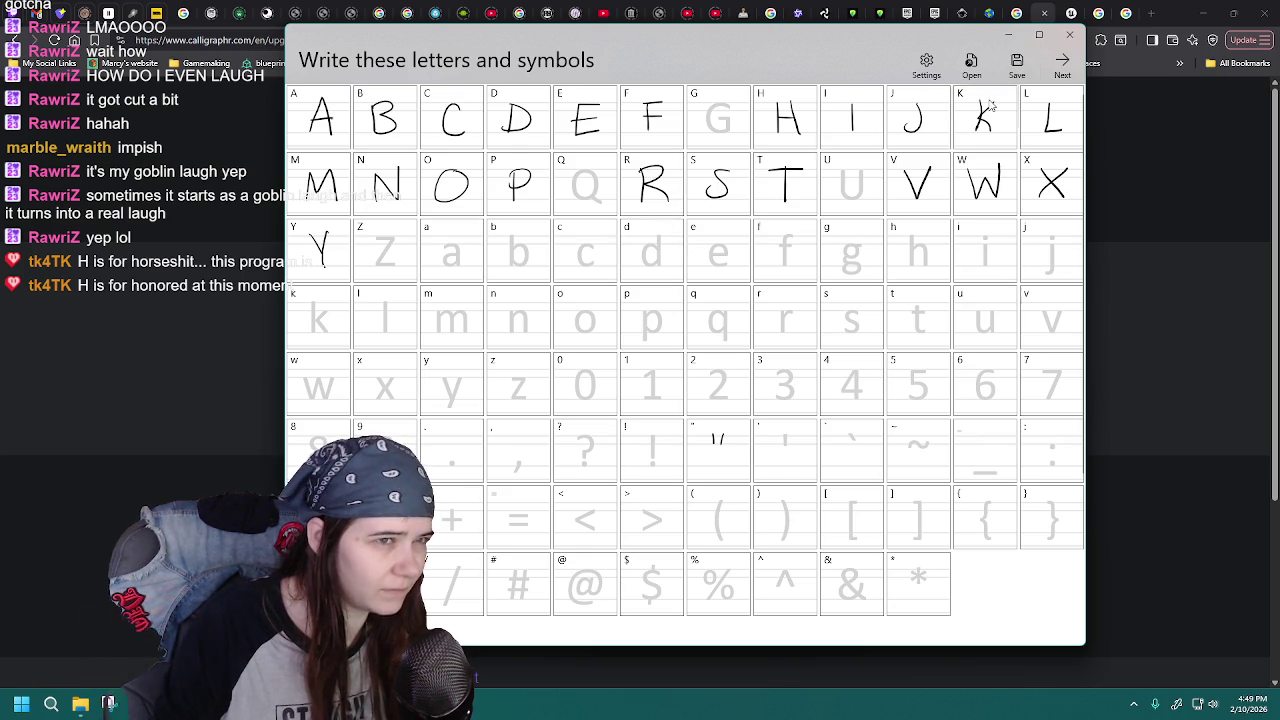
pyautogui.click(1016, 62)
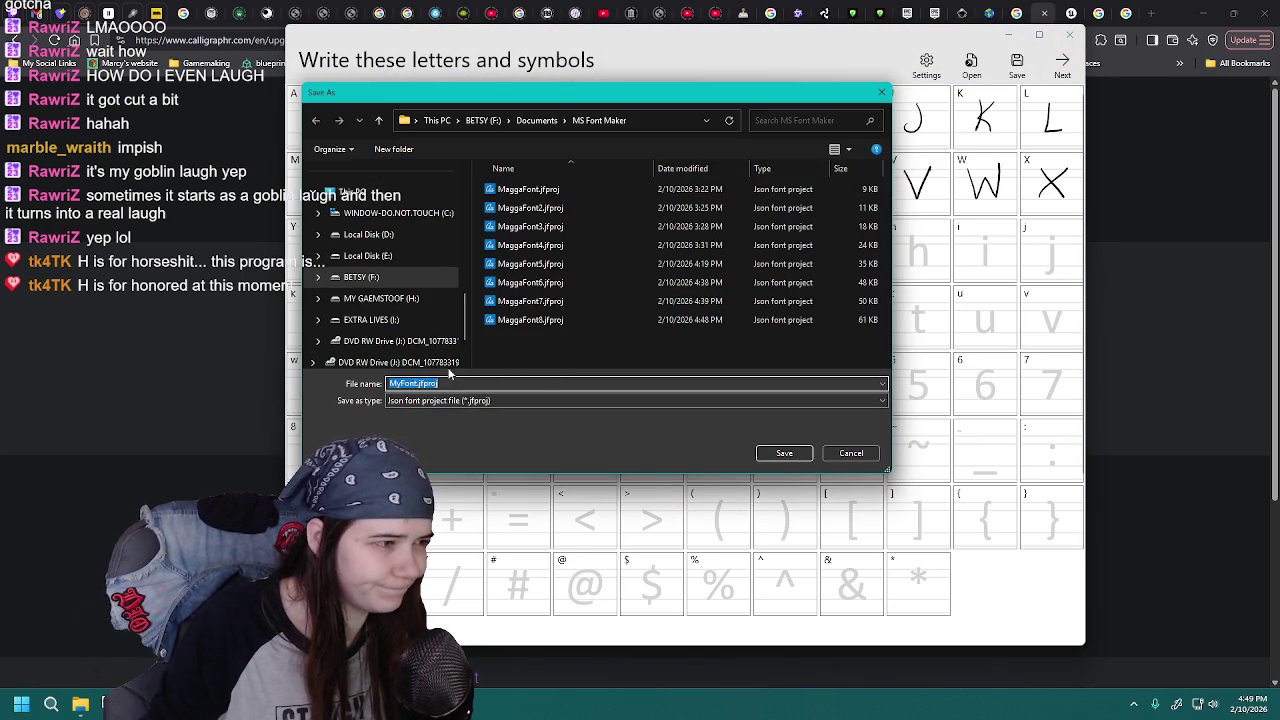
# - Save the font as the new project MaggaFont9.jfproj, adapted from the MaggaFont8 name
pyautogui.click(530, 319)
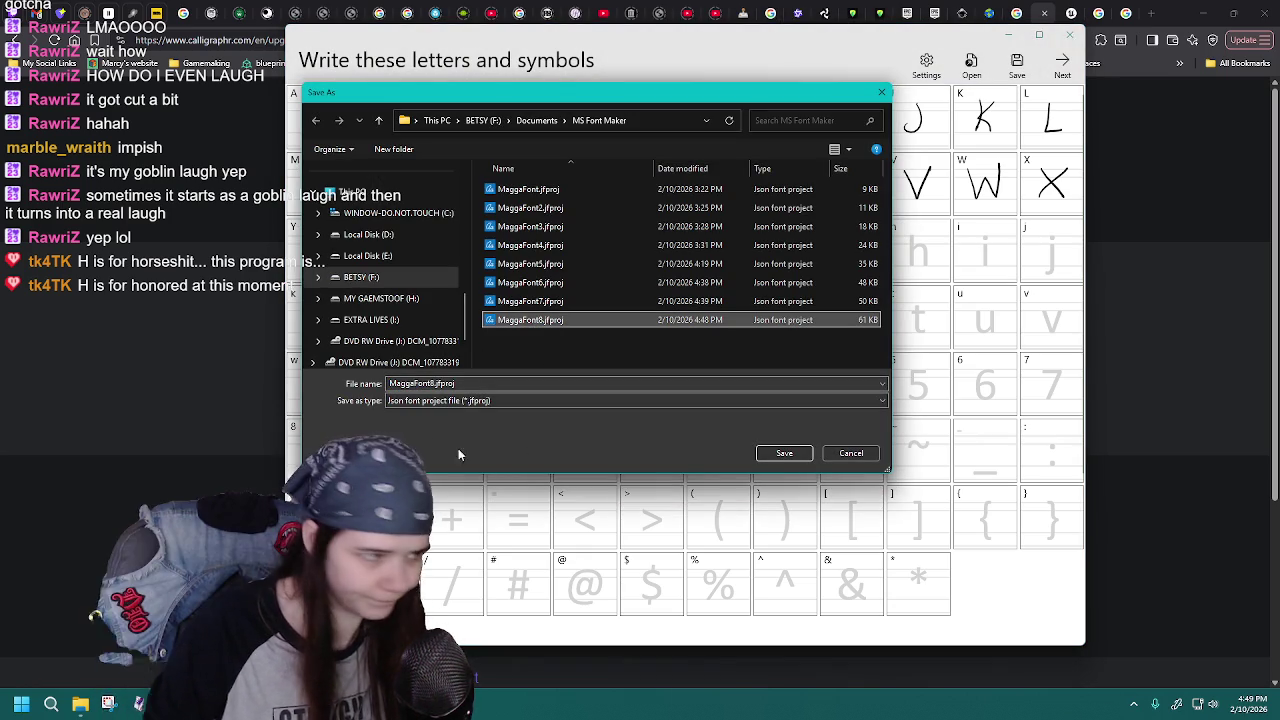
pyautogui.click(425, 383)
pyautogui.press('BackSpace')
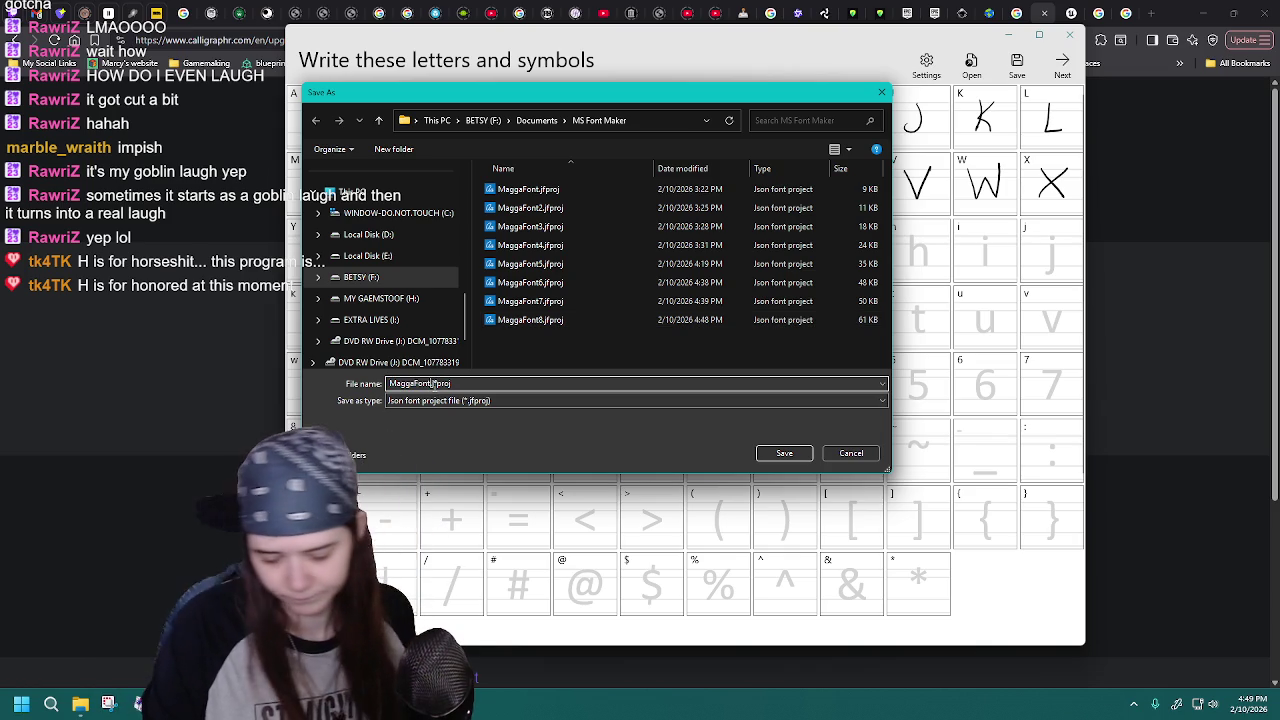
pyautogui.press('Return')
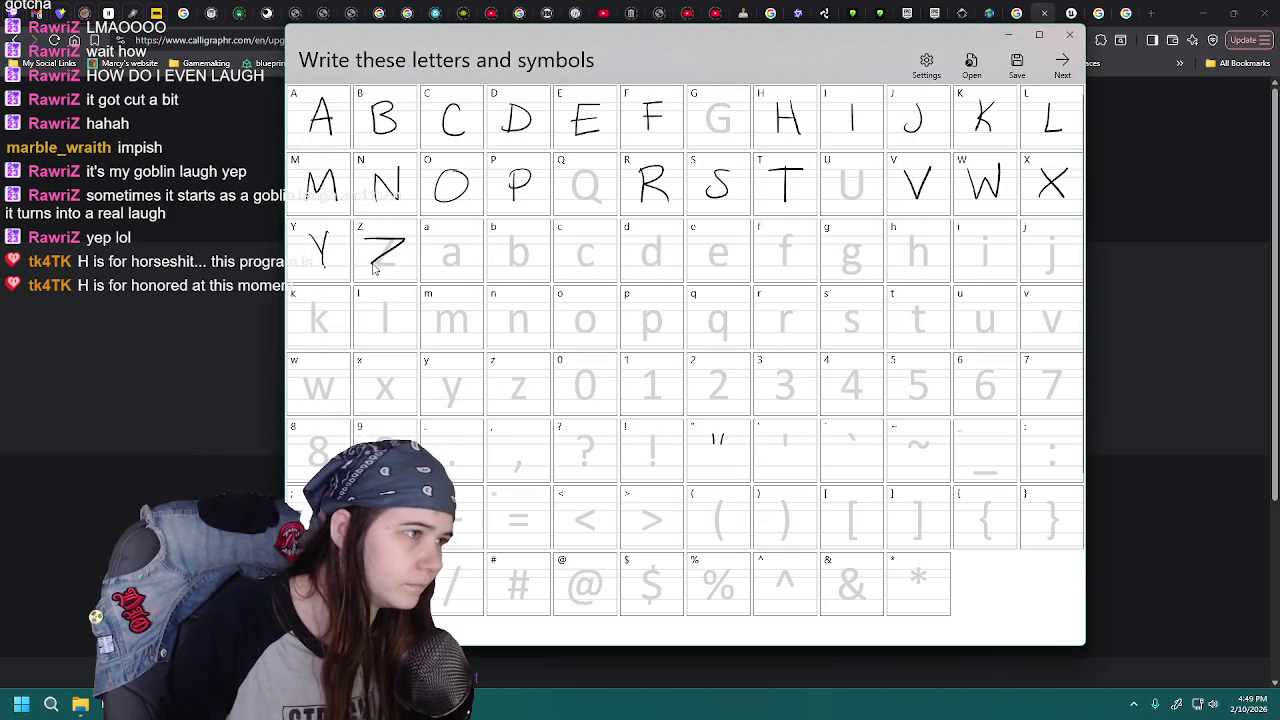
# - Reload the saved project, sketch a Z in its cell, and reopen MaggaFont9.jfproj
pyautogui.click(970, 64)
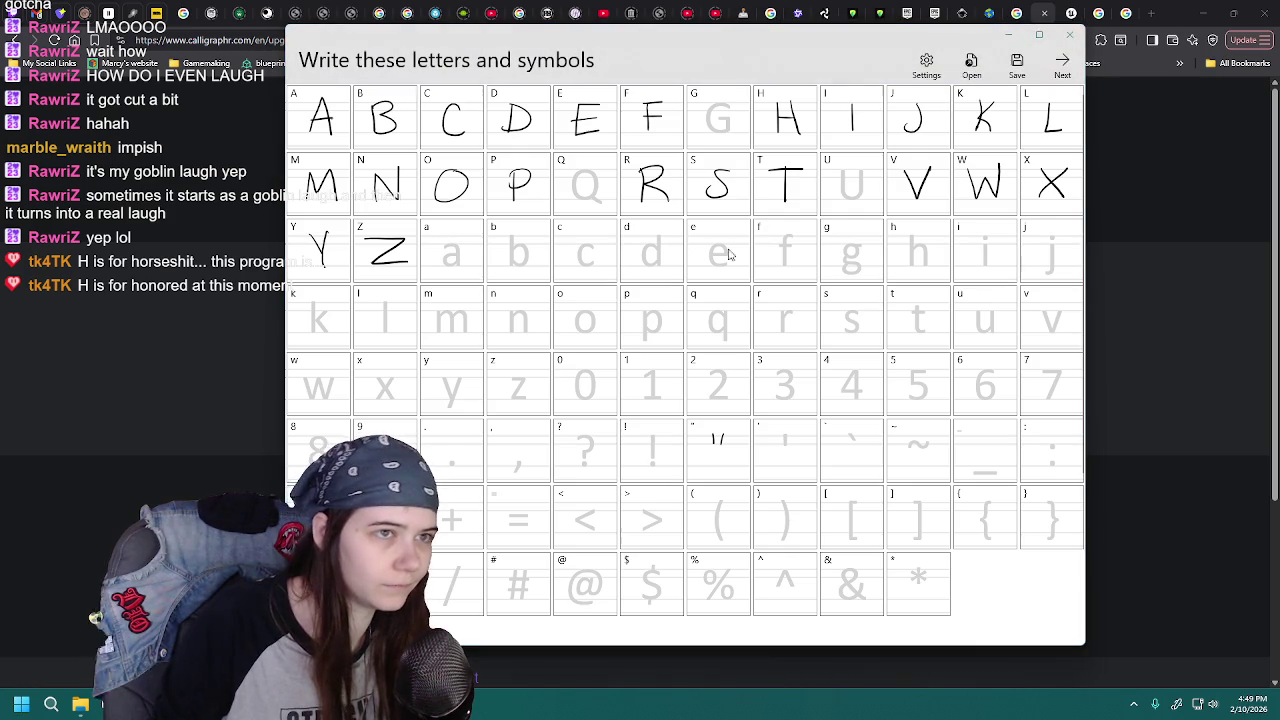
pyautogui.doubleClick(545, 338)
pyautogui.moveTo(374, 237); pyautogui.dragTo(408, 265)
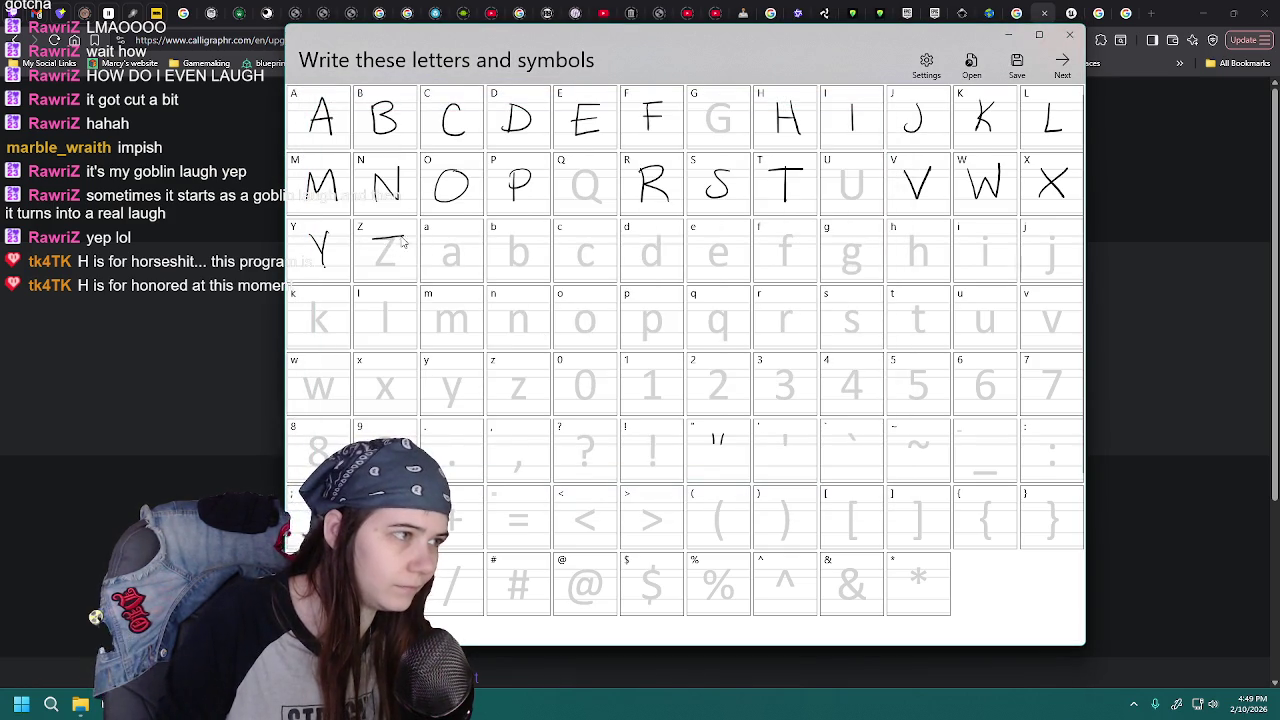
pyautogui.click(982, 78)
pyautogui.doubleClick(542, 338)
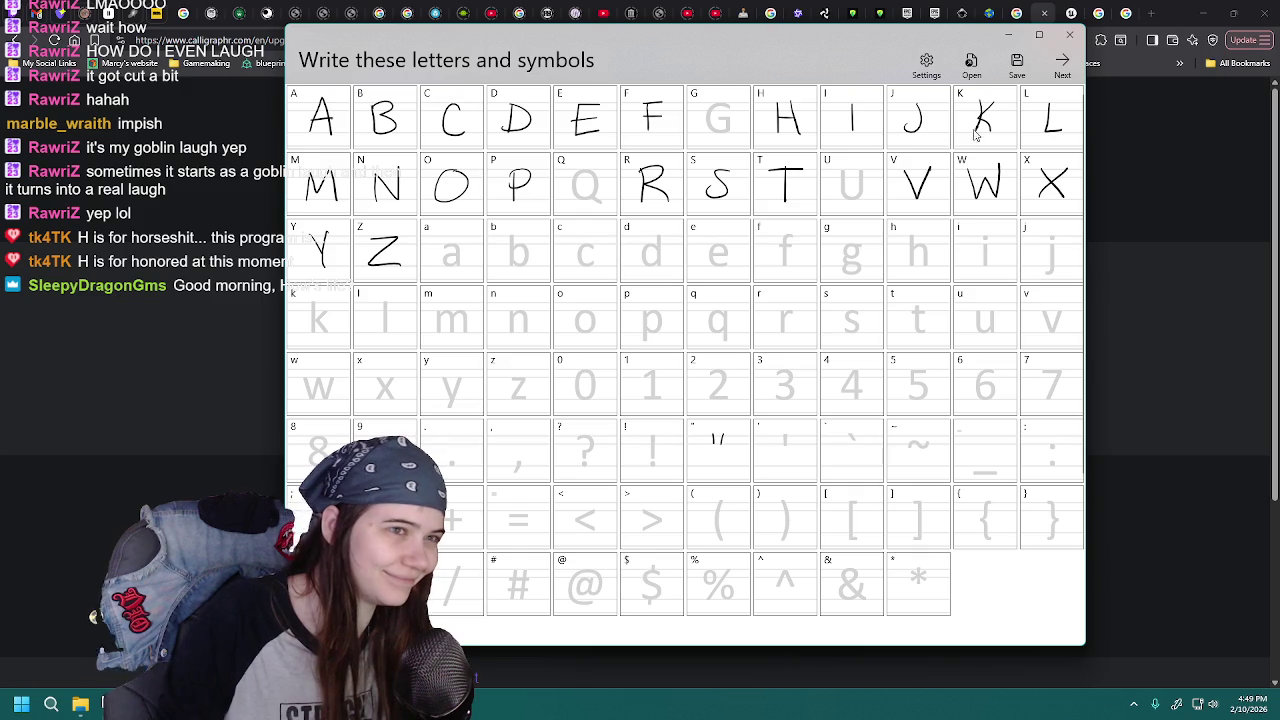
pyautogui.click(971, 65)
pyautogui.click(540, 338)
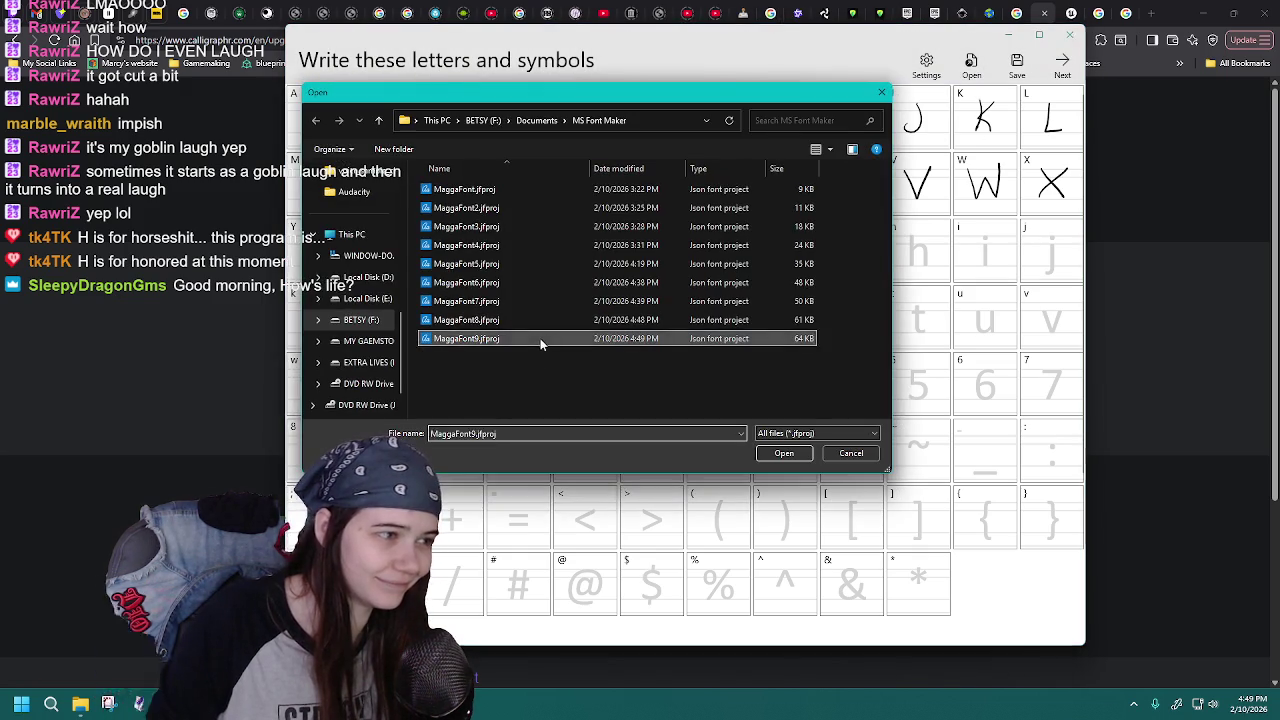
pyautogui.doubleClick(540, 338)
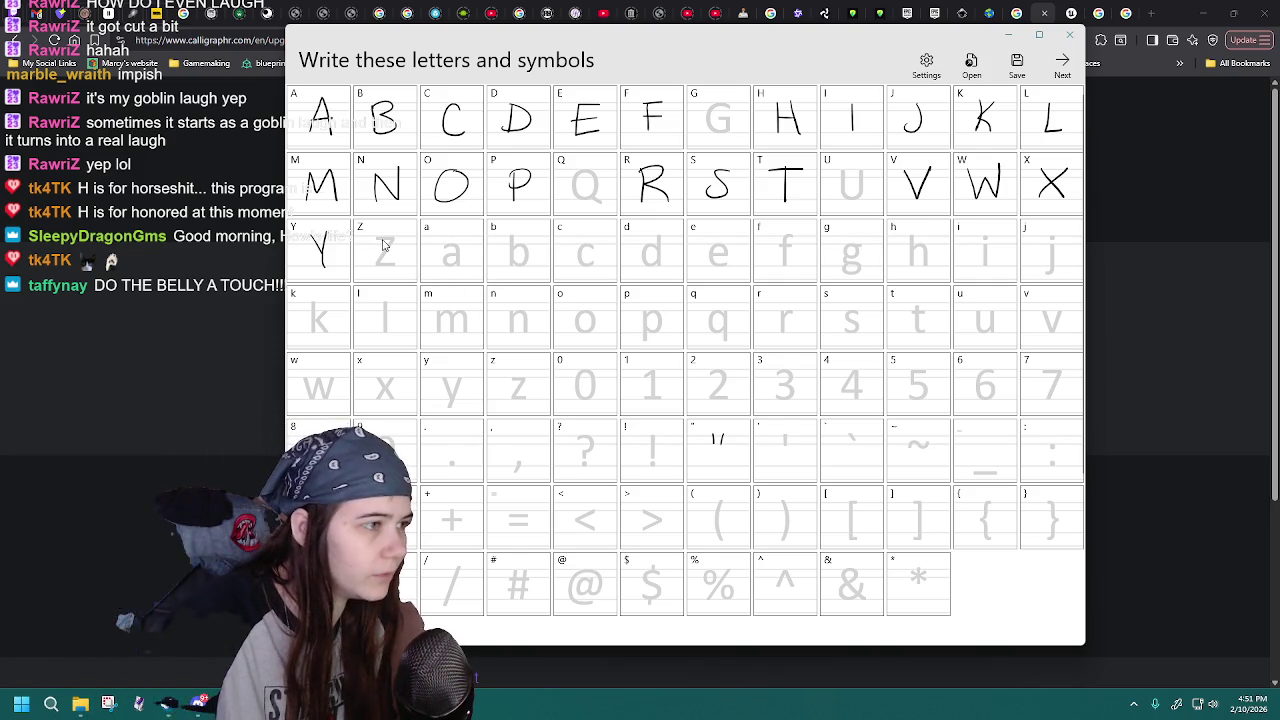
# - Draw the Z's top bar and body, reopening MaggaFont9.jfproj between attempts
pyautogui.moveTo(374, 240); pyautogui.dragTo(397, 245)
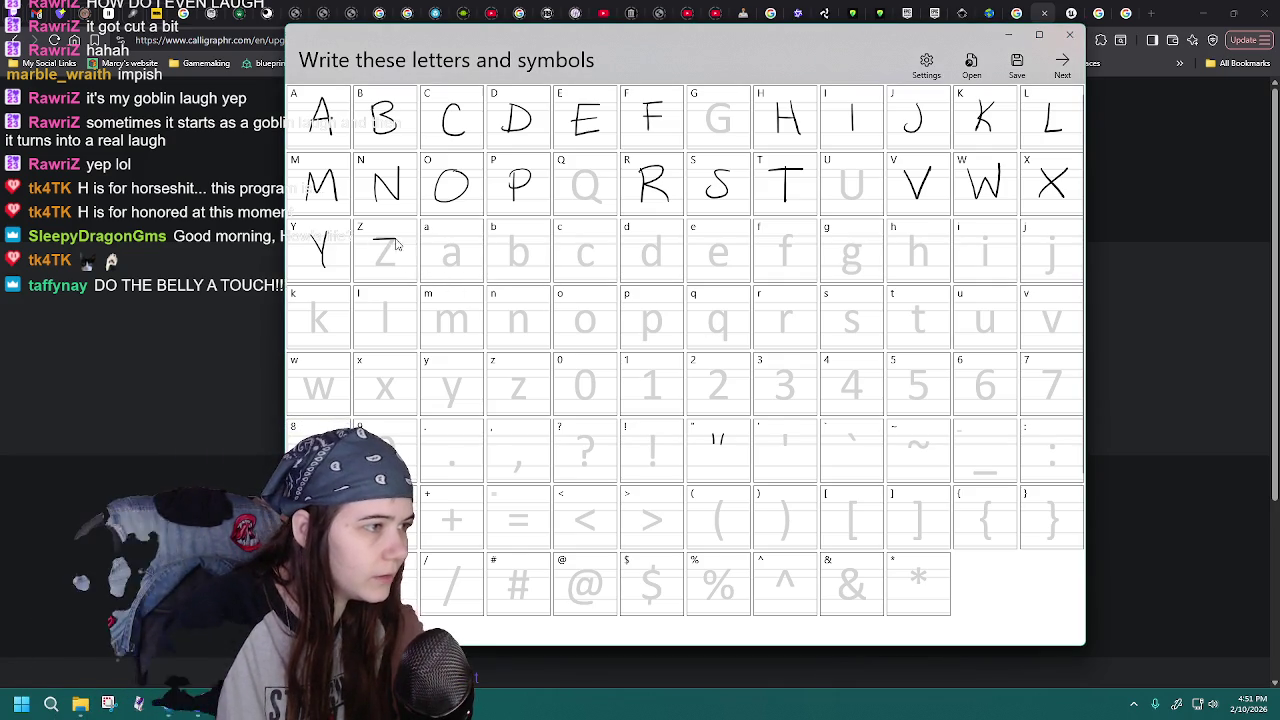
pyautogui.click(971, 65)
pyautogui.doubleClick(540, 339)
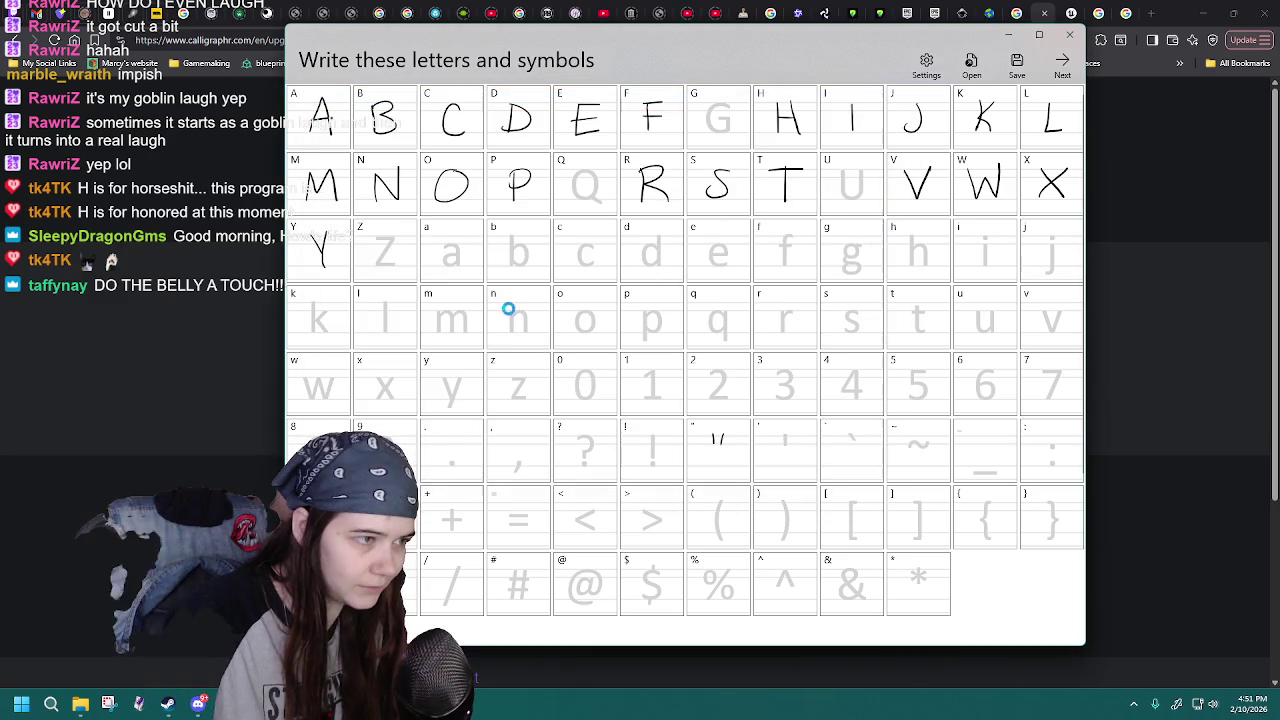
pyautogui.moveTo(372, 245); pyautogui.dragTo(394, 260)
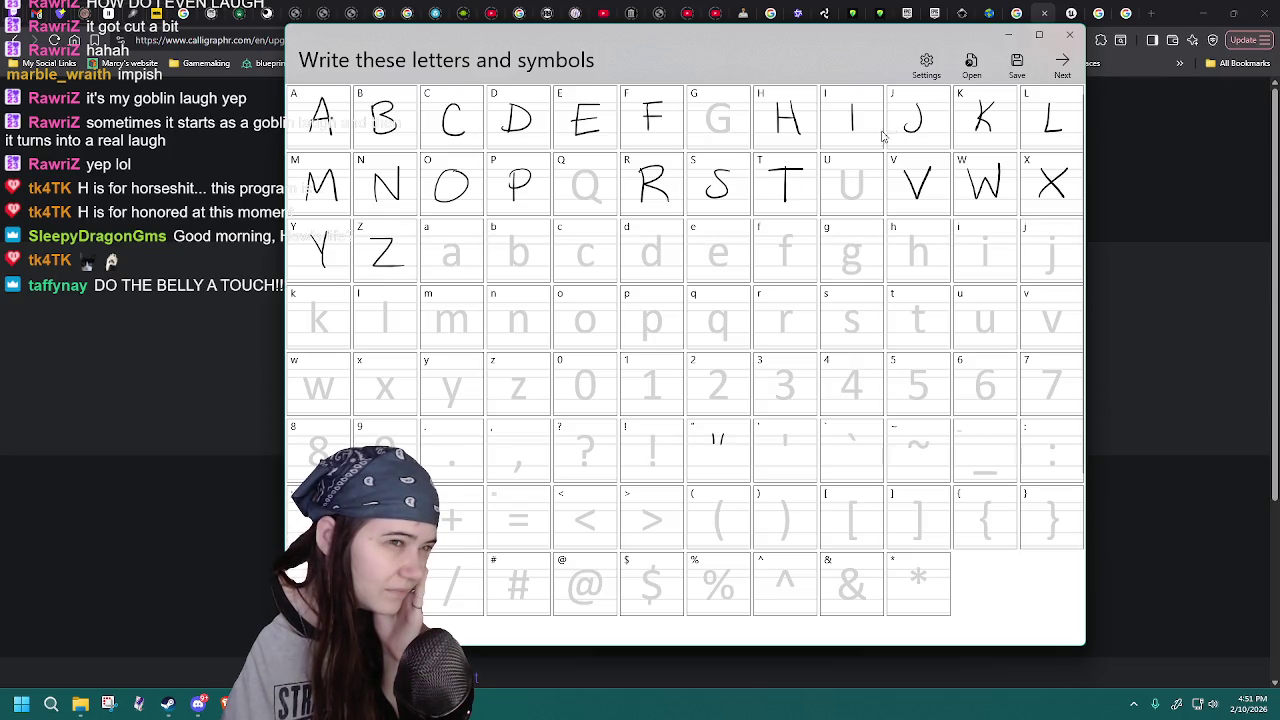
pyautogui.click(971, 65)
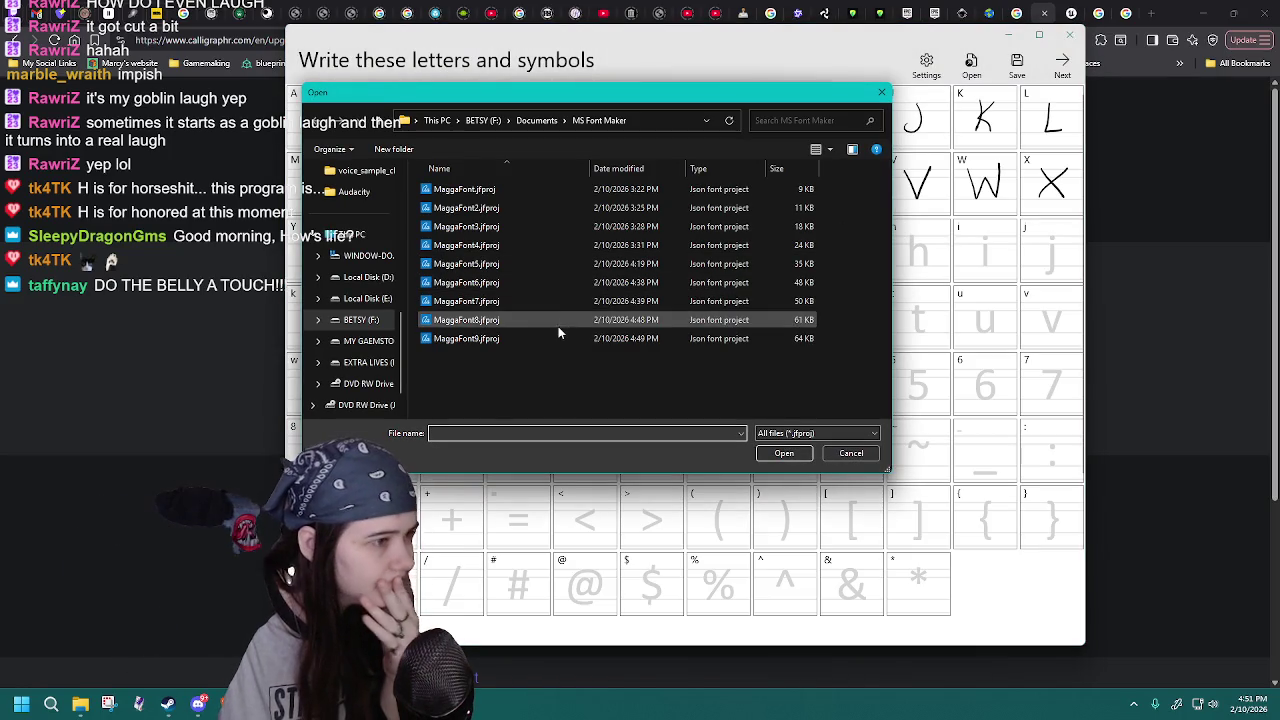
pyautogui.doubleClick(548, 338)
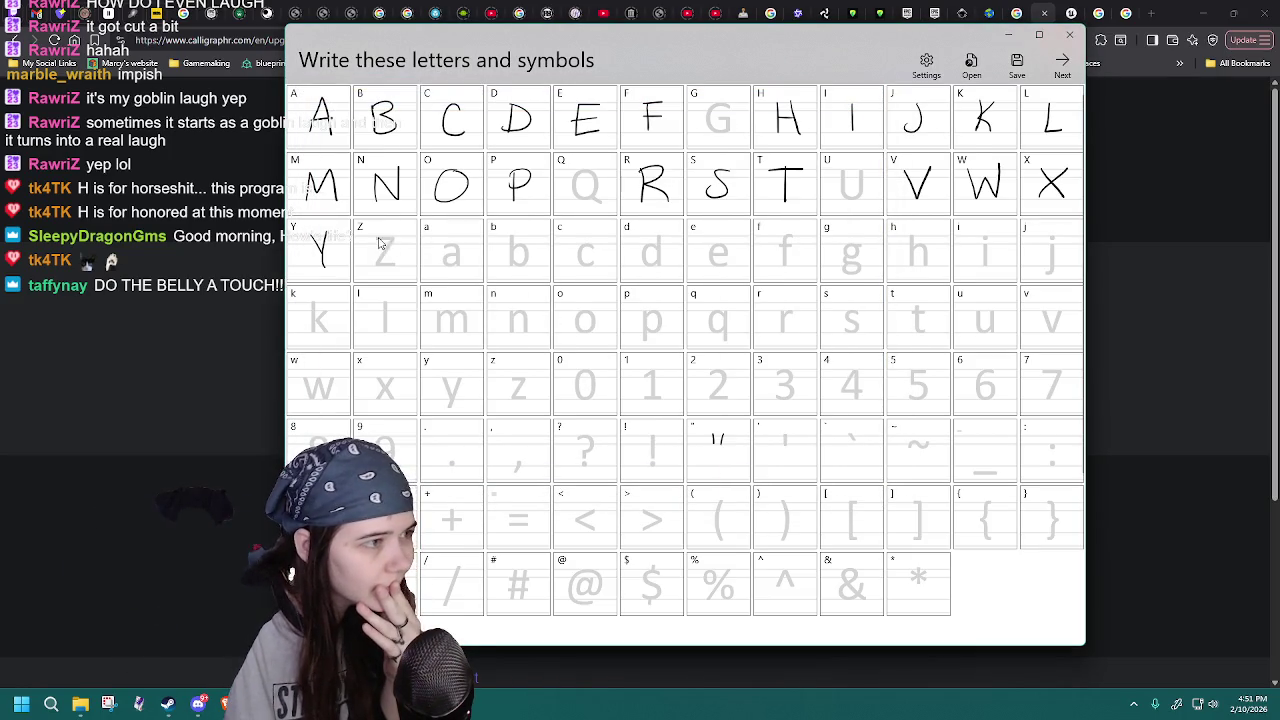
pyautogui.click(971, 63)
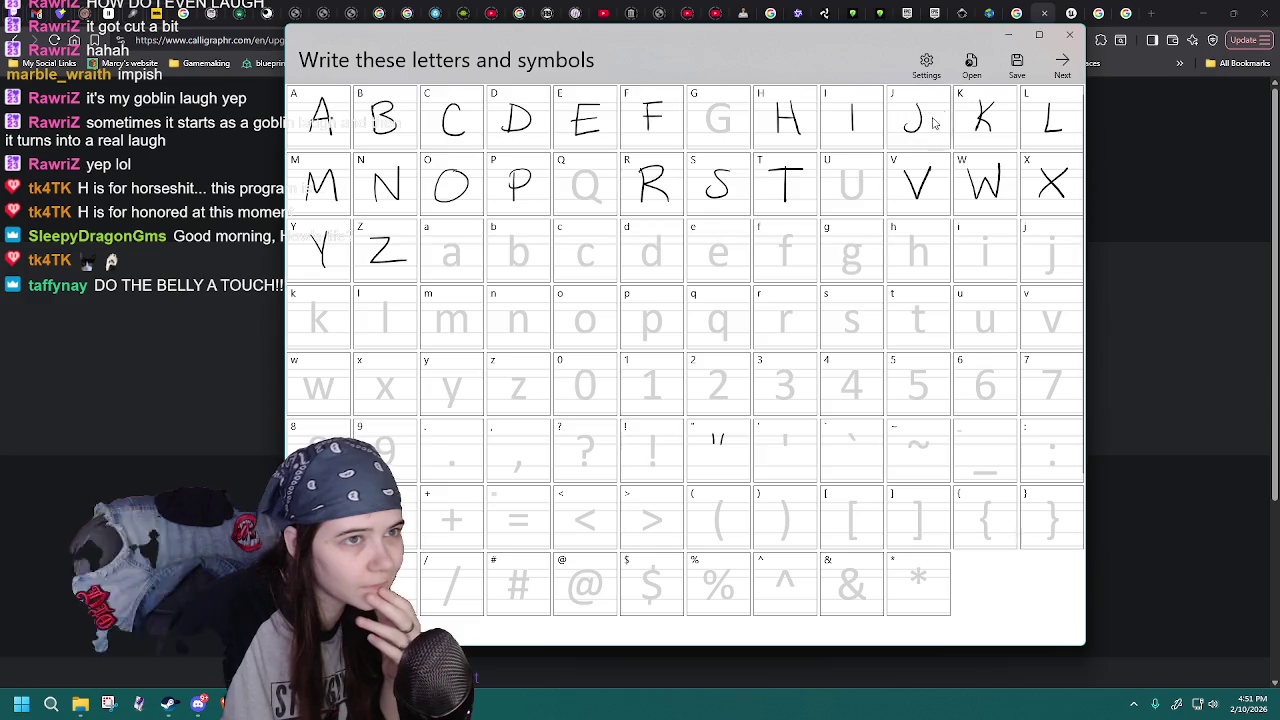
pyautogui.doubleClick(544, 338)
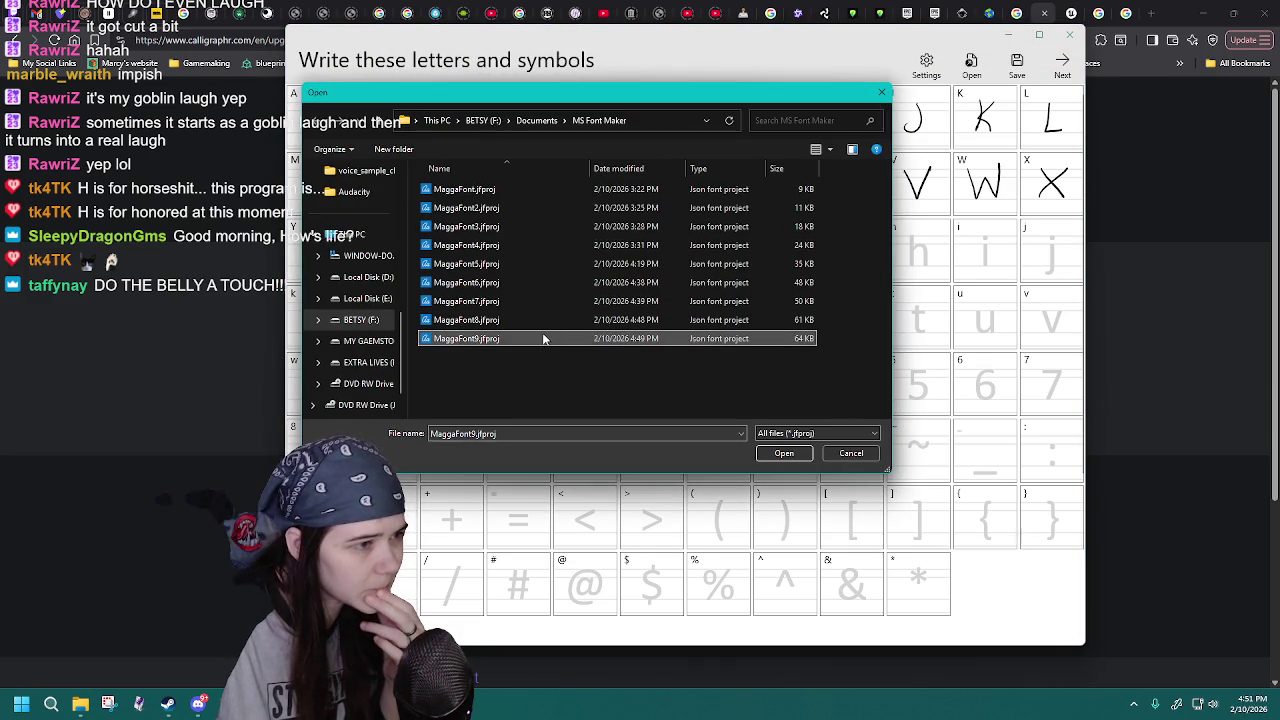
# - Redraw the Z in its cell and reload MaggaFont9.jfproj twice more
pyautogui.moveTo(379, 238); pyautogui.dragTo(403, 264)
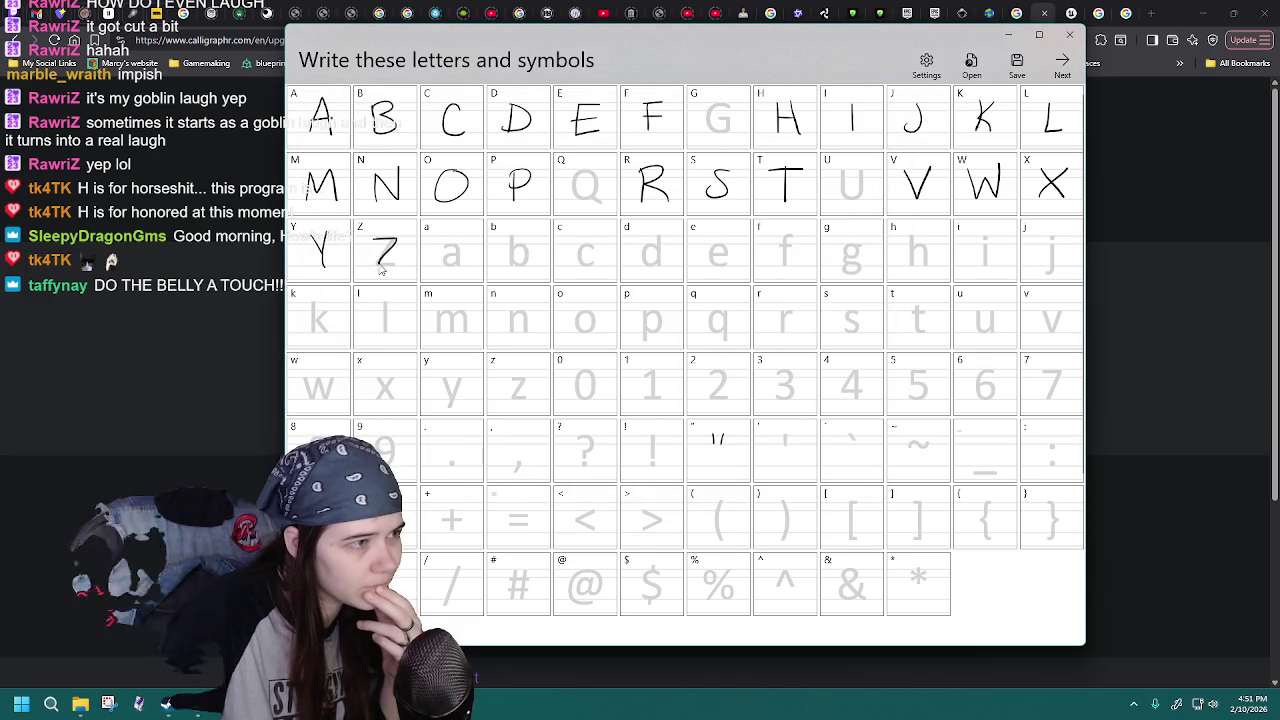
pyautogui.click(971, 63)
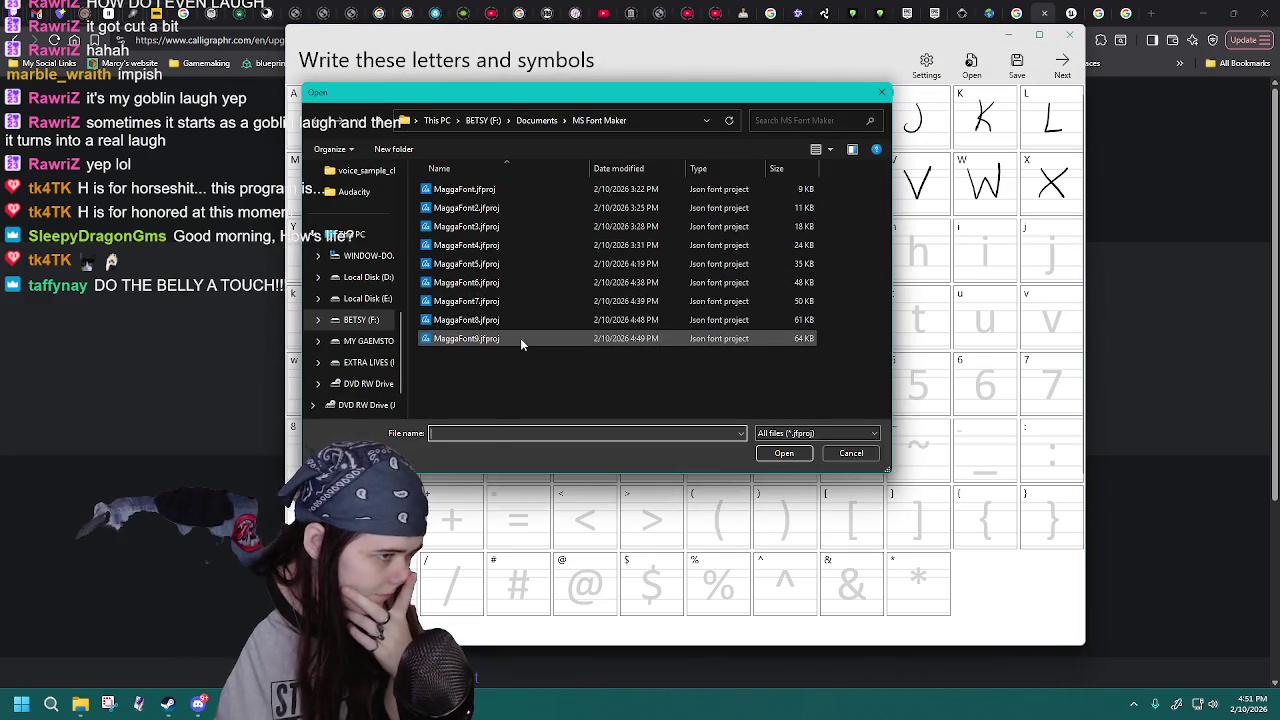
pyautogui.doubleClick(519, 339)
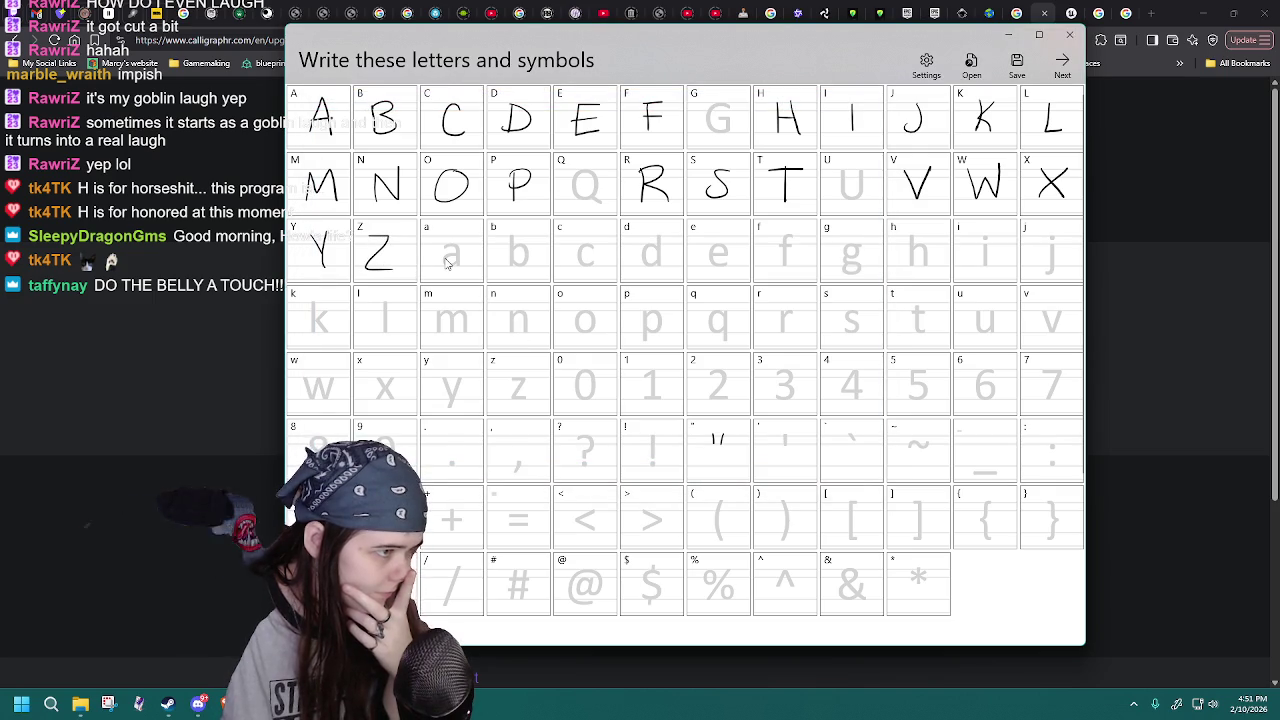
pyautogui.click(971, 63)
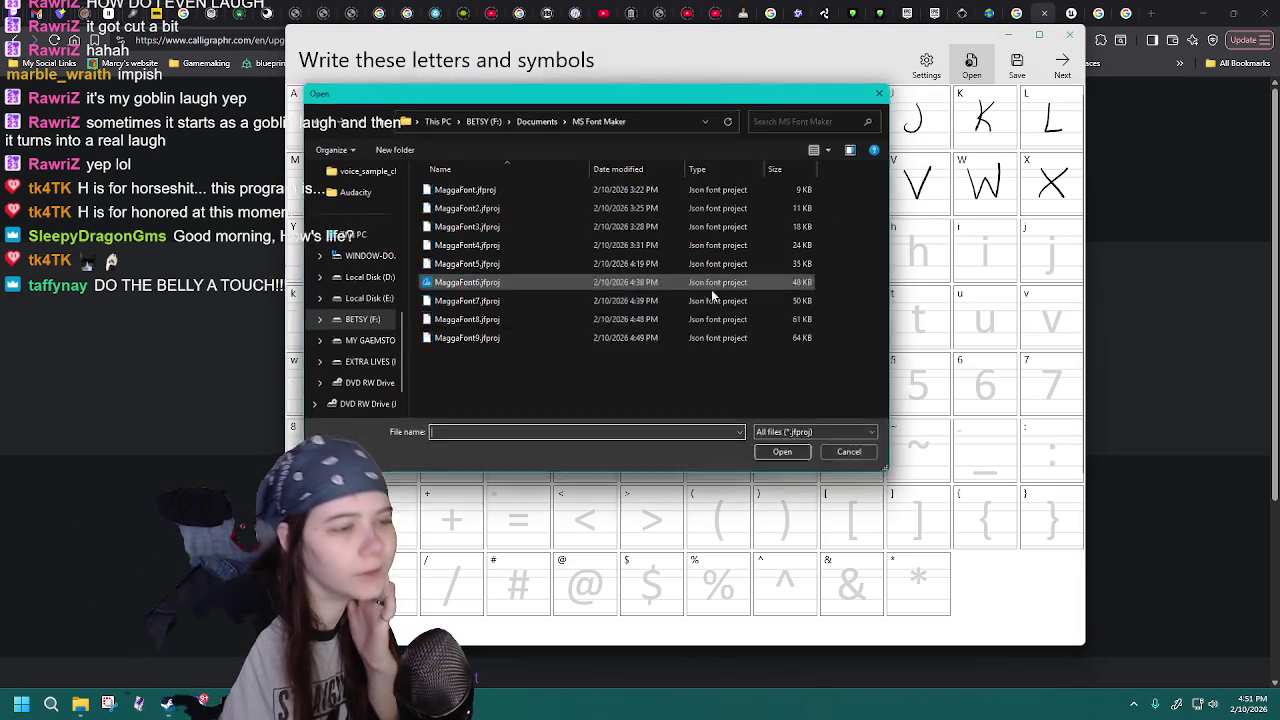
pyautogui.doubleClick(520, 338)
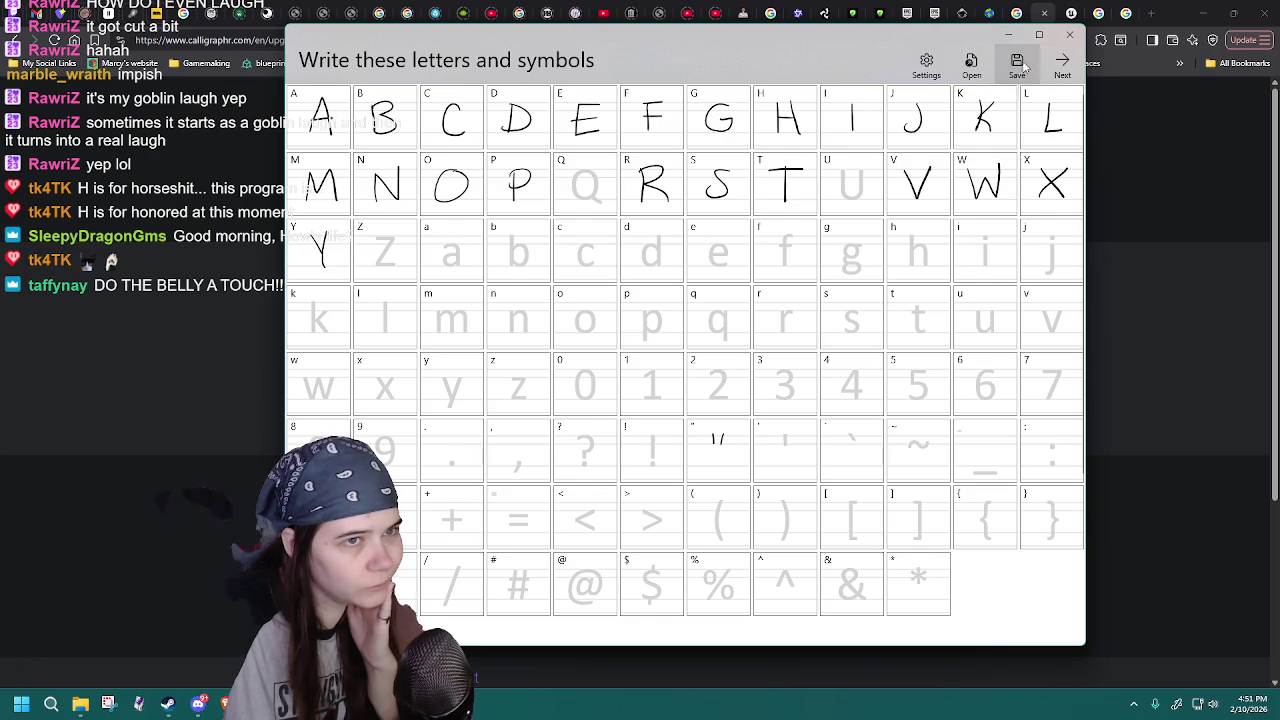
pyautogui.click(1017, 66)
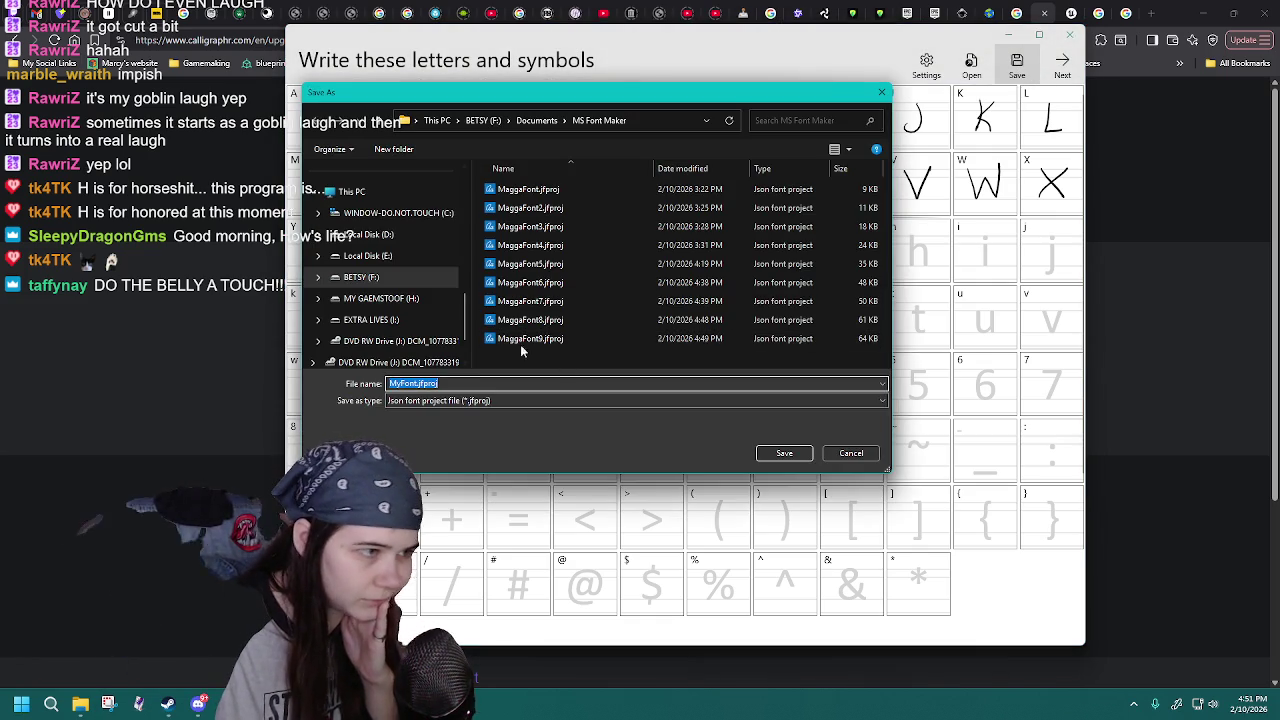
# - Save the font as the new project MaggaFont10.jfproj
pyautogui.click(421, 384)
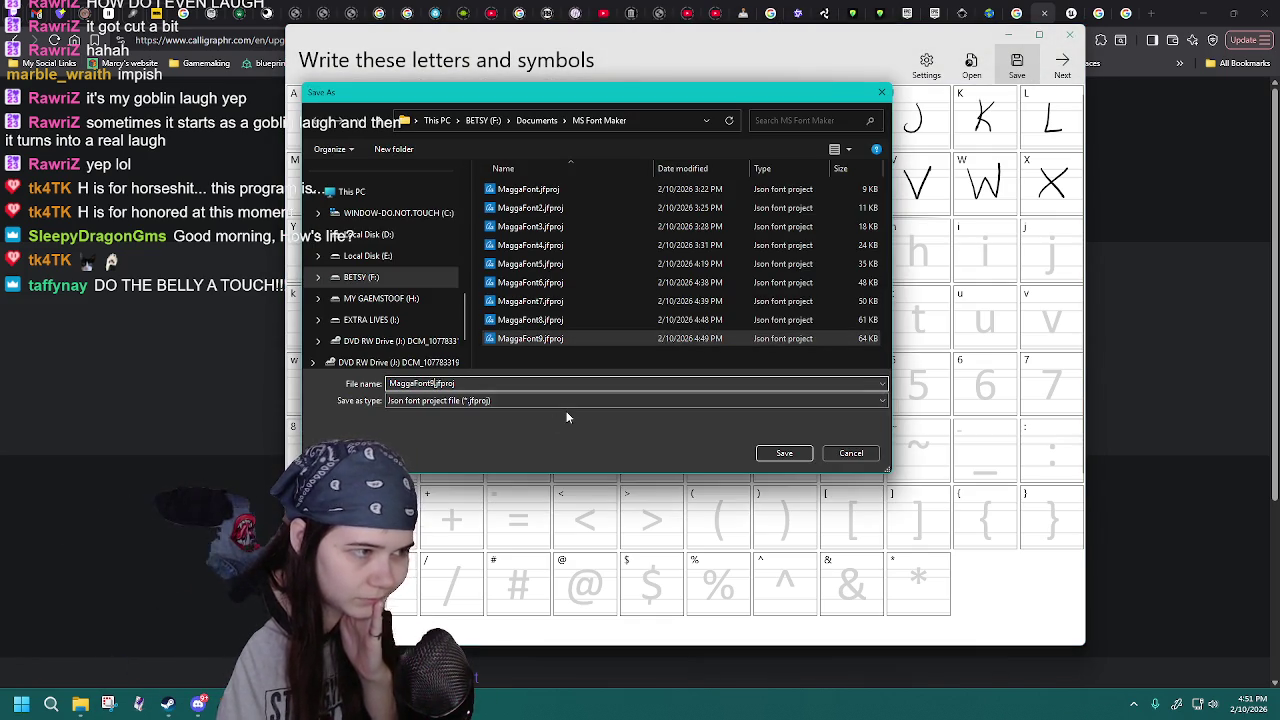
pyautogui.press('BackSpace')
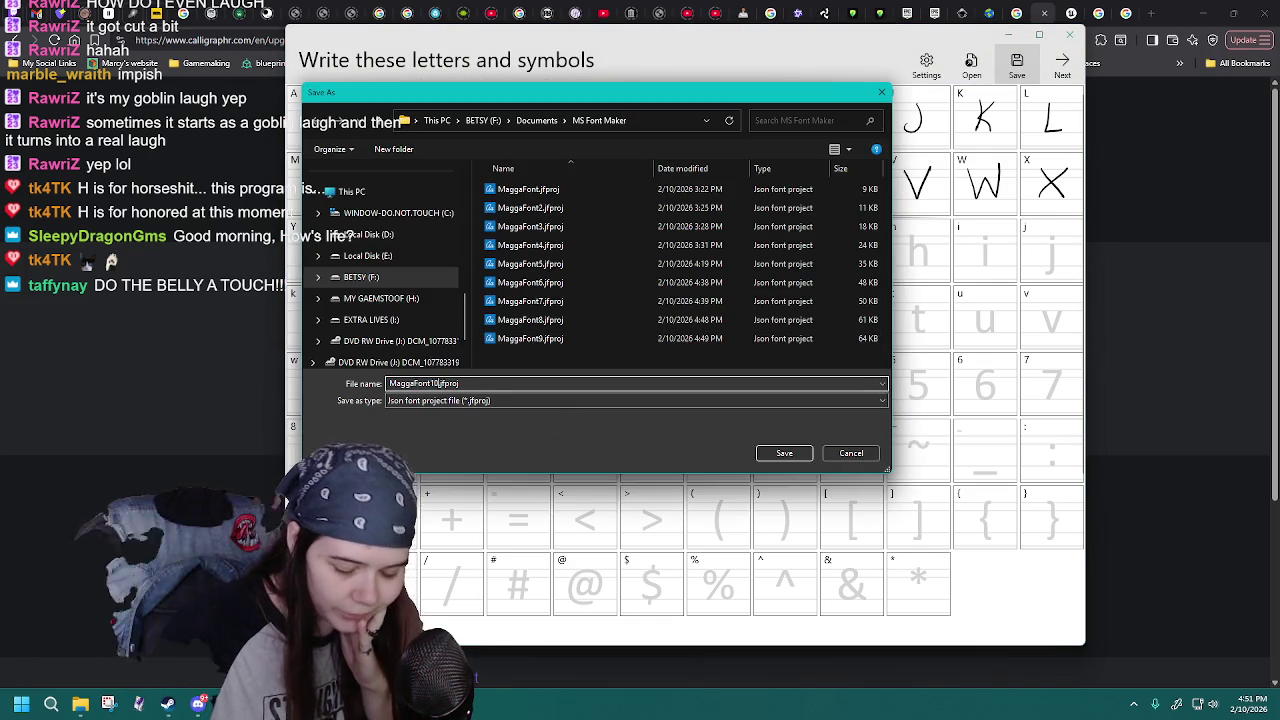
pyautogui.press('Return')
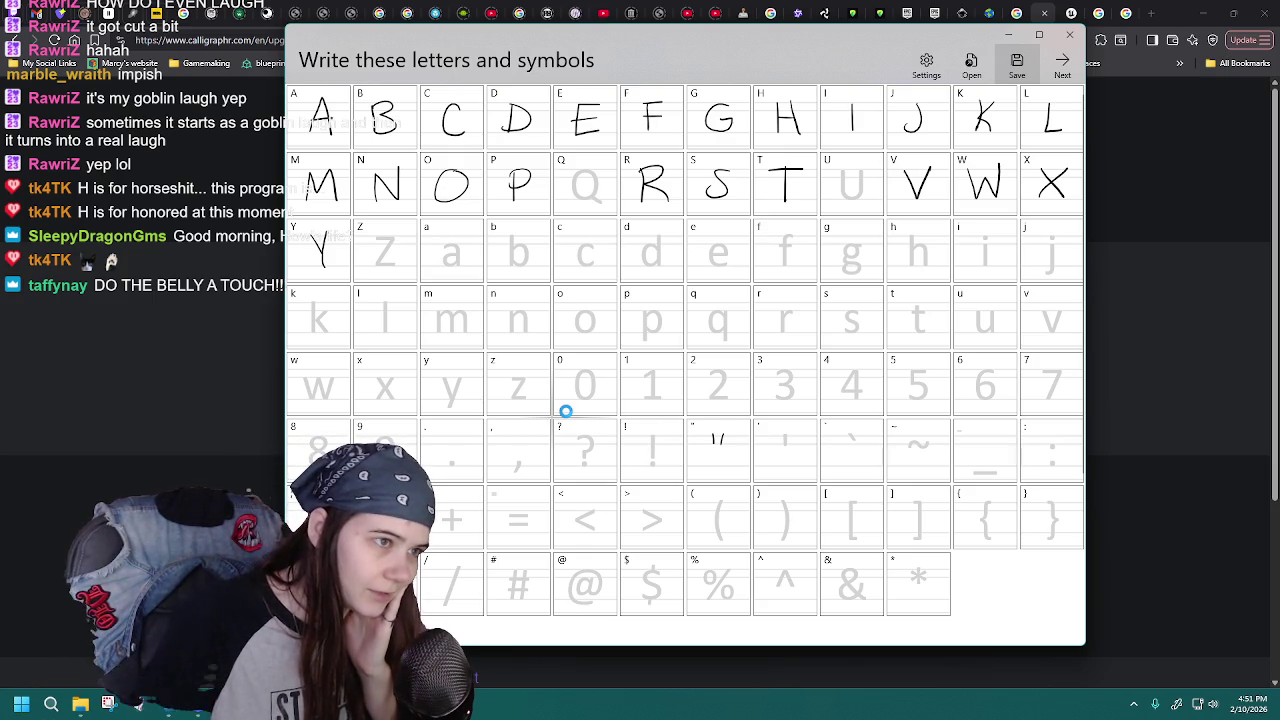
# - Draw the round body of the Q, then reload MaggaFont10.jfproj twice
pyautogui.moveTo(589, 172); pyautogui.dragTo(598, 171)
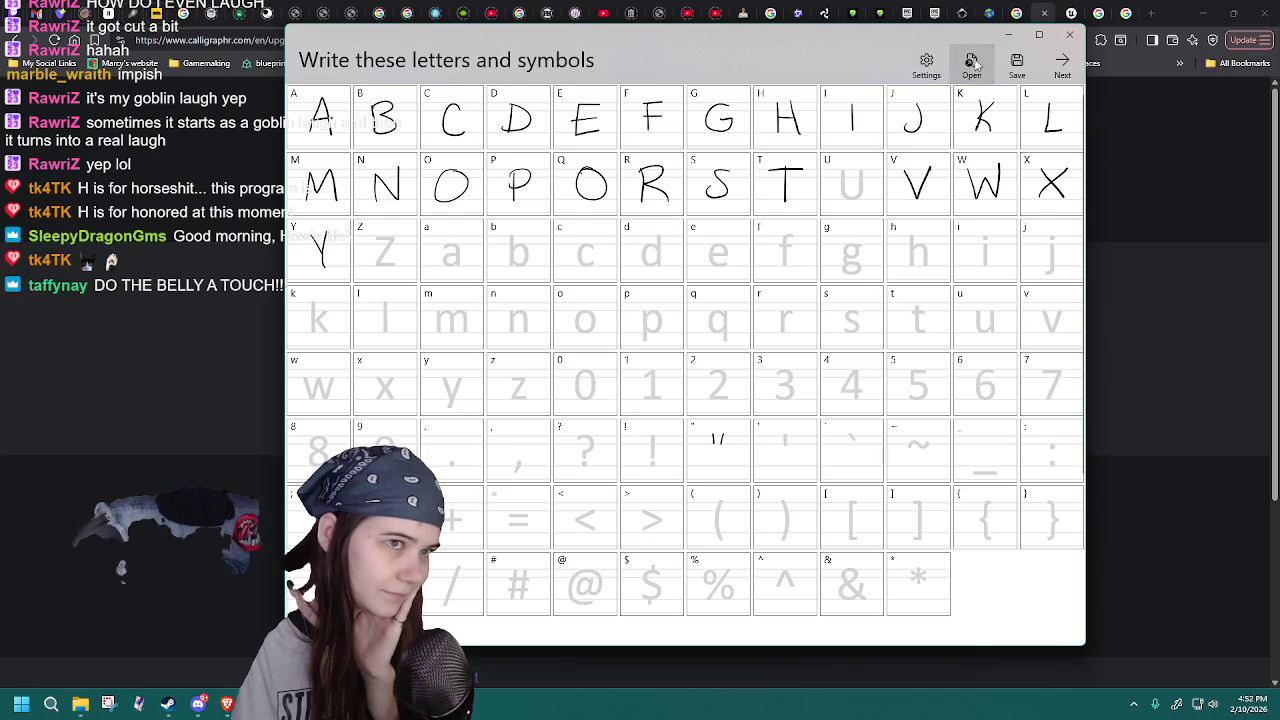
pyautogui.click(970, 64)
pyautogui.click(550, 357)
pyautogui.click(571, 251)
pyautogui.doubleClick(534, 358)
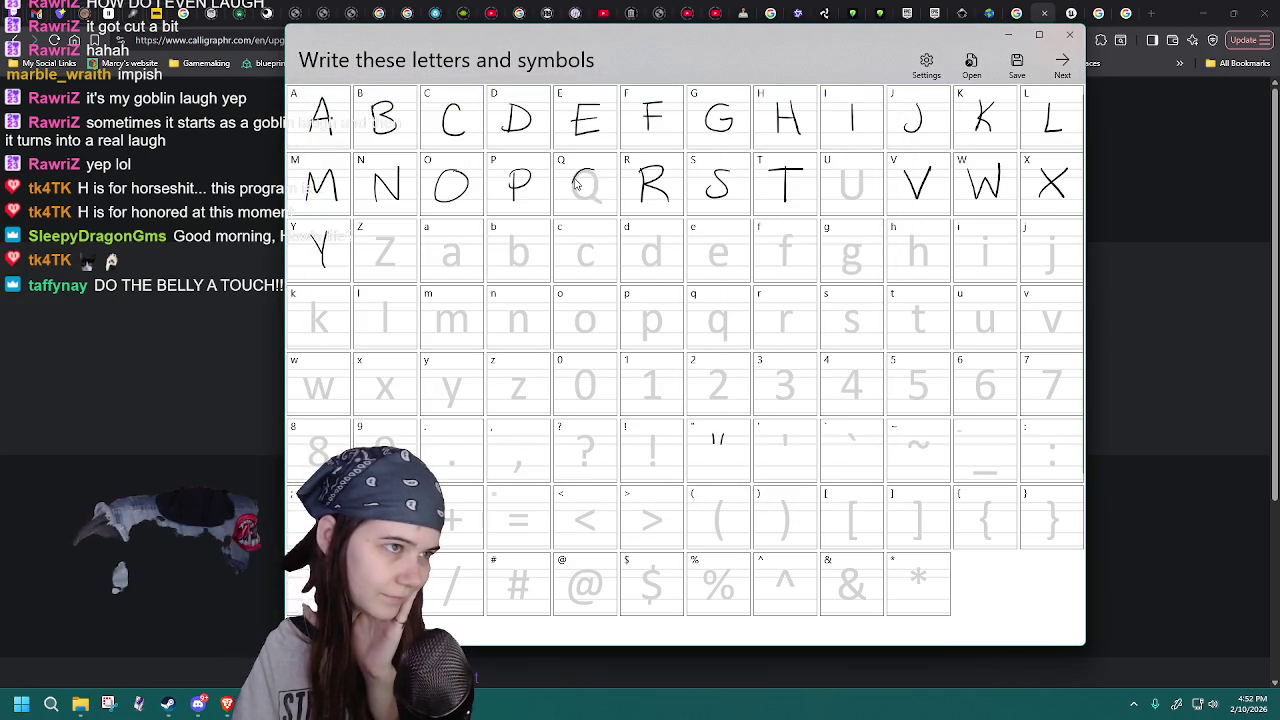
pyautogui.click(970, 64)
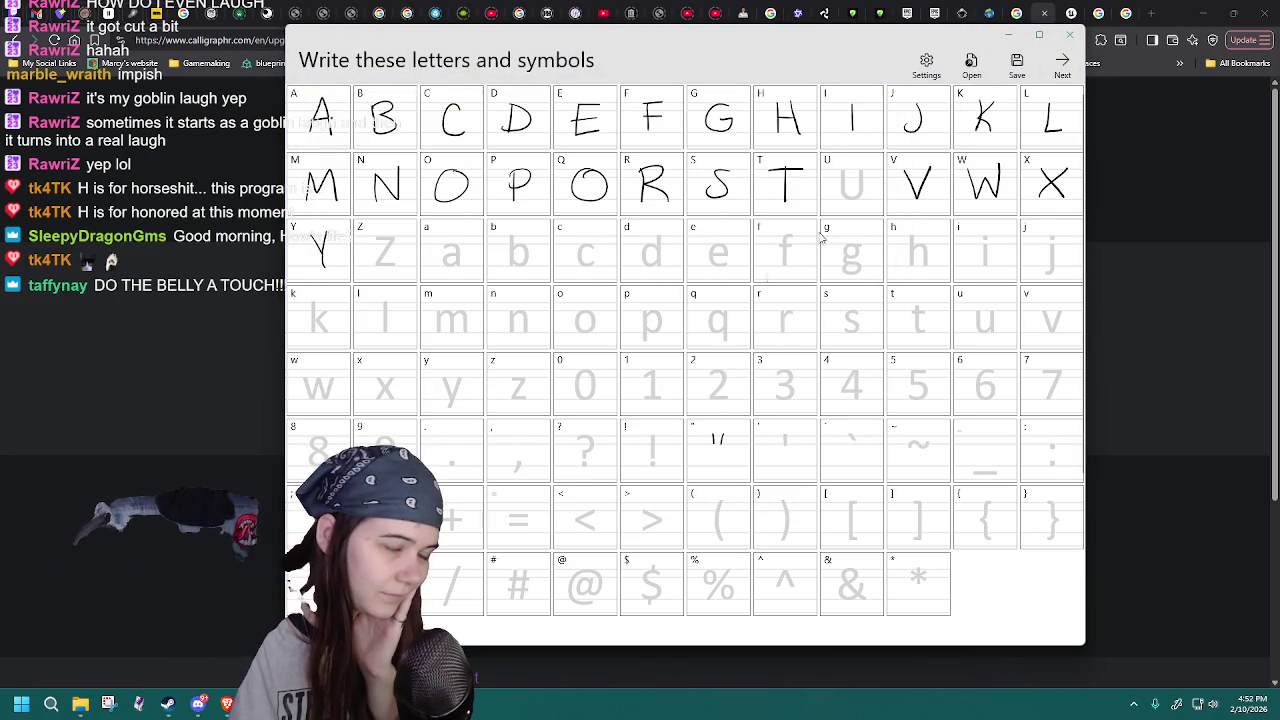
pyautogui.doubleClick(525, 358)
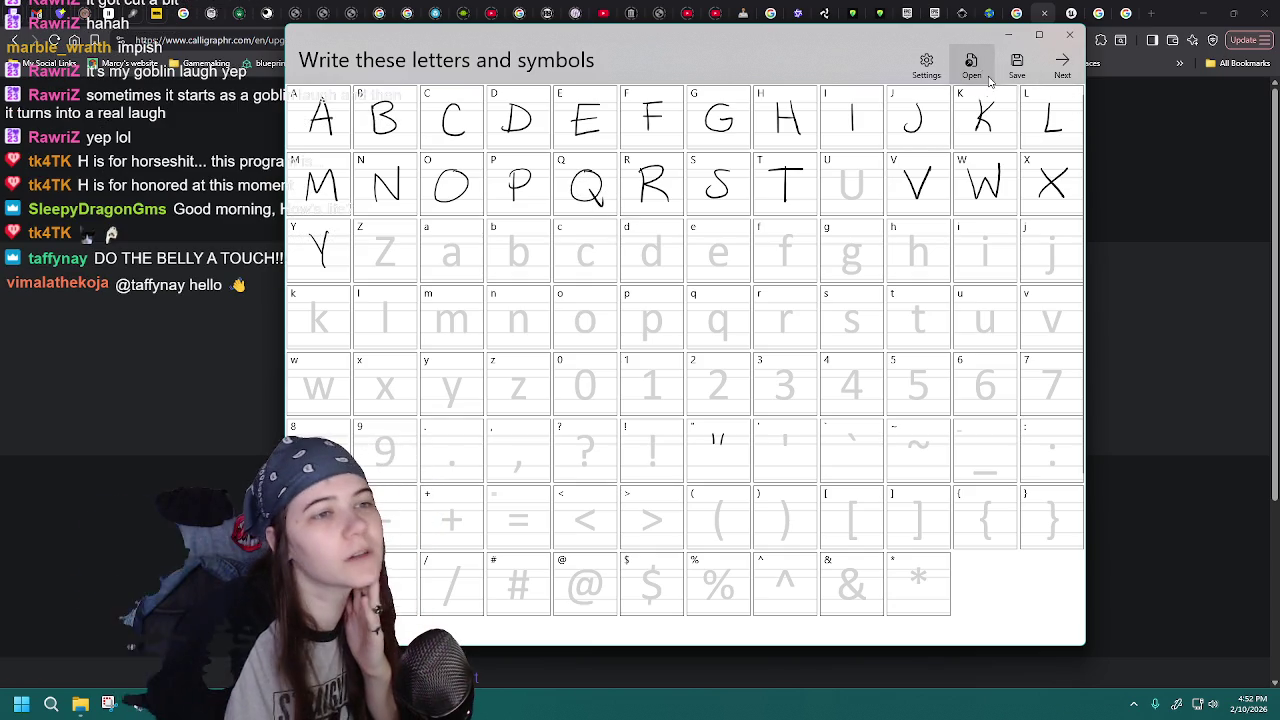
# - Switch between MaggaFont8 and MaggaFont10 projects, then draw a round stroke in the Q cell
pyautogui.click(970, 64)
pyautogui.doubleClick(508, 320)
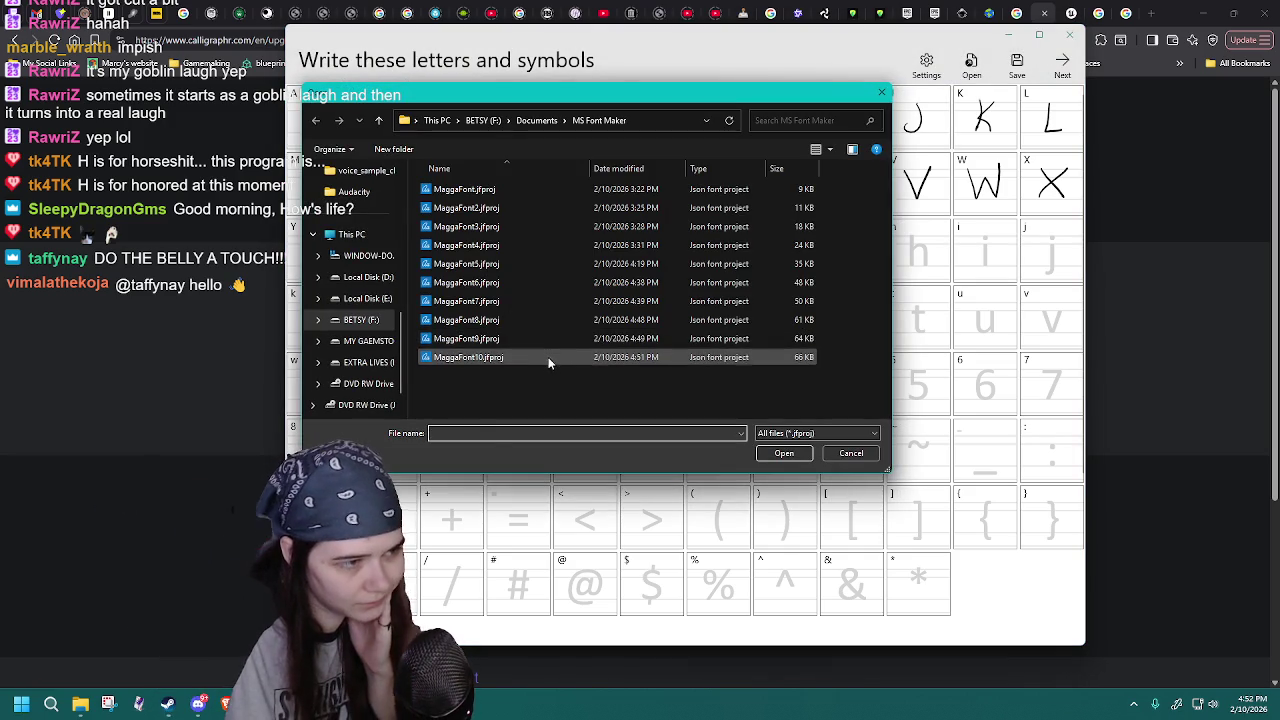
pyautogui.doubleClick(546, 358)
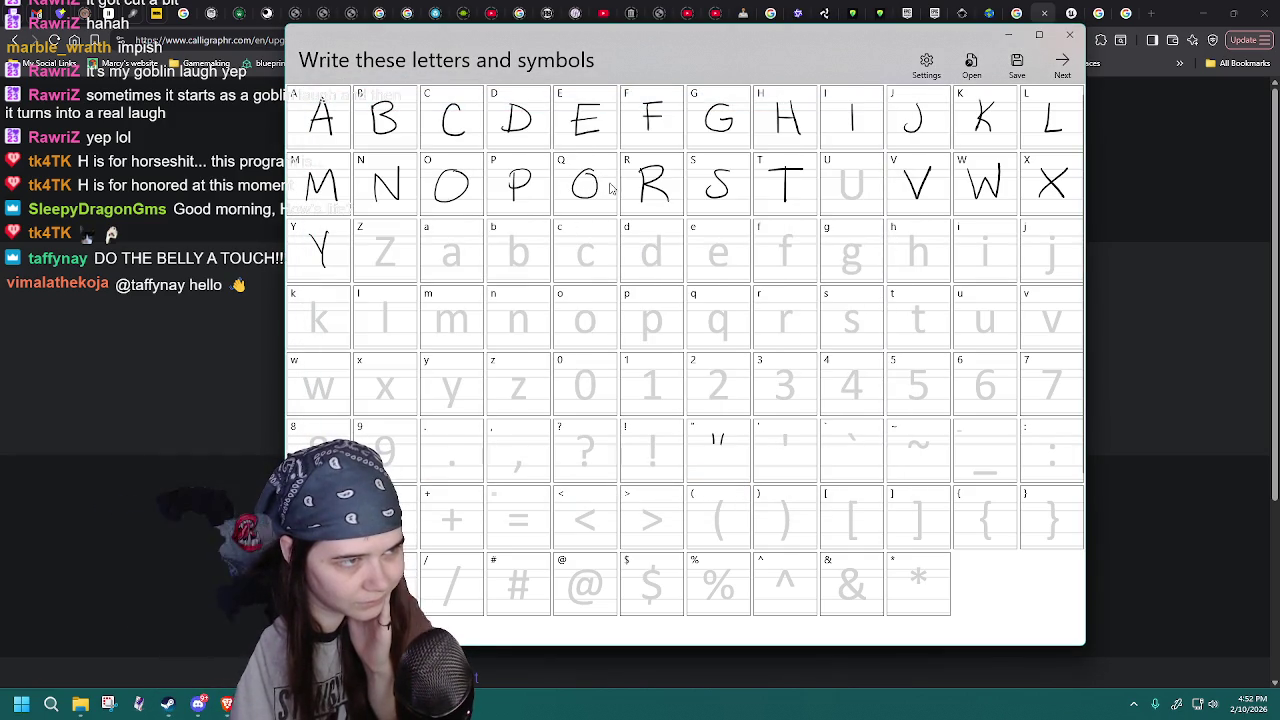
pyautogui.click(971, 66)
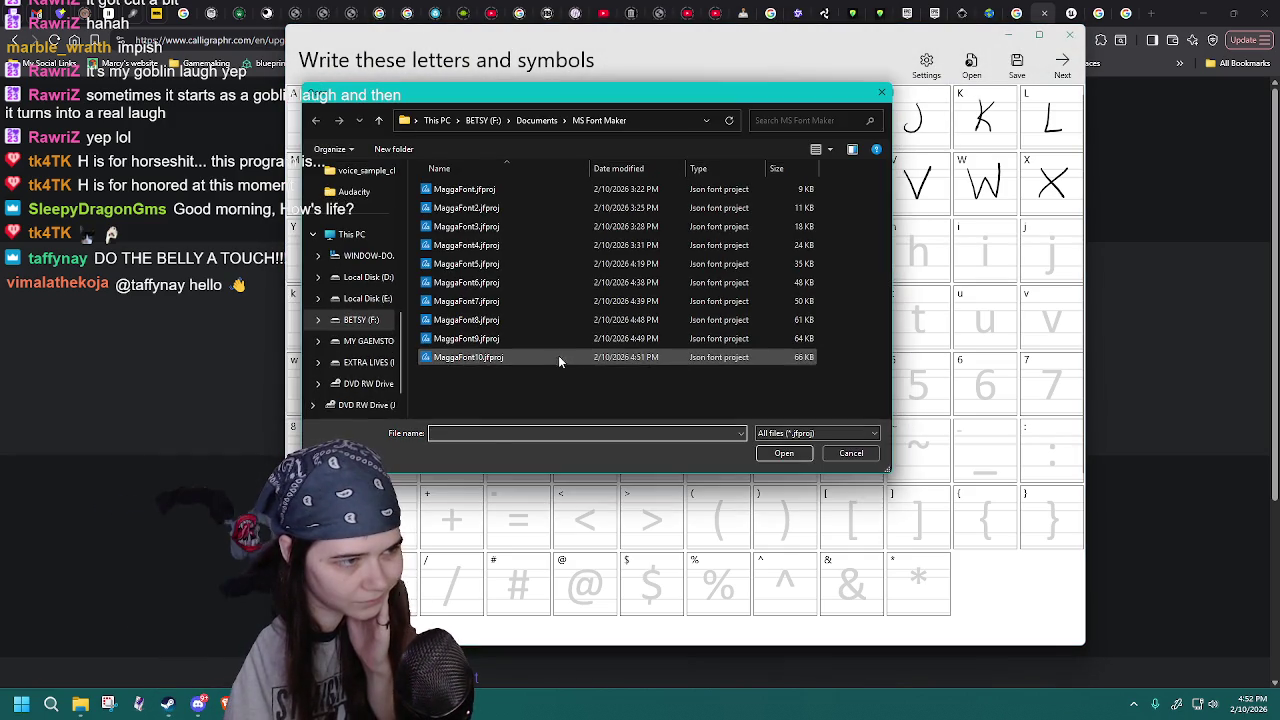
pyautogui.doubleClick(561, 354)
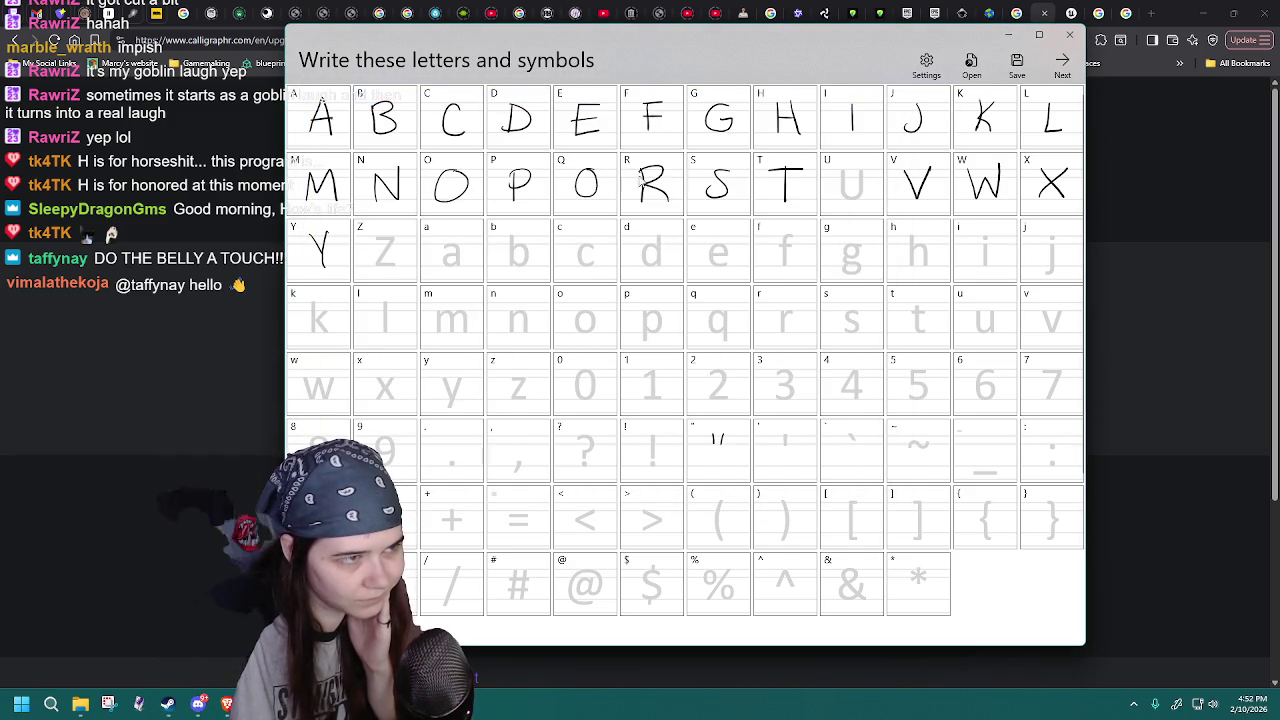
pyautogui.click(970, 66)
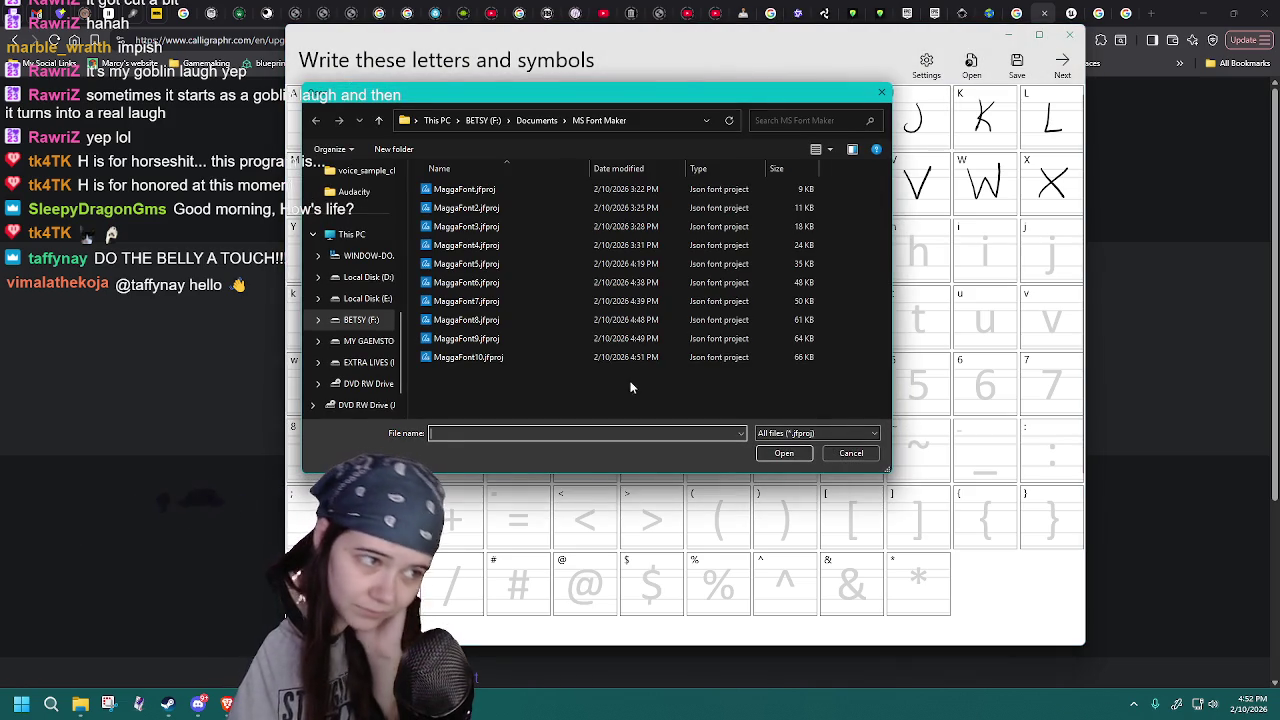
pyautogui.doubleClick(556, 358)
pyautogui.moveTo(590, 177); pyautogui.dragTo(597, 209)
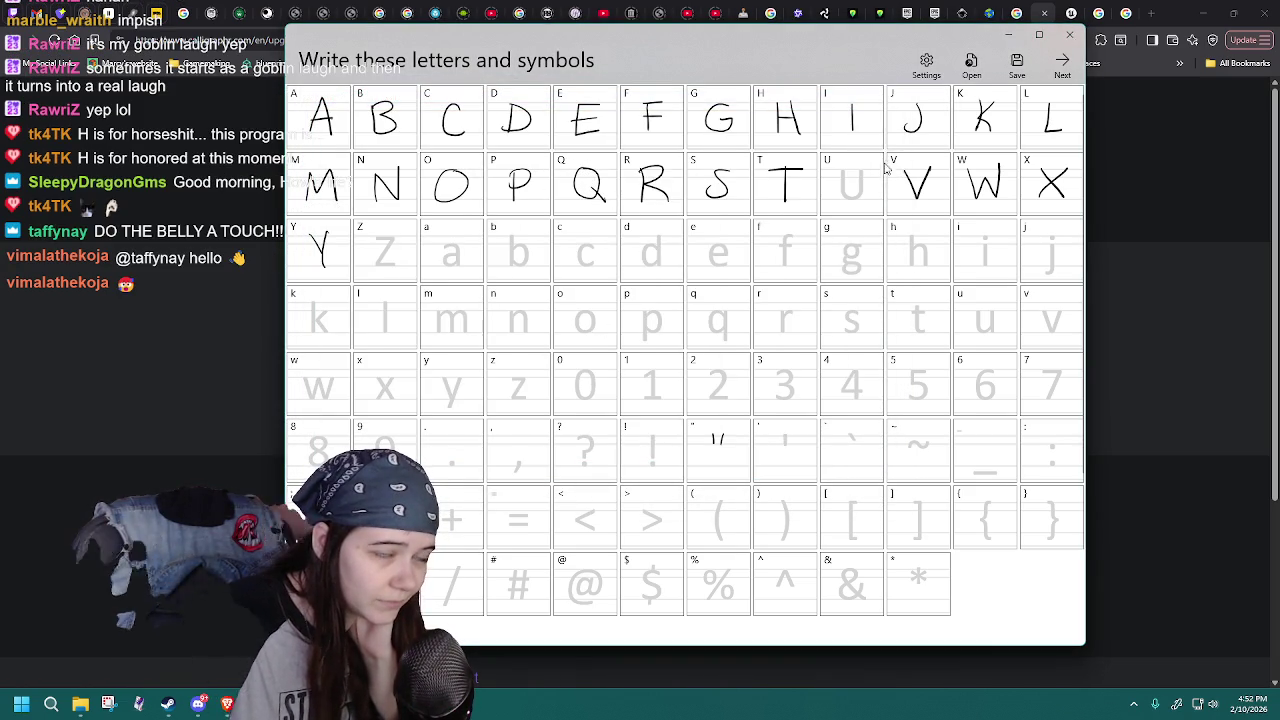
# - Reload the project file a few times and draw the handwritten Q in its cell
pyautogui.click(971, 62)
pyautogui.click(523, 358)
pyautogui.doubleClick(523, 358)
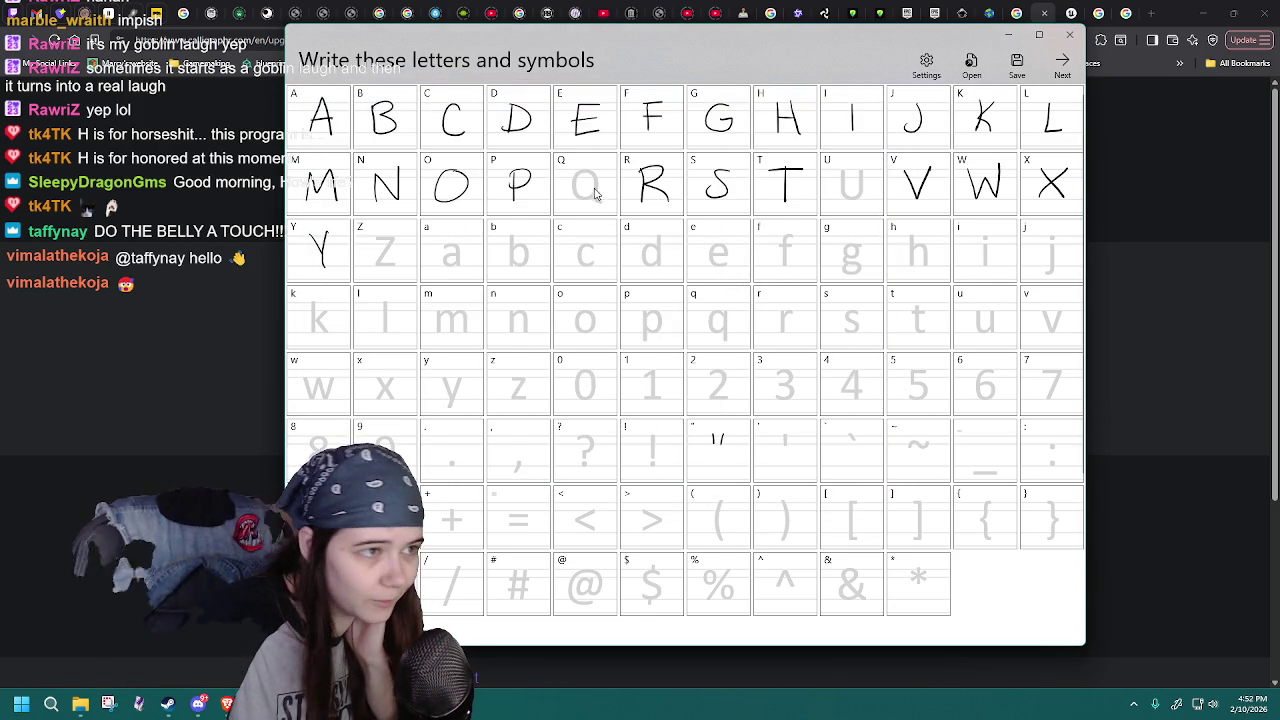
pyautogui.click(971, 62)
pyautogui.doubleClick(558, 352)
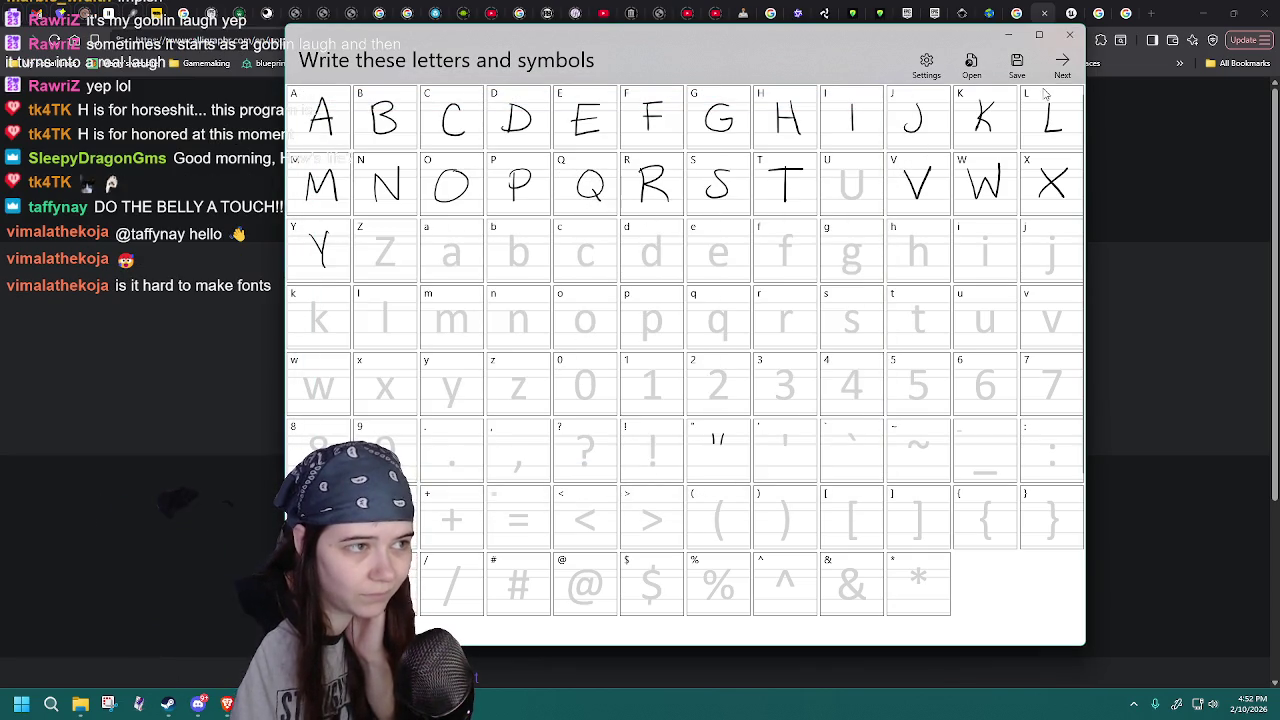
pyautogui.click(1015, 66)
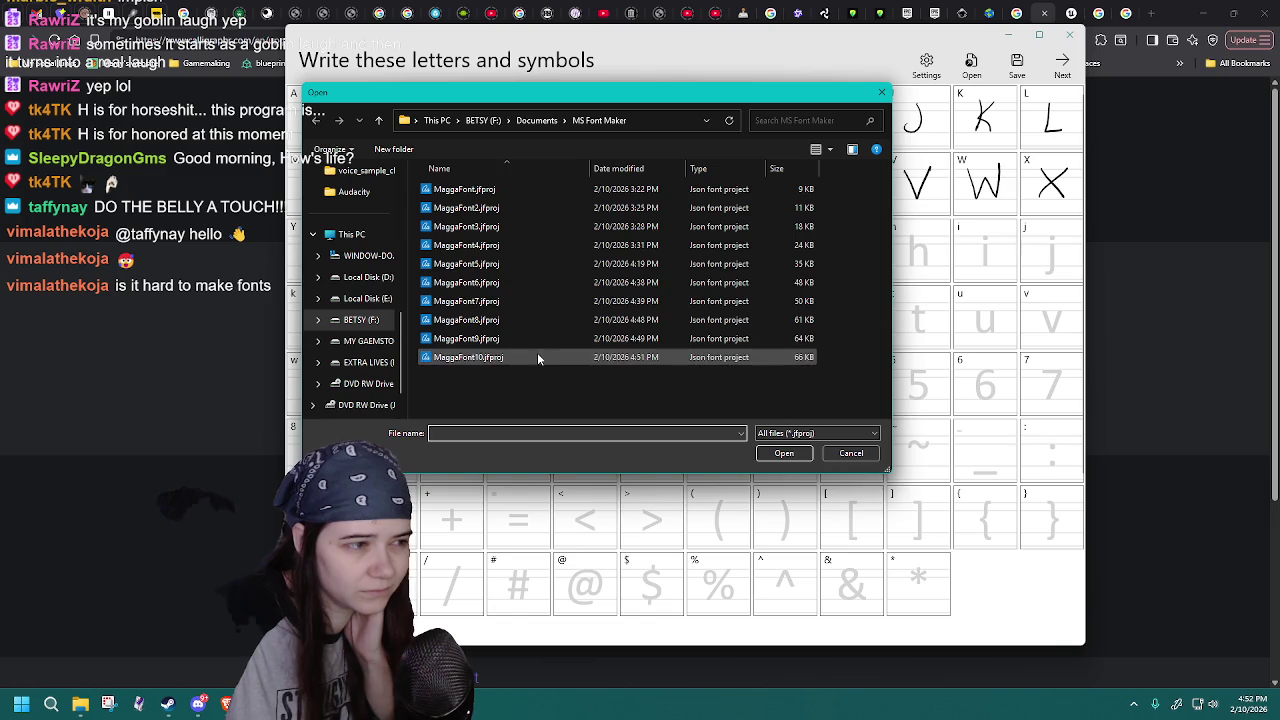
pyautogui.doubleClick(537, 357)
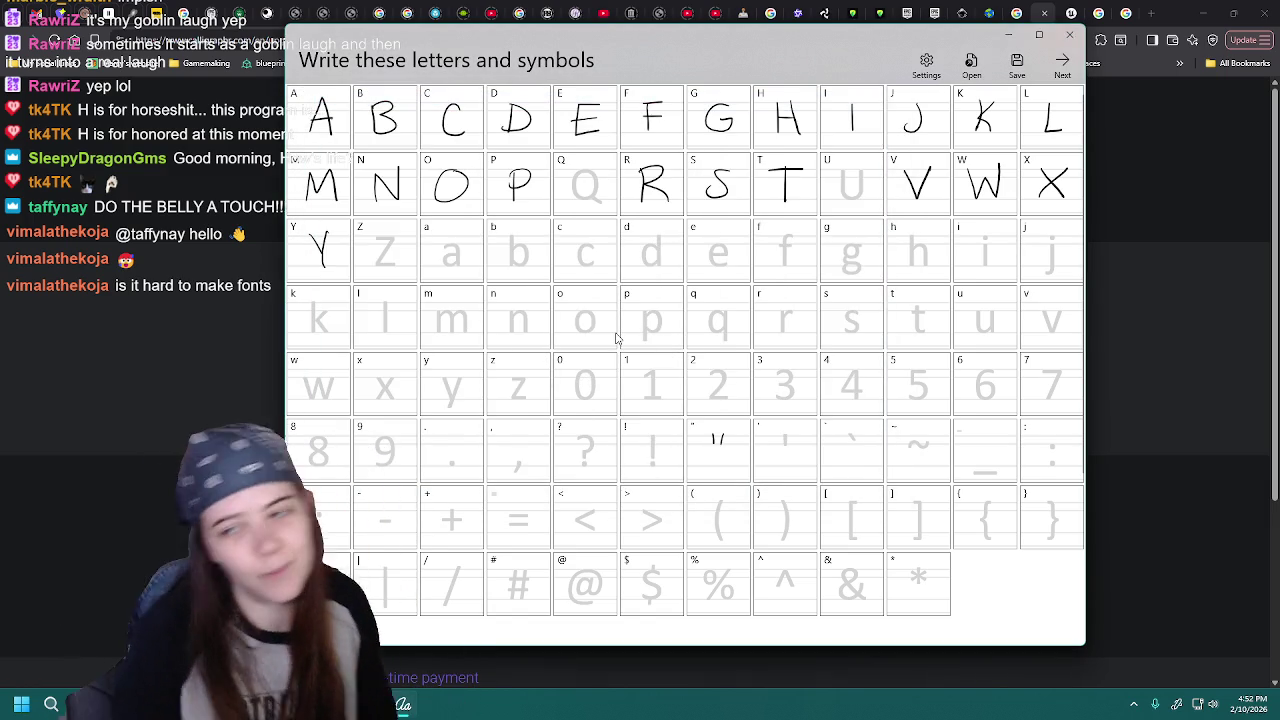
pyautogui.moveTo(594, 177); pyautogui.dragTo(603, 199)
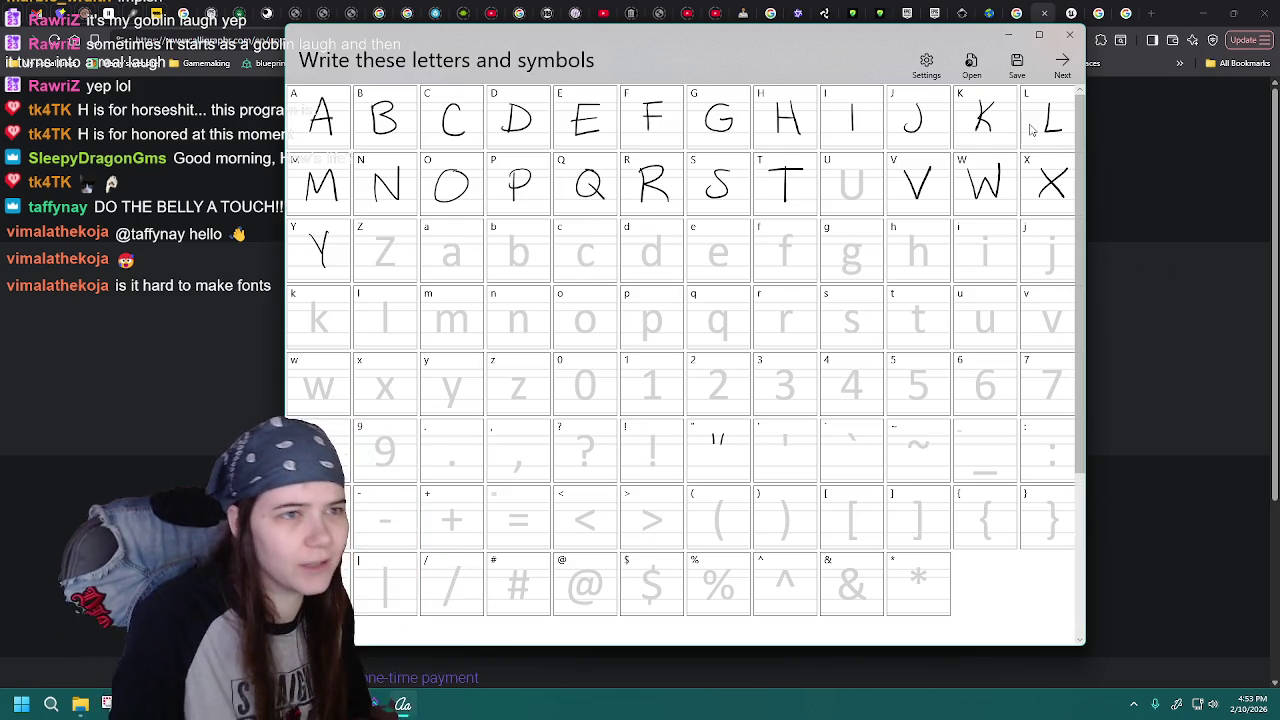
pyautogui.click(1017, 65)
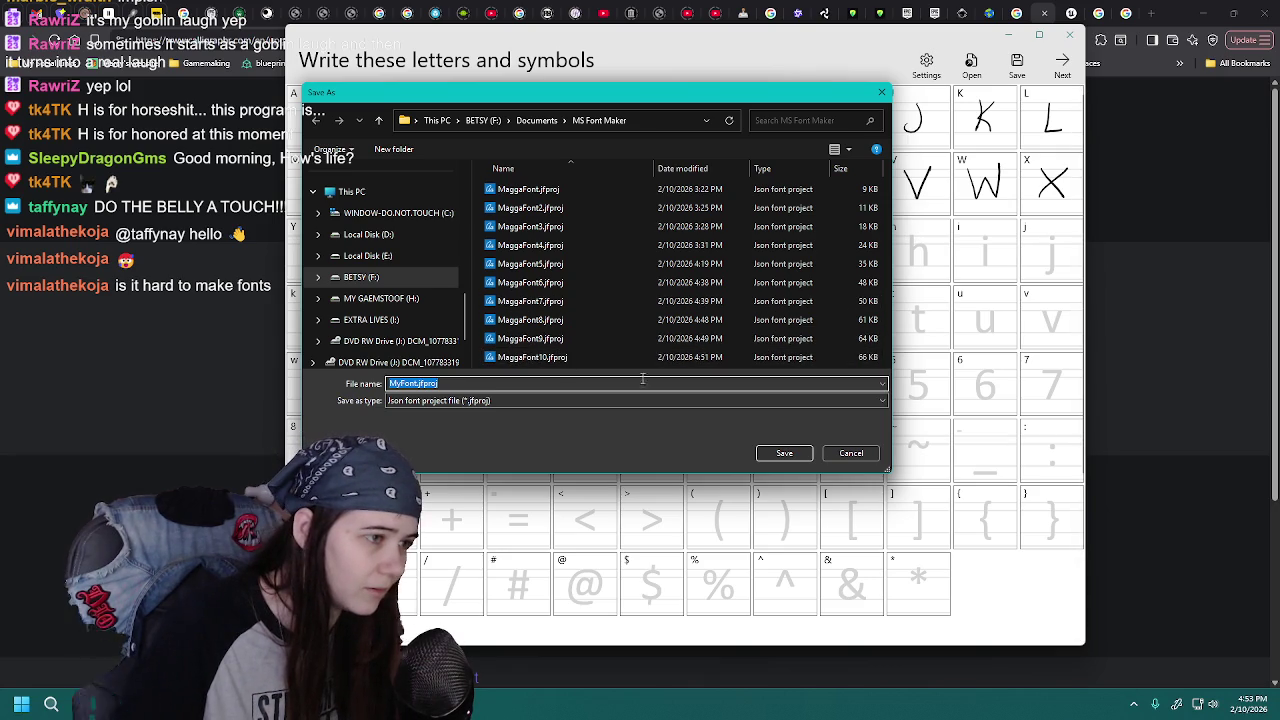
# - Overwrite MaggaFont10.jfproj with the current font, confirming replacement, then dismiss the reopened Save As dialog
pyautogui.moveTo(888, 470); pyautogui.dragTo(940, 491)
pyautogui.doubleClick(586, 357)
pyautogui.click(672, 352)
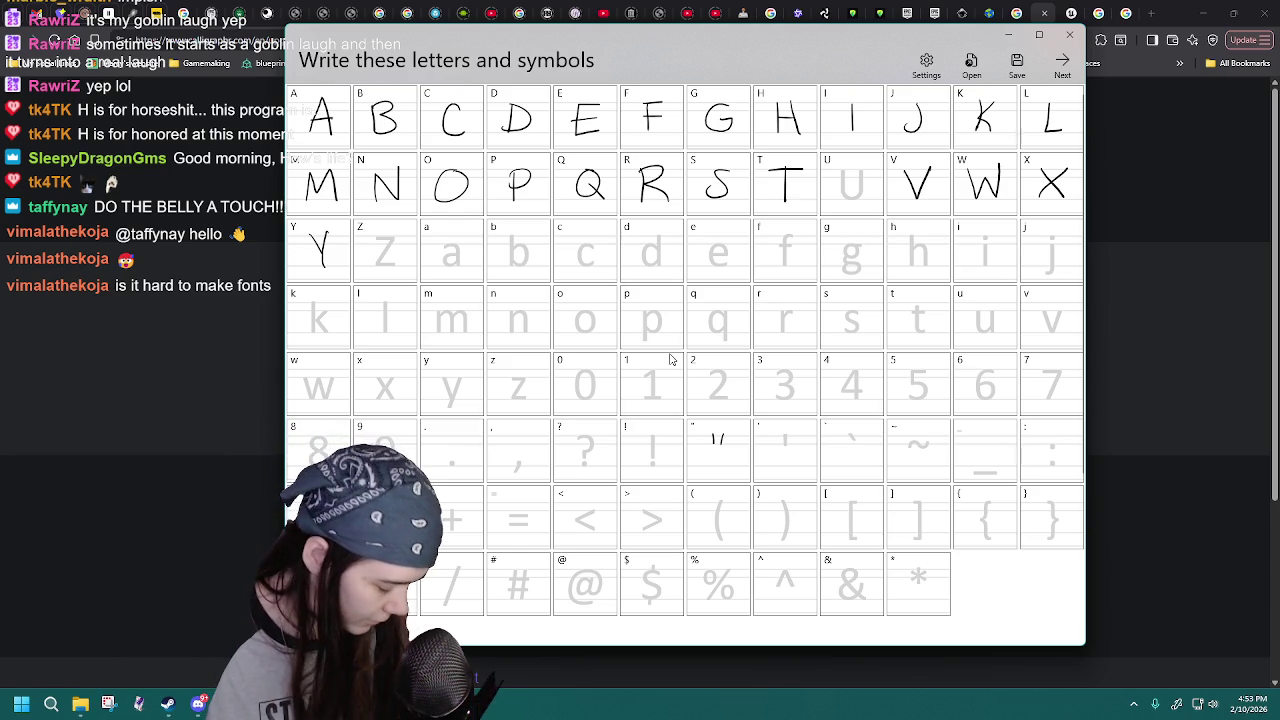
pyautogui.moveTo(1078, 300)
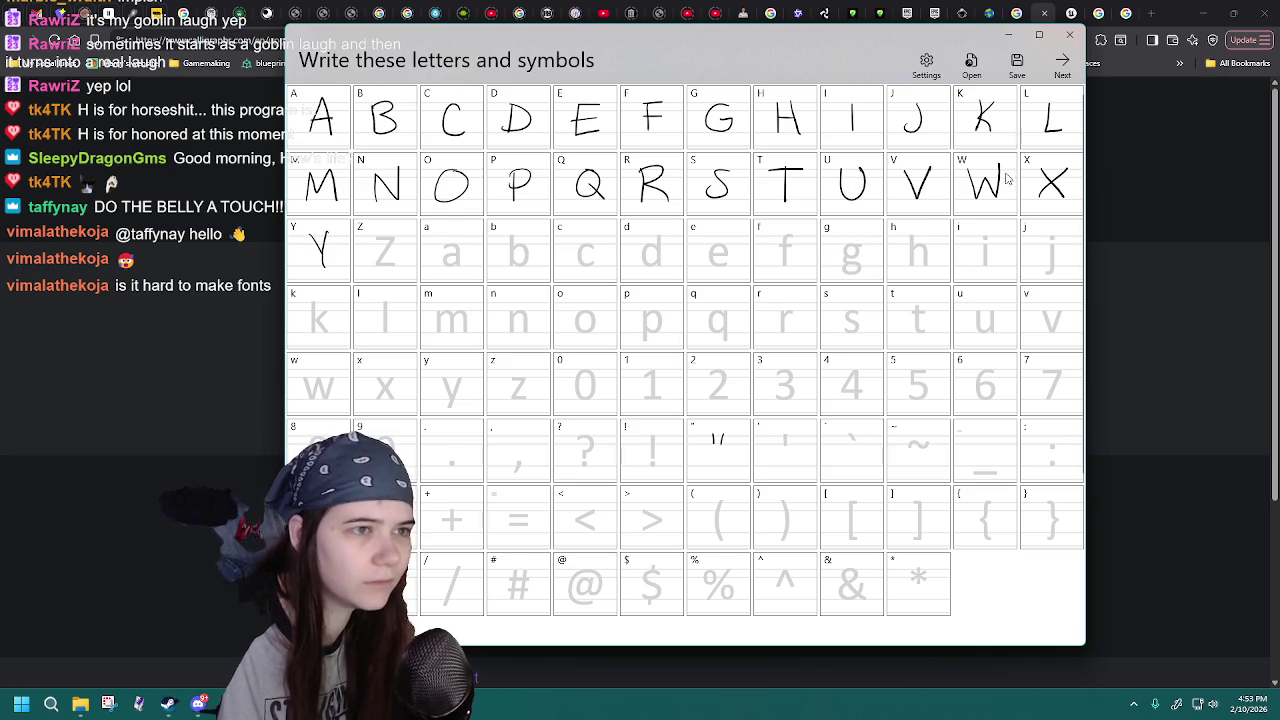
pyautogui.click(1016, 62)
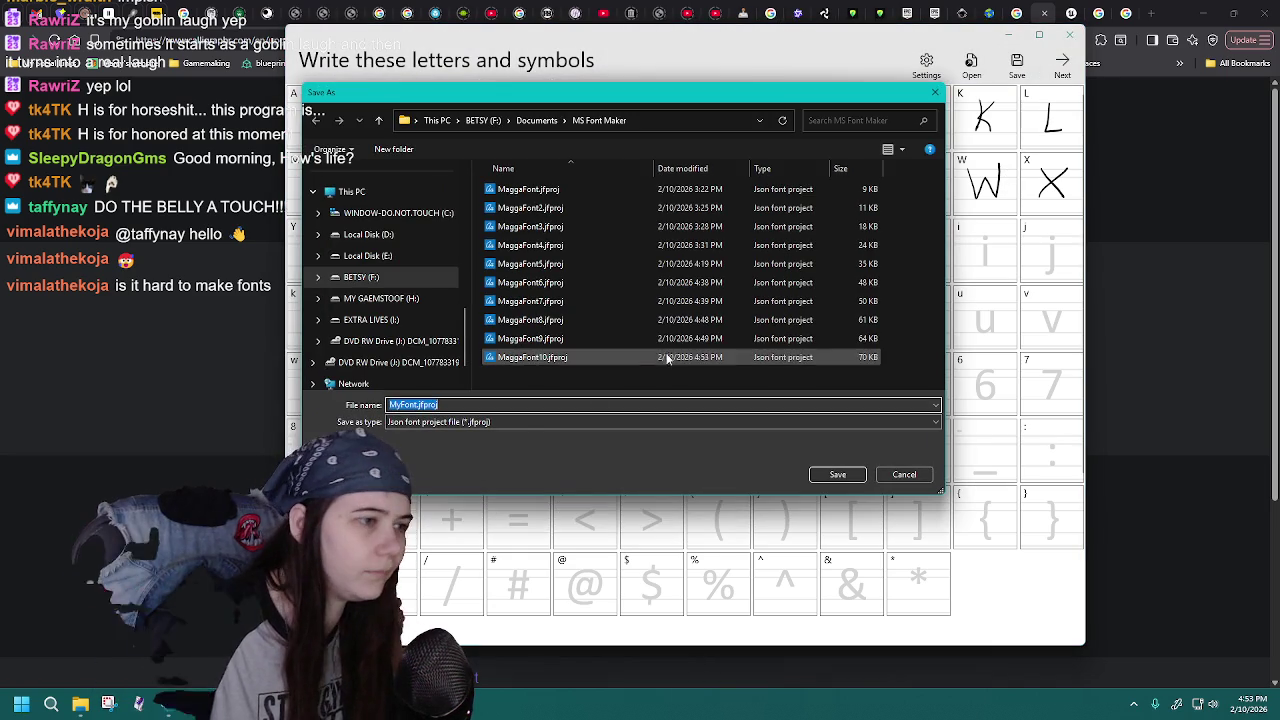
pyautogui.click(828, 476)
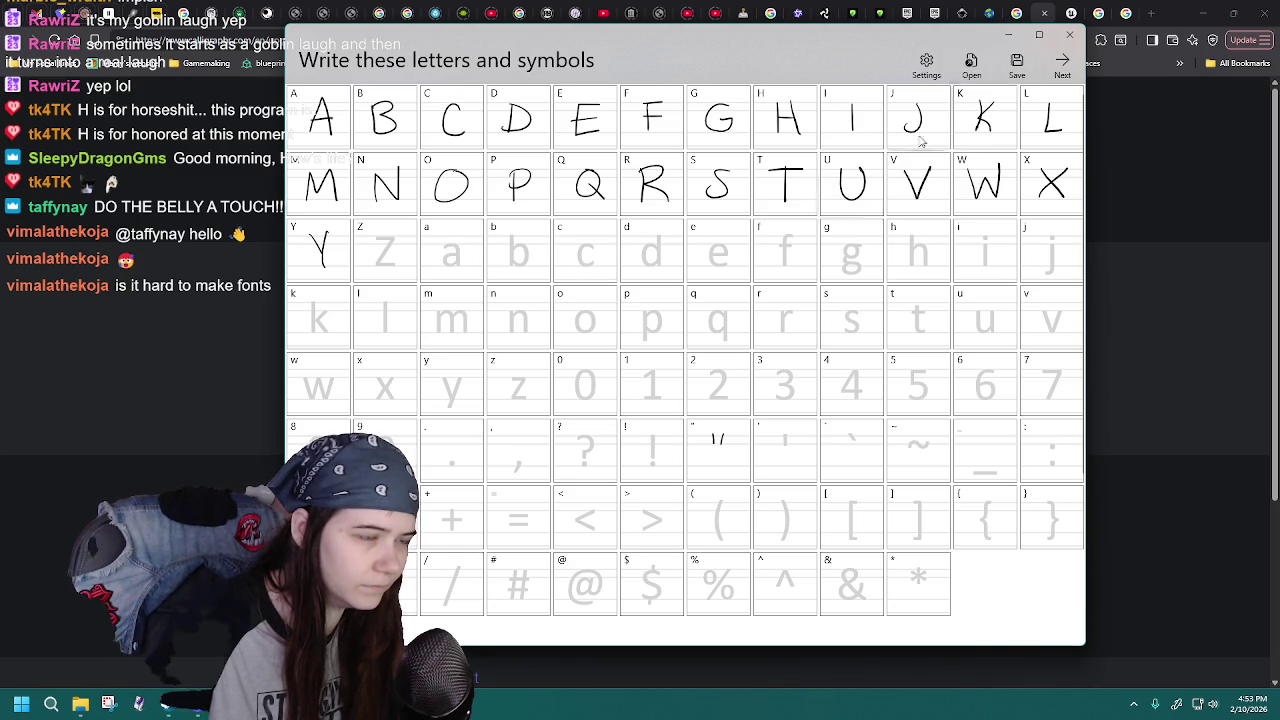
# - Reload saved font projects several times from the Open list
pyautogui.click(970, 68)
pyautogui.doubleClick(553, 363)
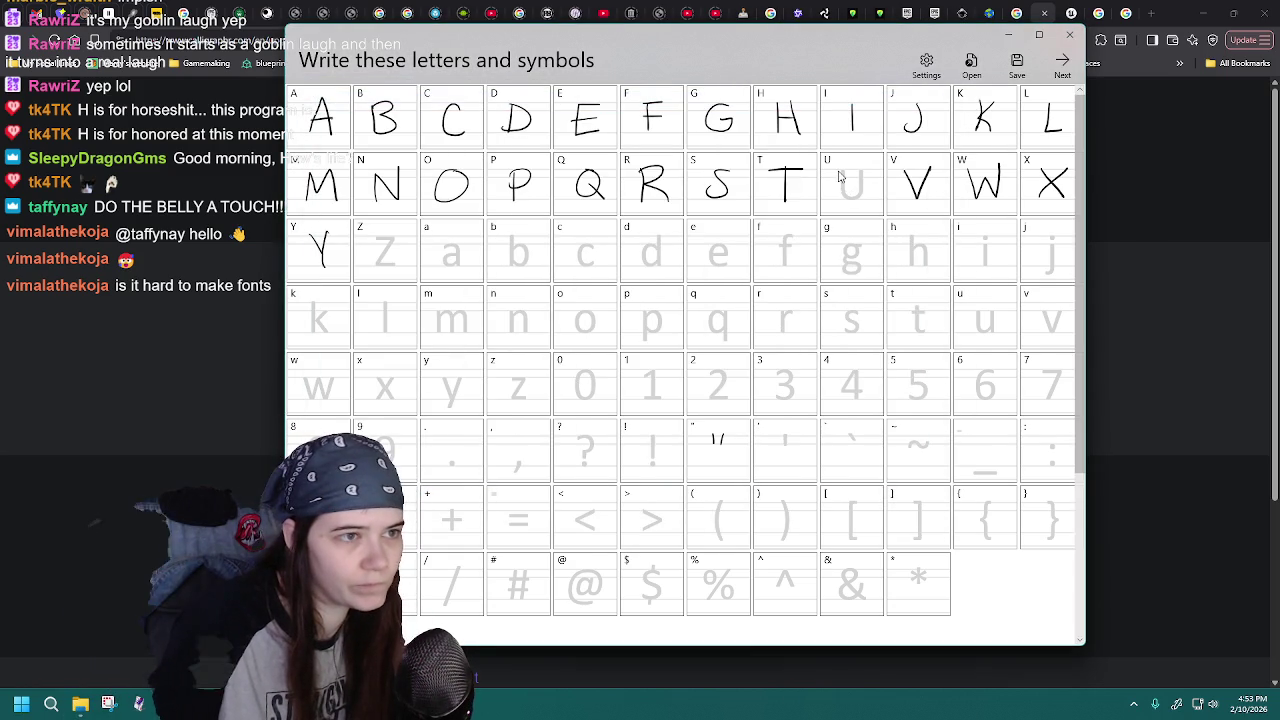
pyautogui.moveTo(866, 178); pyautogui.dragTo(869, 168)
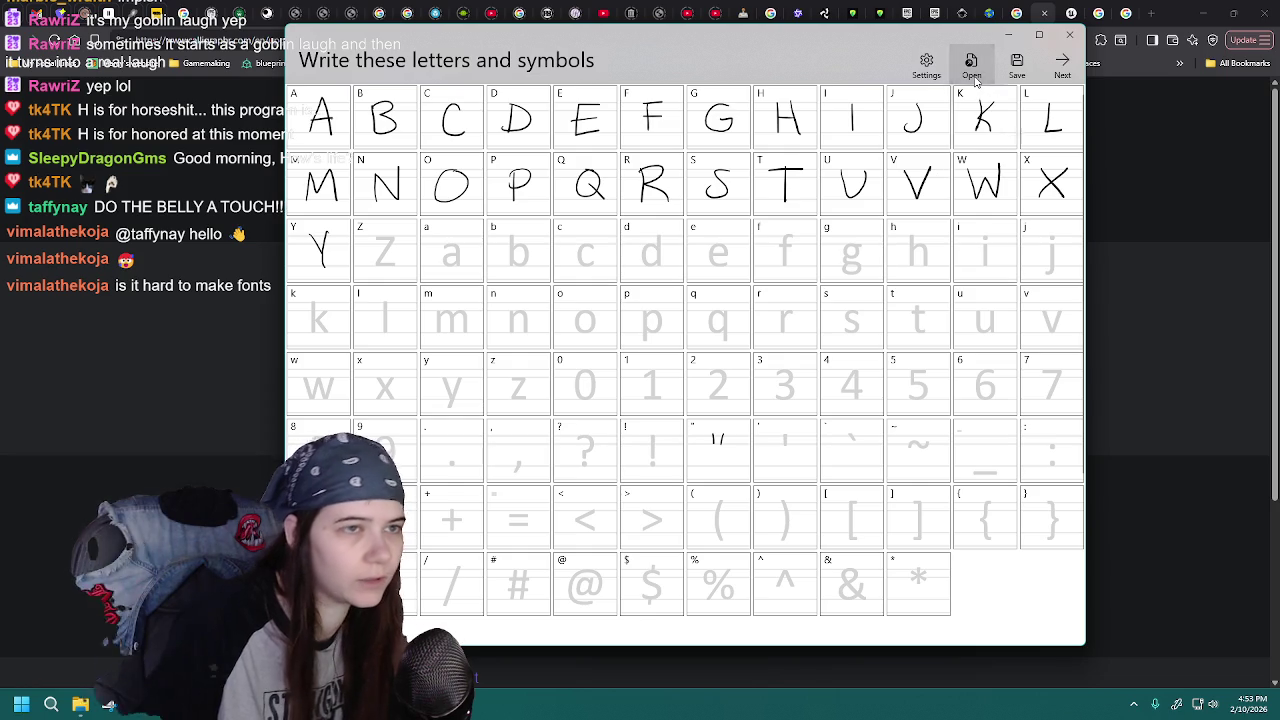
pyautogui.click(975, 78)
pyautogui.doubleClick(594, 362)
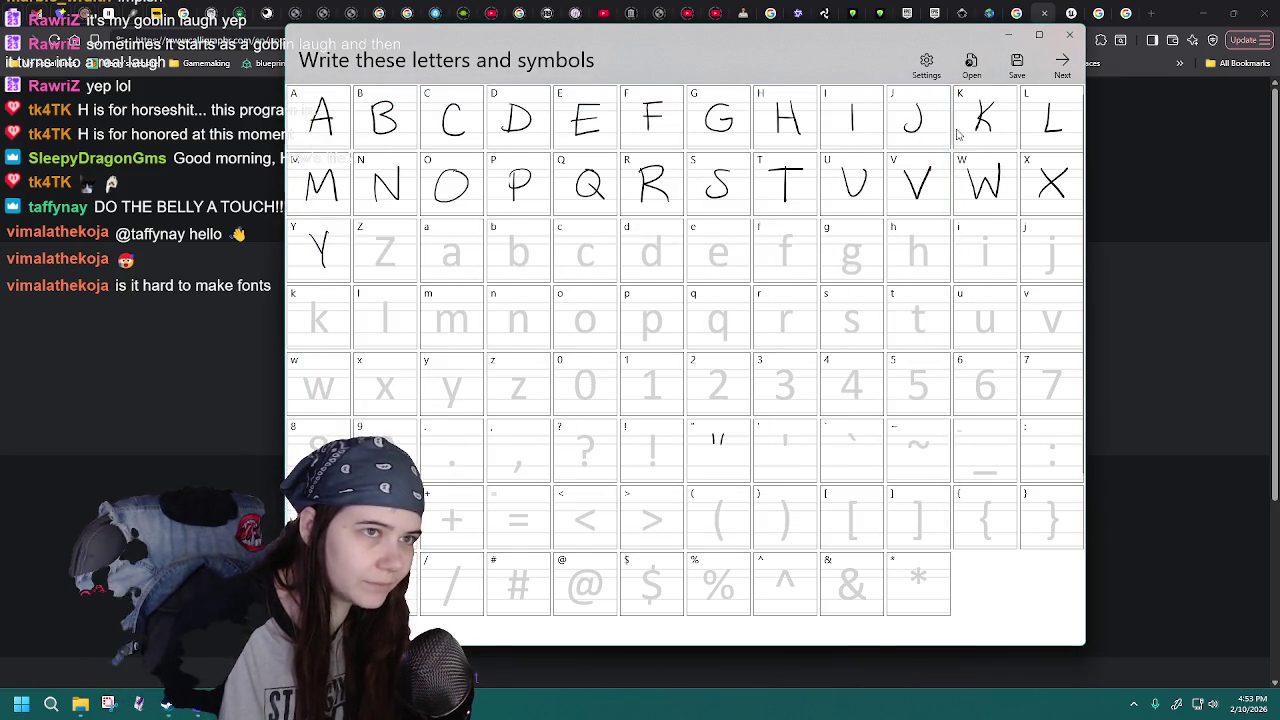
pyautogui.click(971, 65)
pyautogui.doubleClick(546, 356)
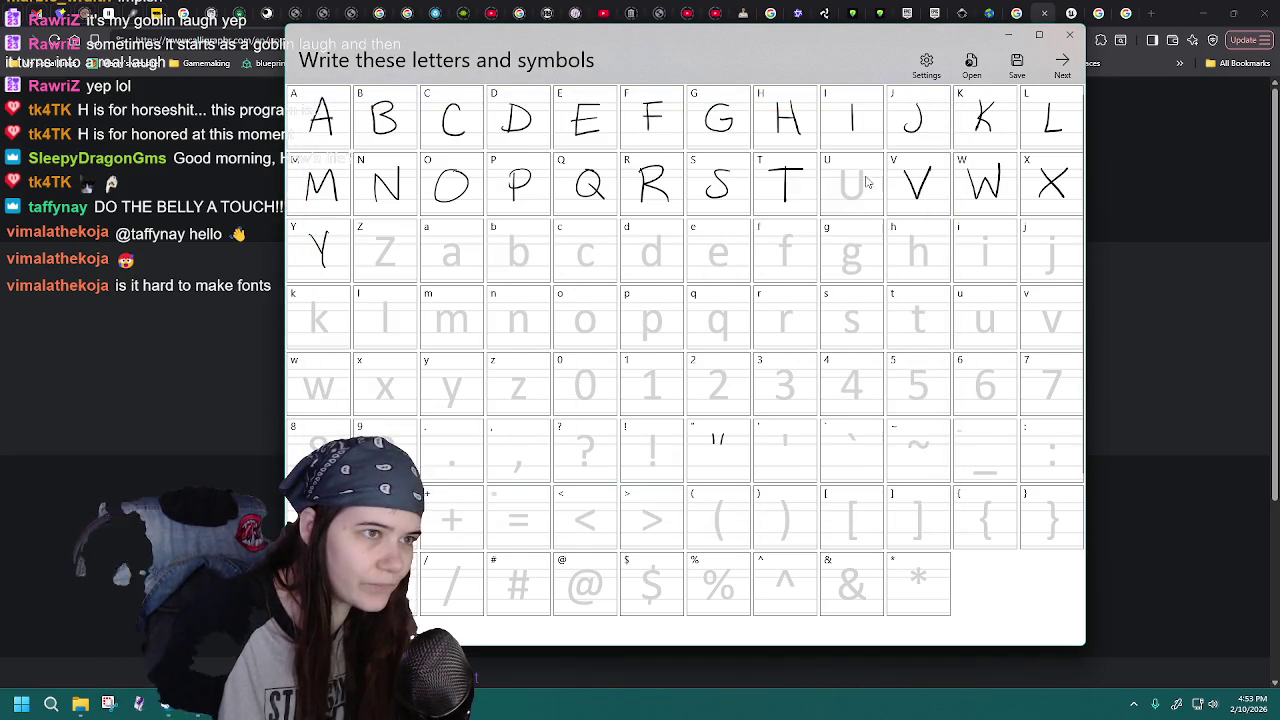
pyautogui.click(971, 65)
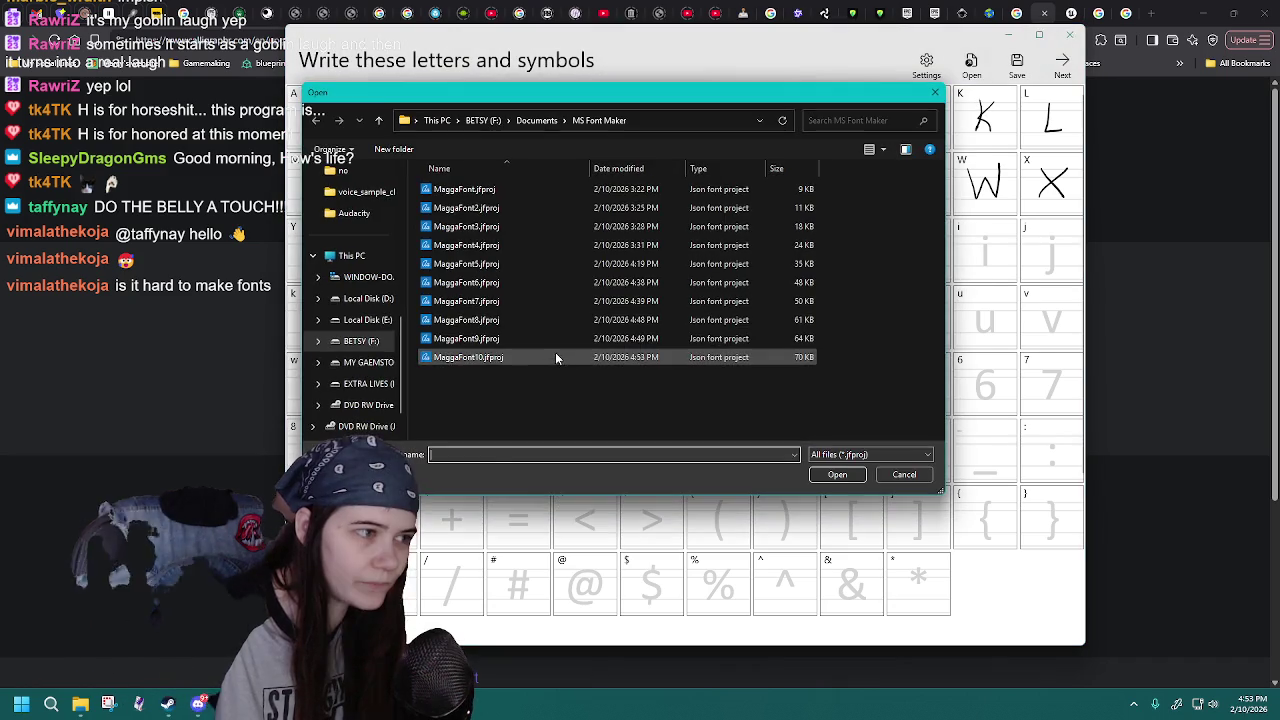
pyautogui.doubleClick(555, 354)
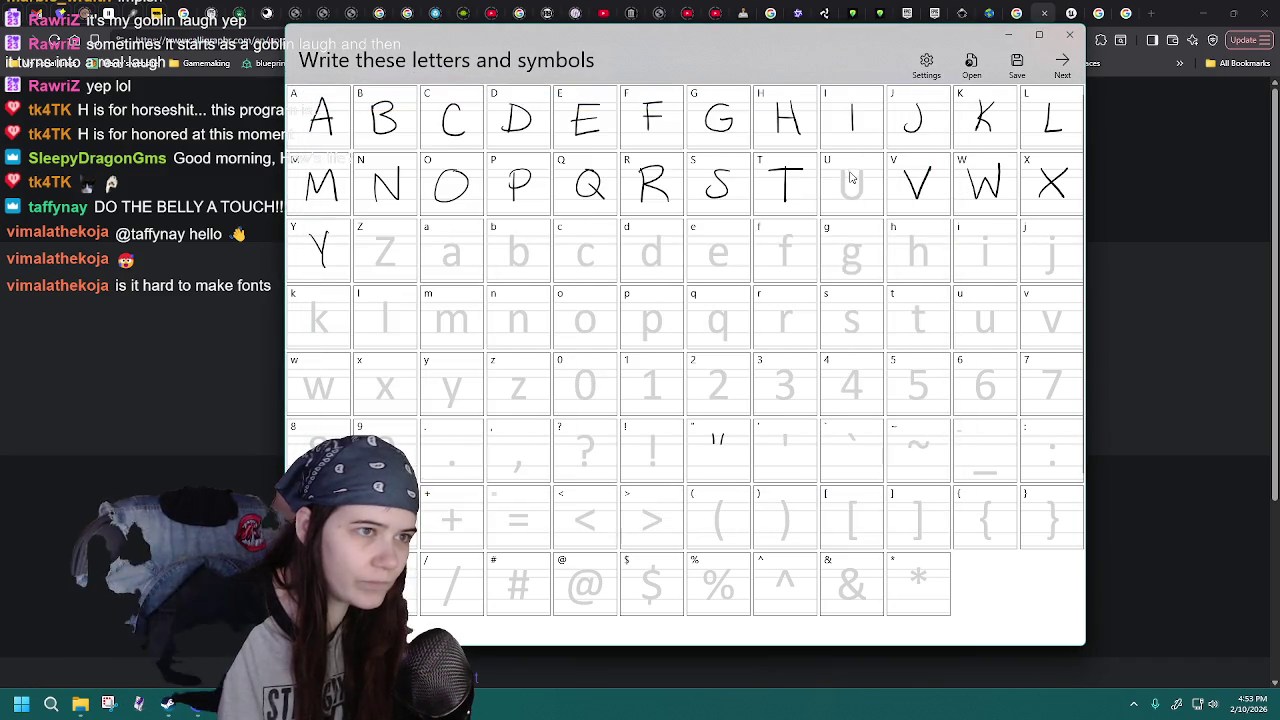
pyautogui.click(971, 65)
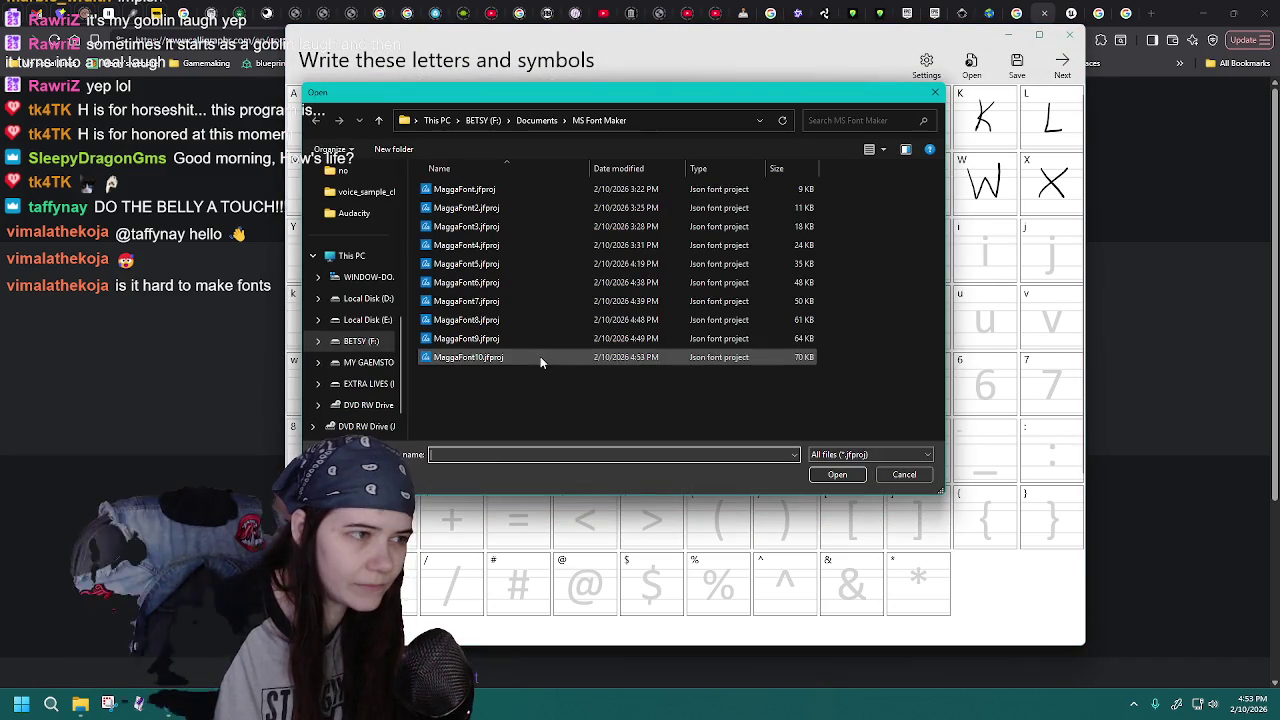
pyautogui.doubleClick(540, 356)
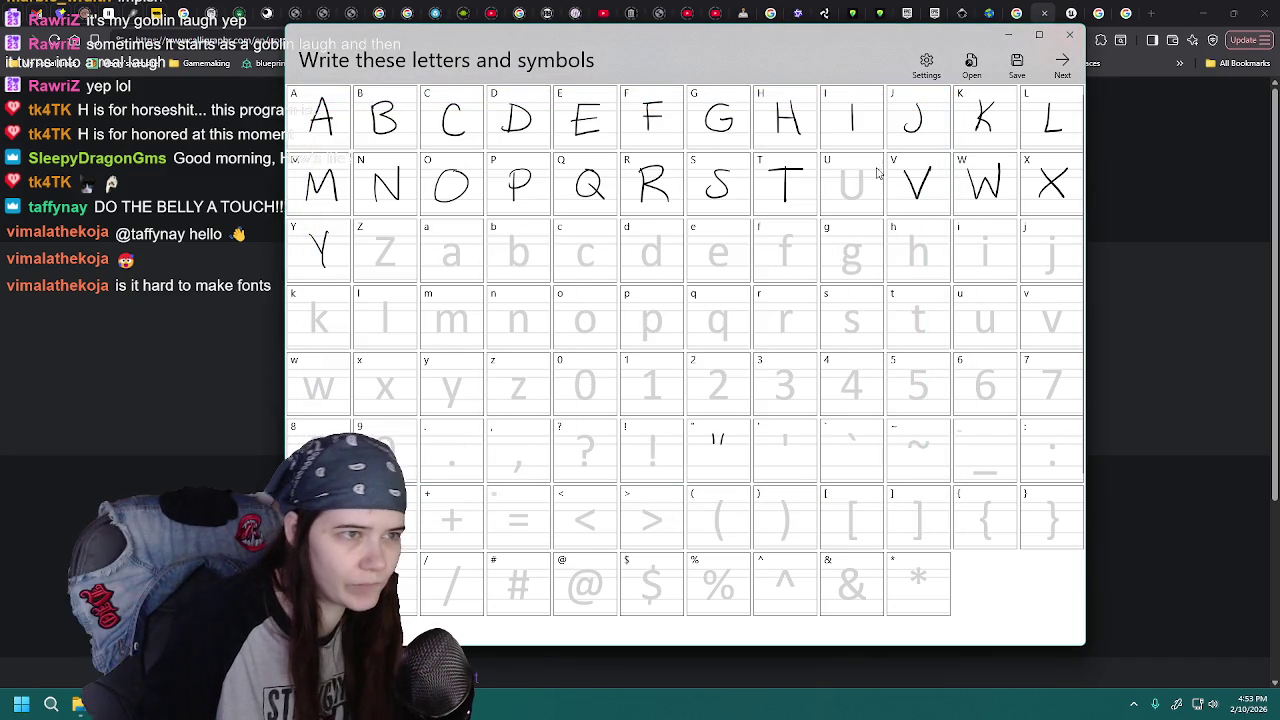
# - Open MaggaFont10.jfproj from the project list to check the capitals
pyautogui.click(963, 76)
pyautogui.click(525, 358)
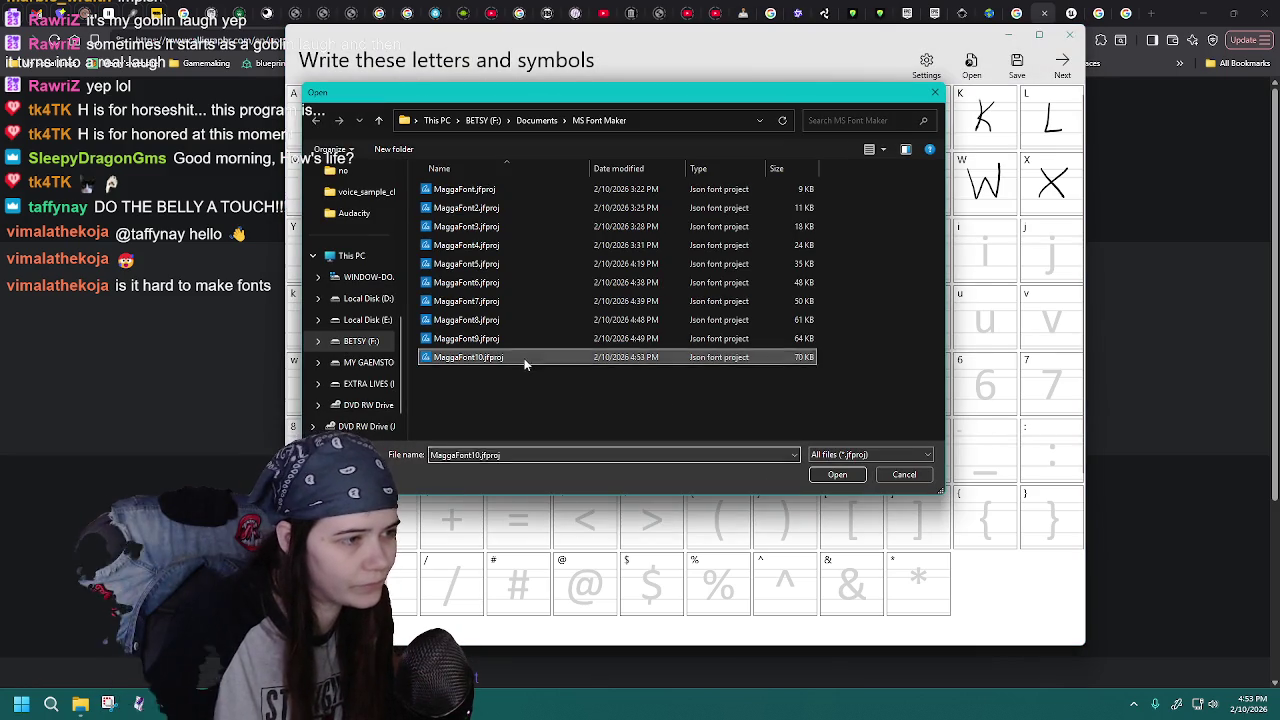
pyautogui.doubleClick(525, 360)
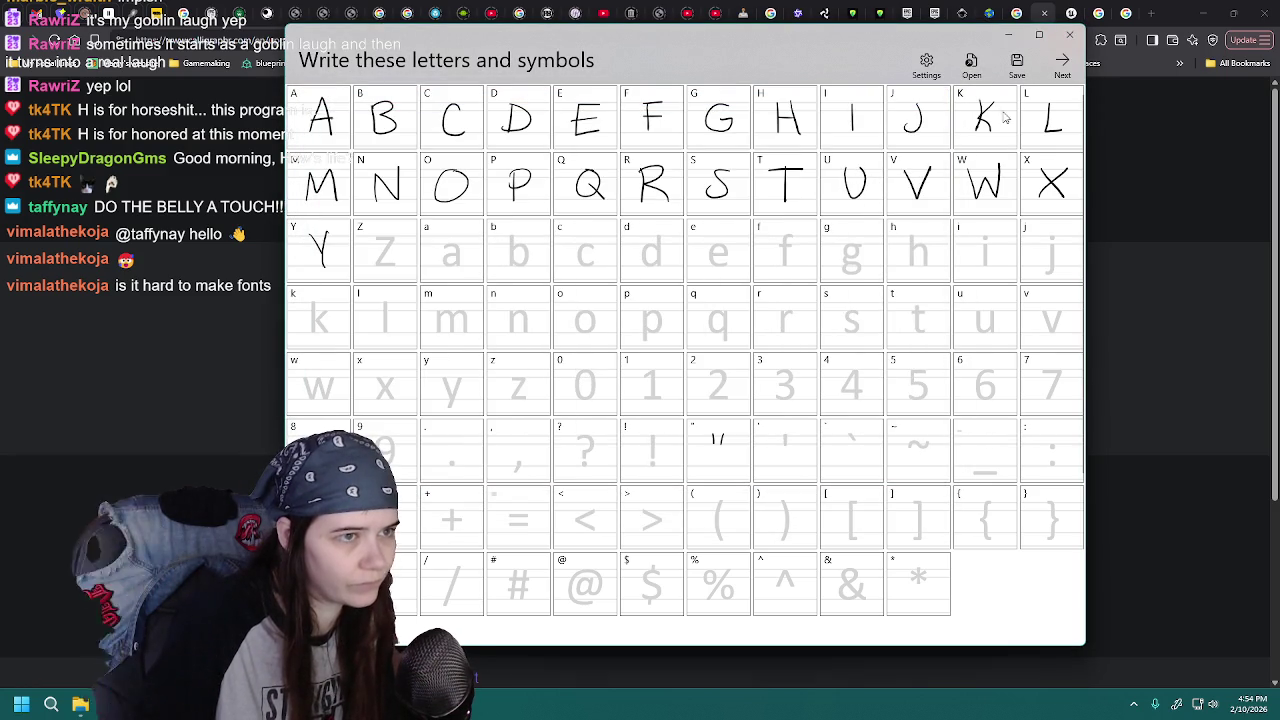
pyautogui.click(970, 76)
pyautogui.click(526, 357)
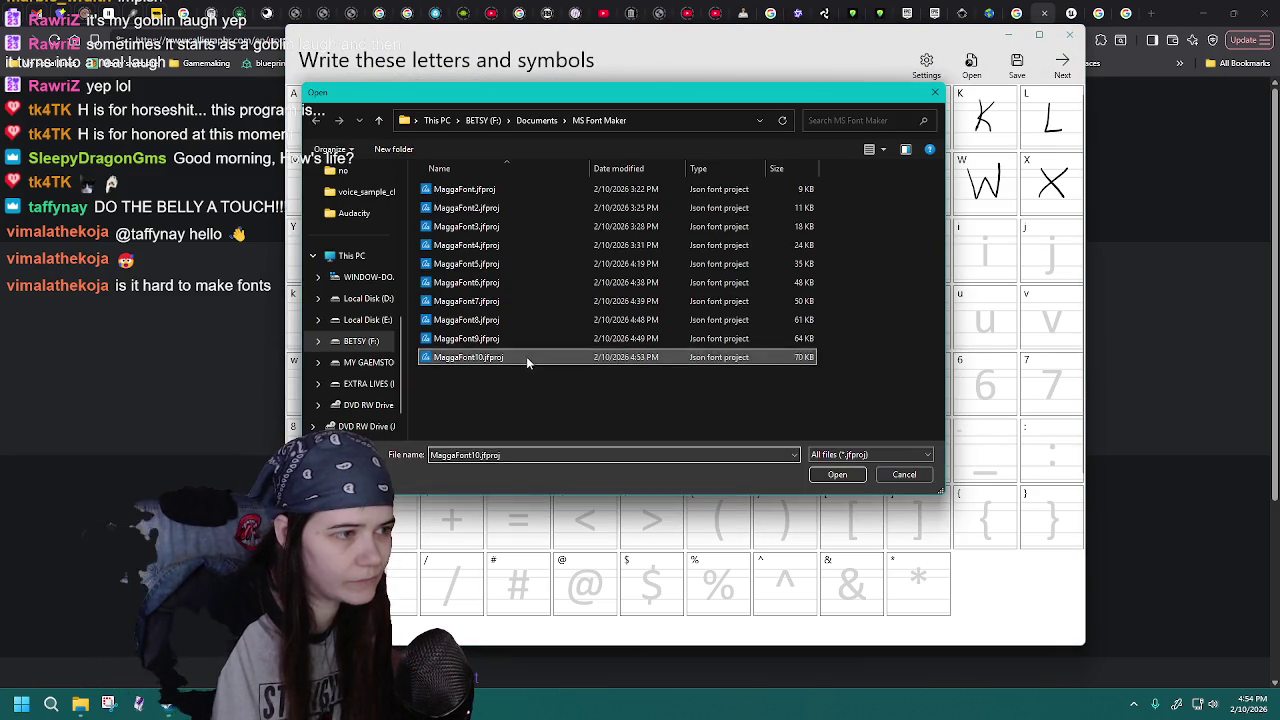
pyautogui.doubleClick(526, 357)
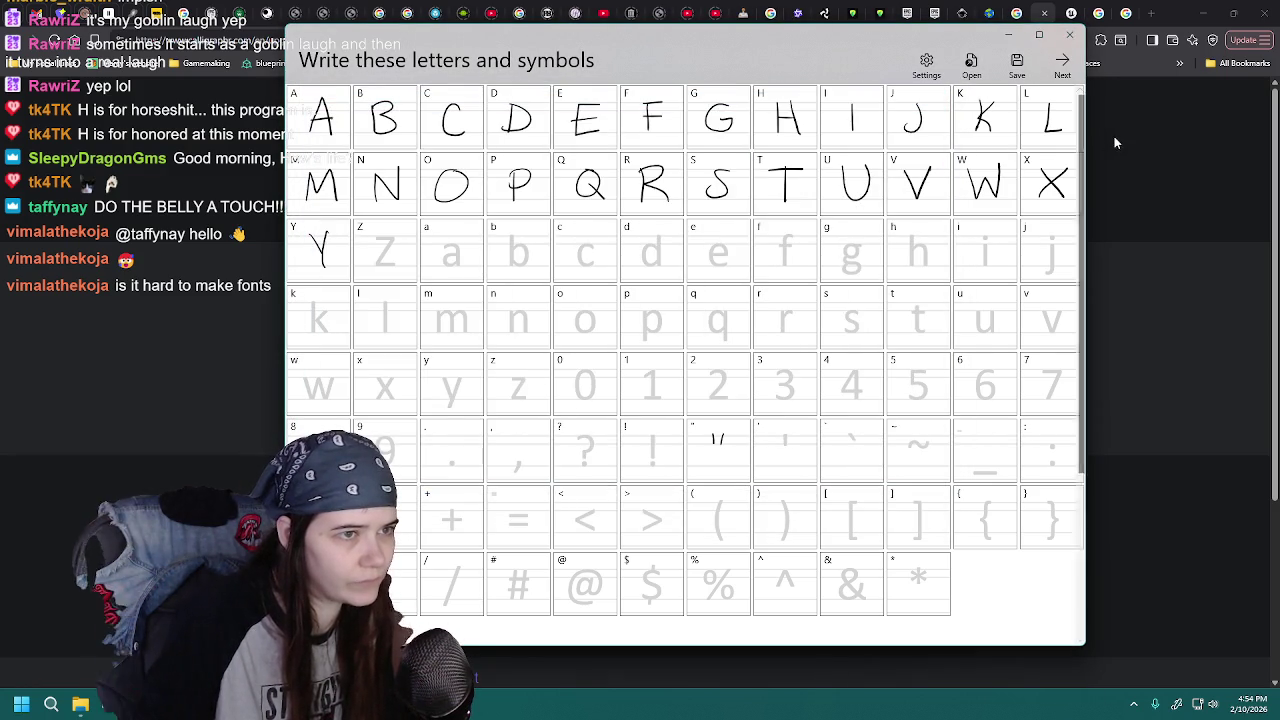
# - Save the project over MaggaFont10.jfproj, confirming the replacement
pyautogui.click(1016, 66)
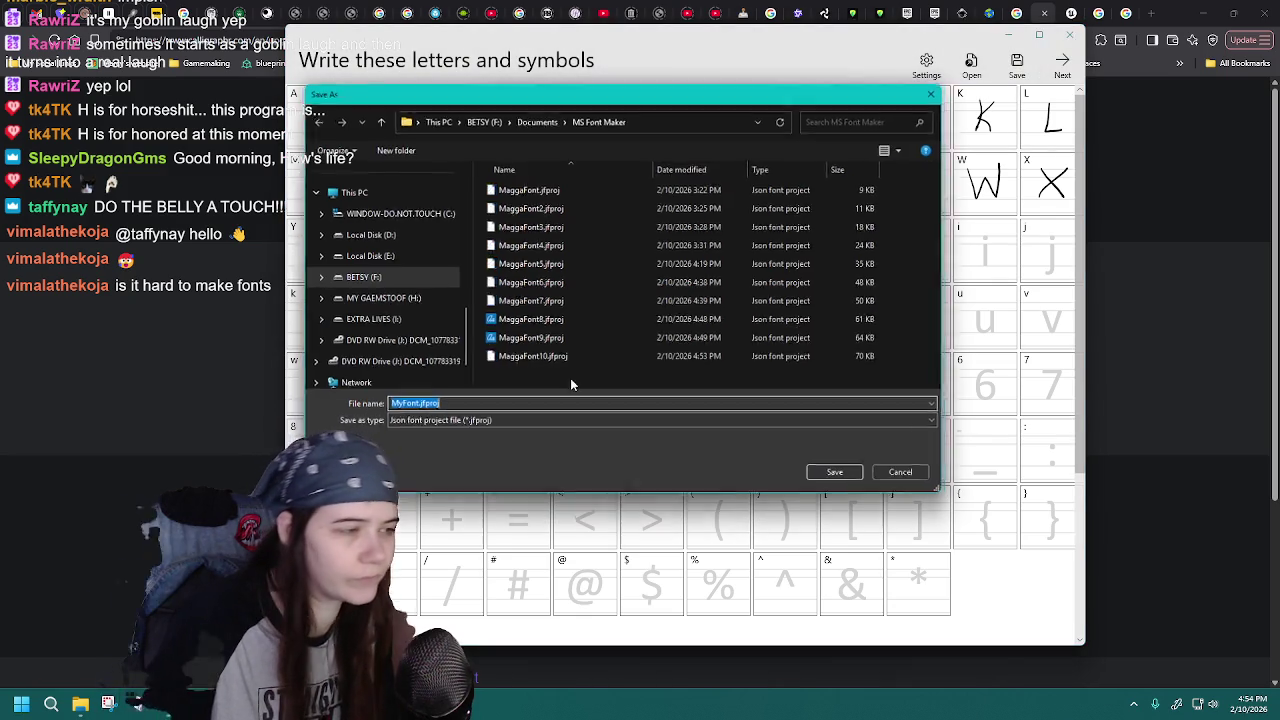
pyautogui.click(585, 355)
pyautogui.doubleClick(587, 352)
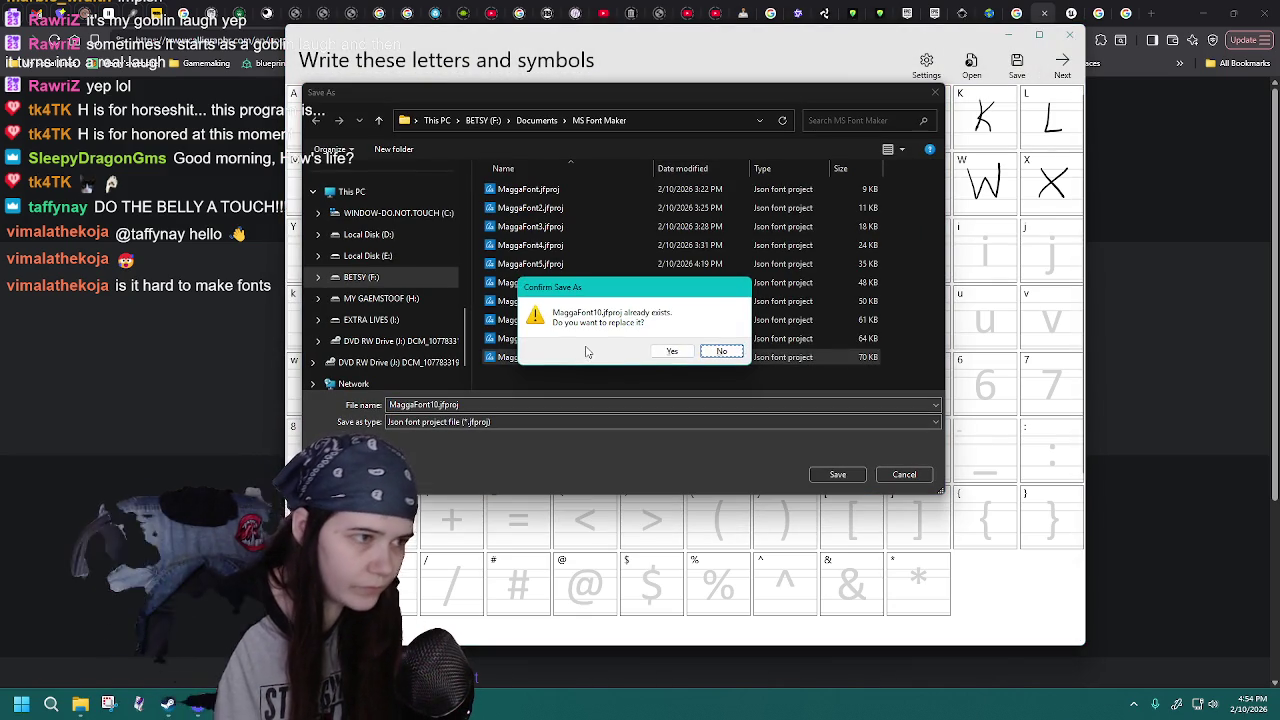
pyautogui.press('y')
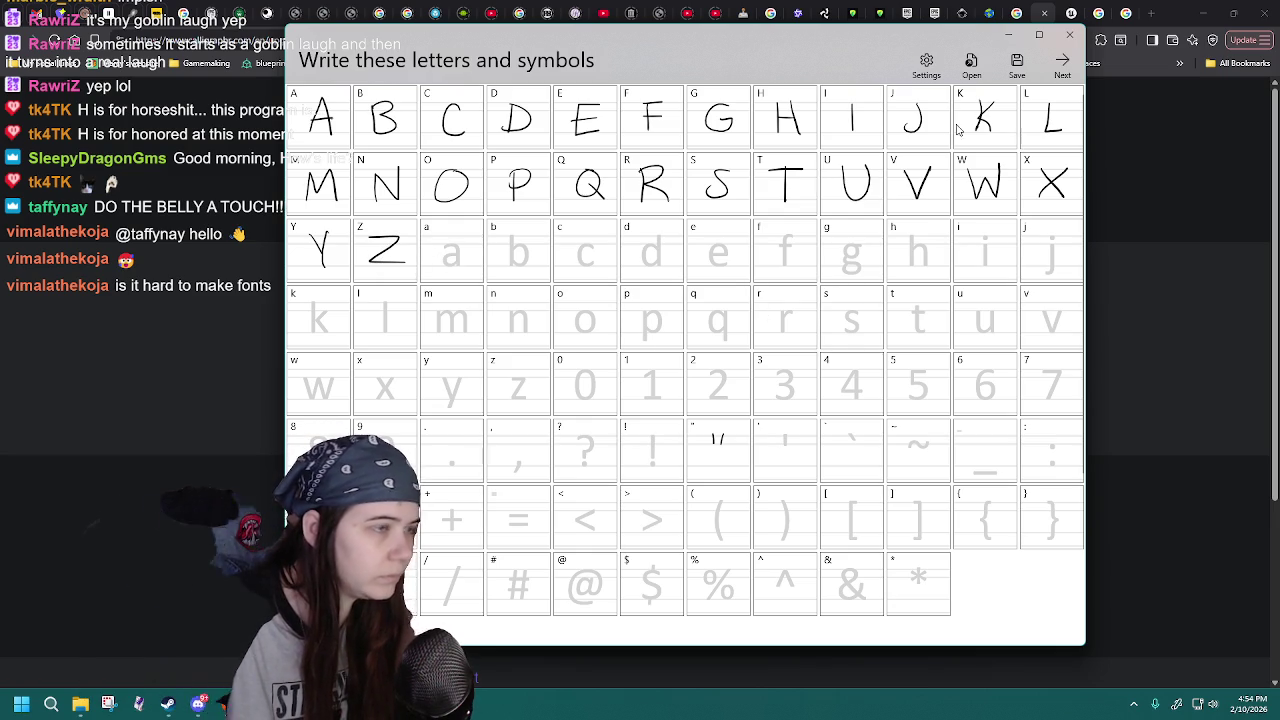
# - Move the file window off the grid and reload MaggaFont10.jfproj
pyautogui.click(971, 65)
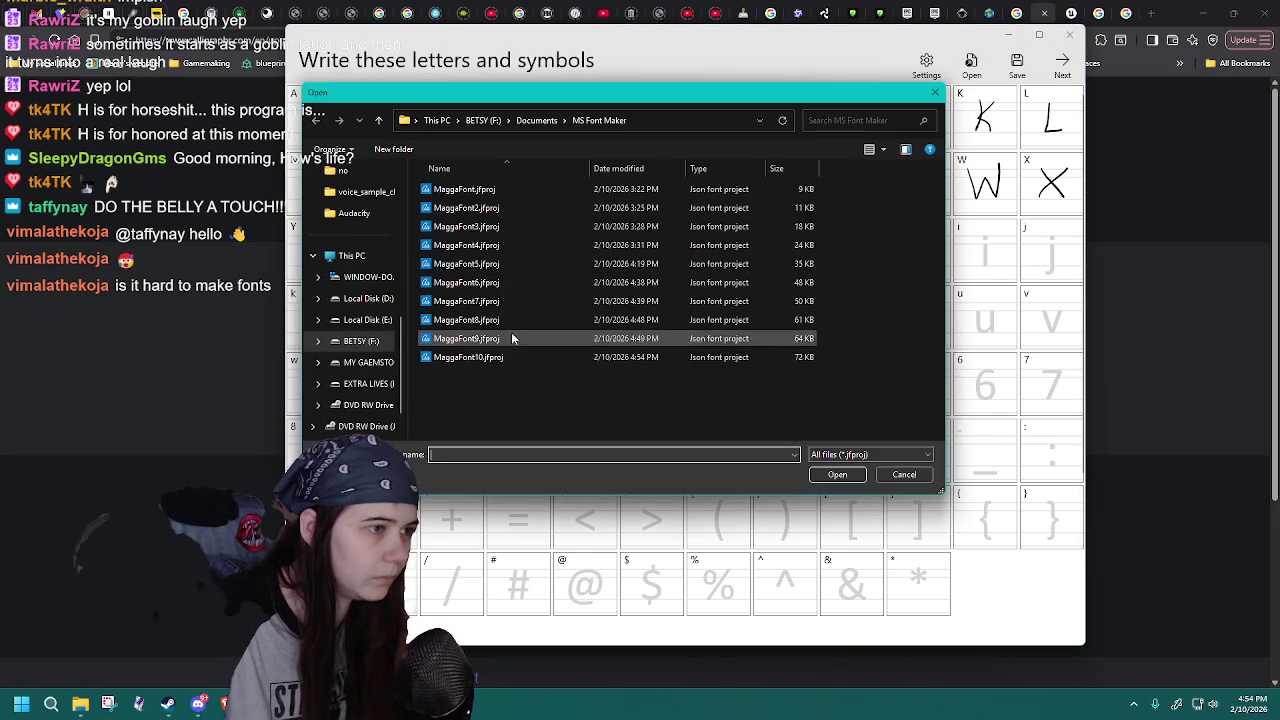
pyautogui.moveTo(670, 92)
pyautogui.mouseDown()
pyautogui.moveTo(845, 145)
pyautogui.moveTo(804, 135)
pyautogui.mouseUp()
pyautogui.doubleClick(634, 394)
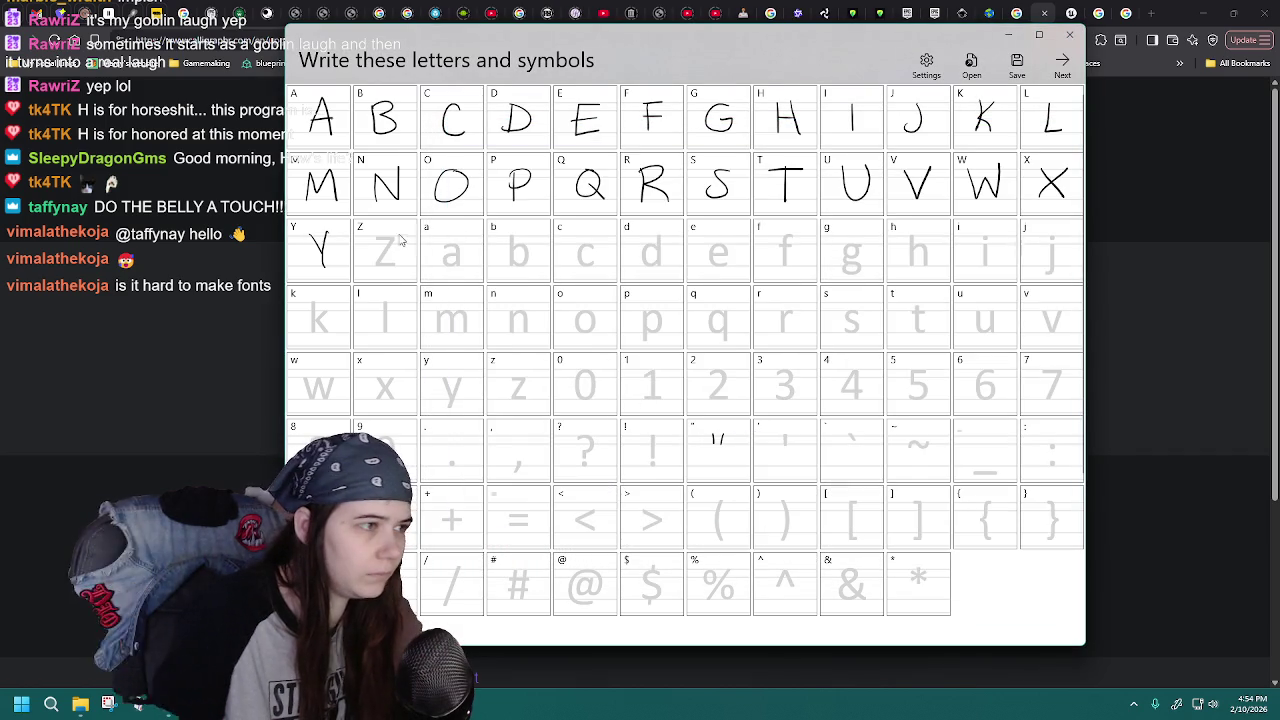
pyautogui.click(971, 64)
pyautogui.doubleClick(640, 394)
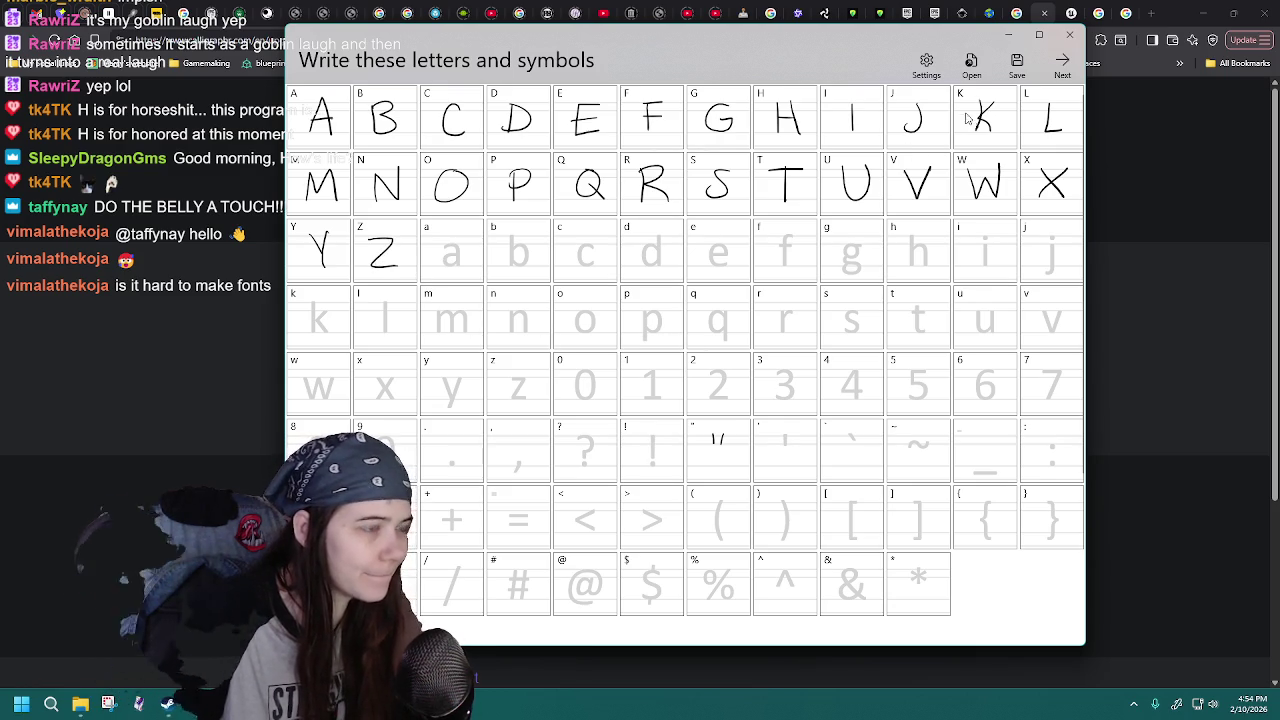
pyautogui.click(971, 64)
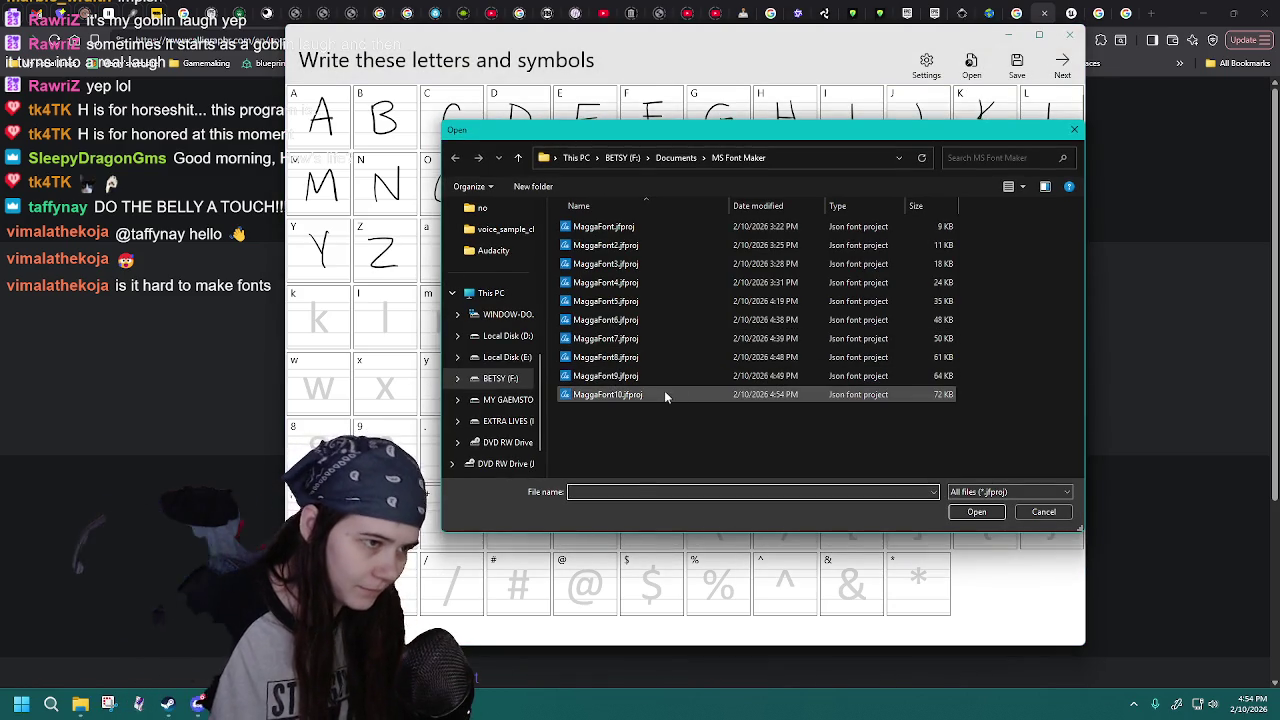
pyautogui.doubleClick(665, 394)
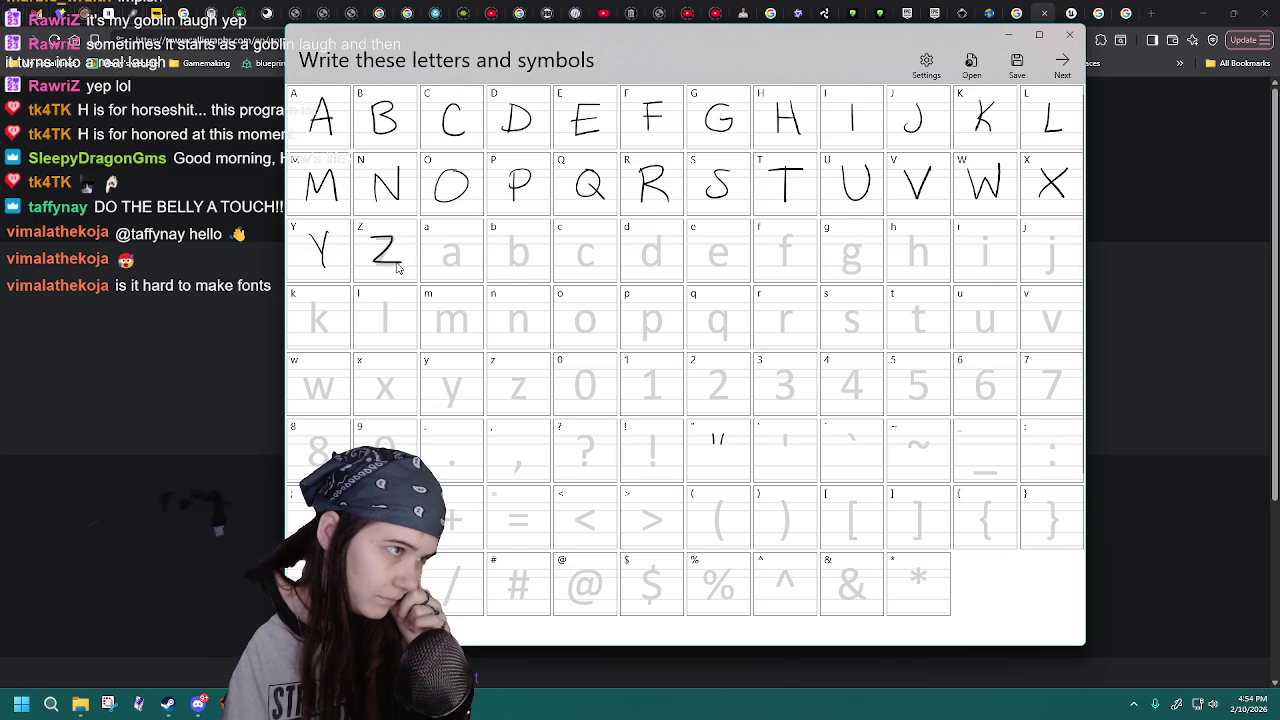
# - Reload MaggaFont10.jfproj a few more times to verify the saved capitals
pyautogui.click(971, 80)
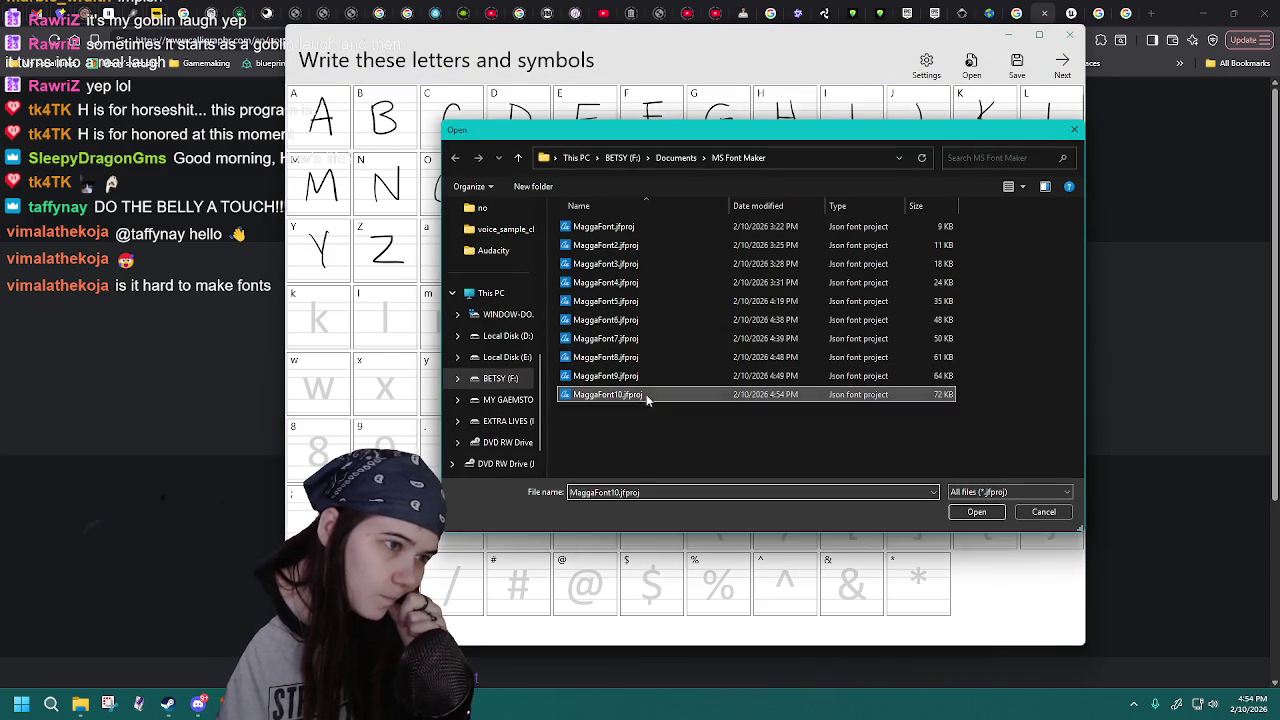
pyautogui.doubleClick(644, 394)
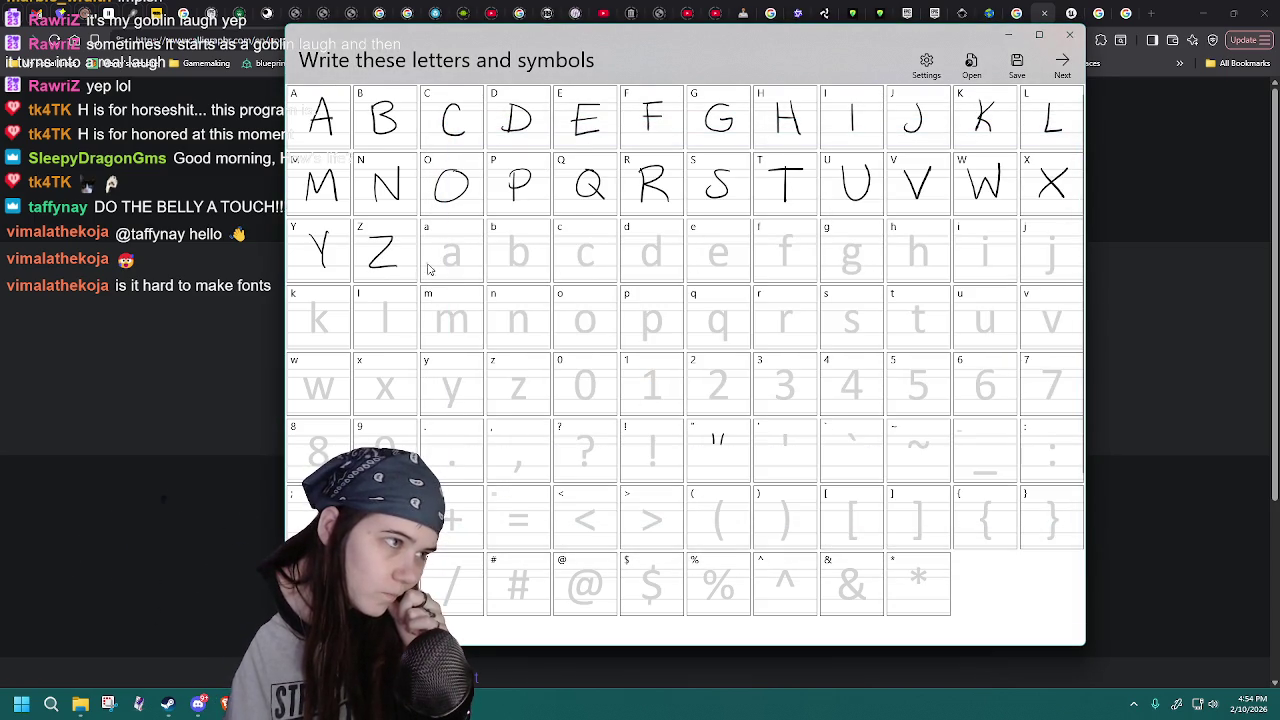
pyautogui.click(971, 72)
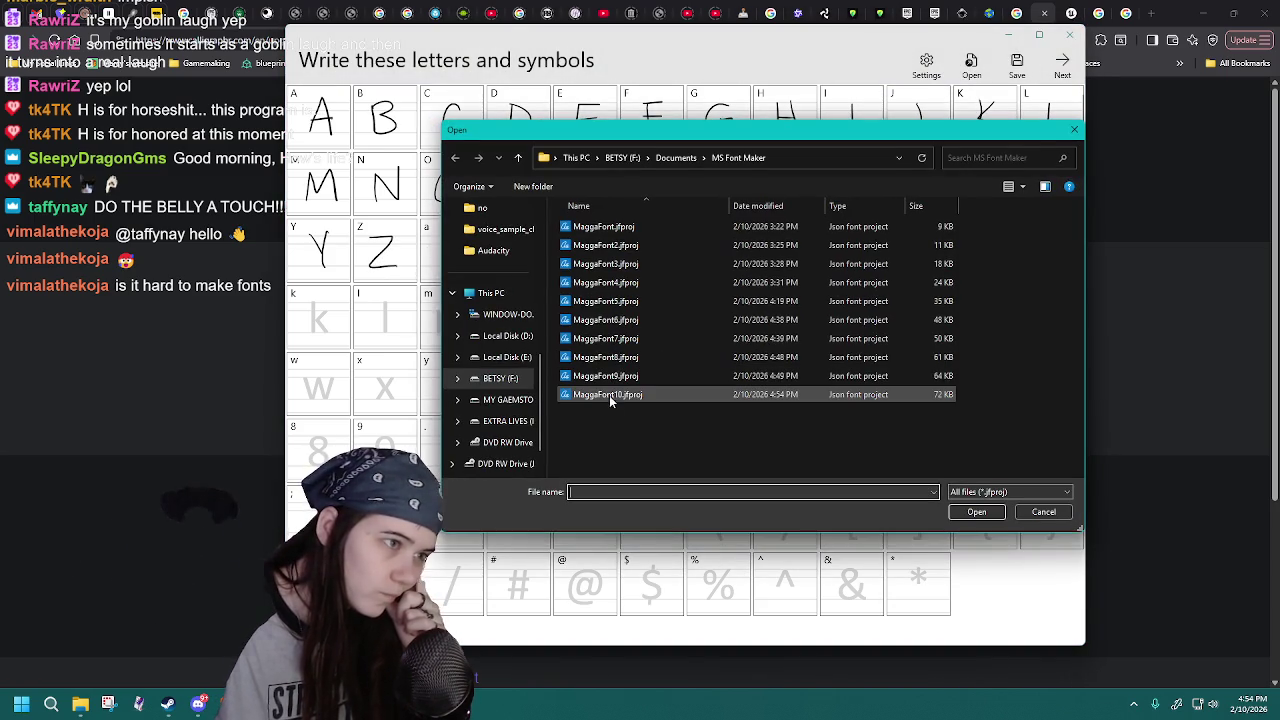
pyautogui.doubleClick(628, 396)
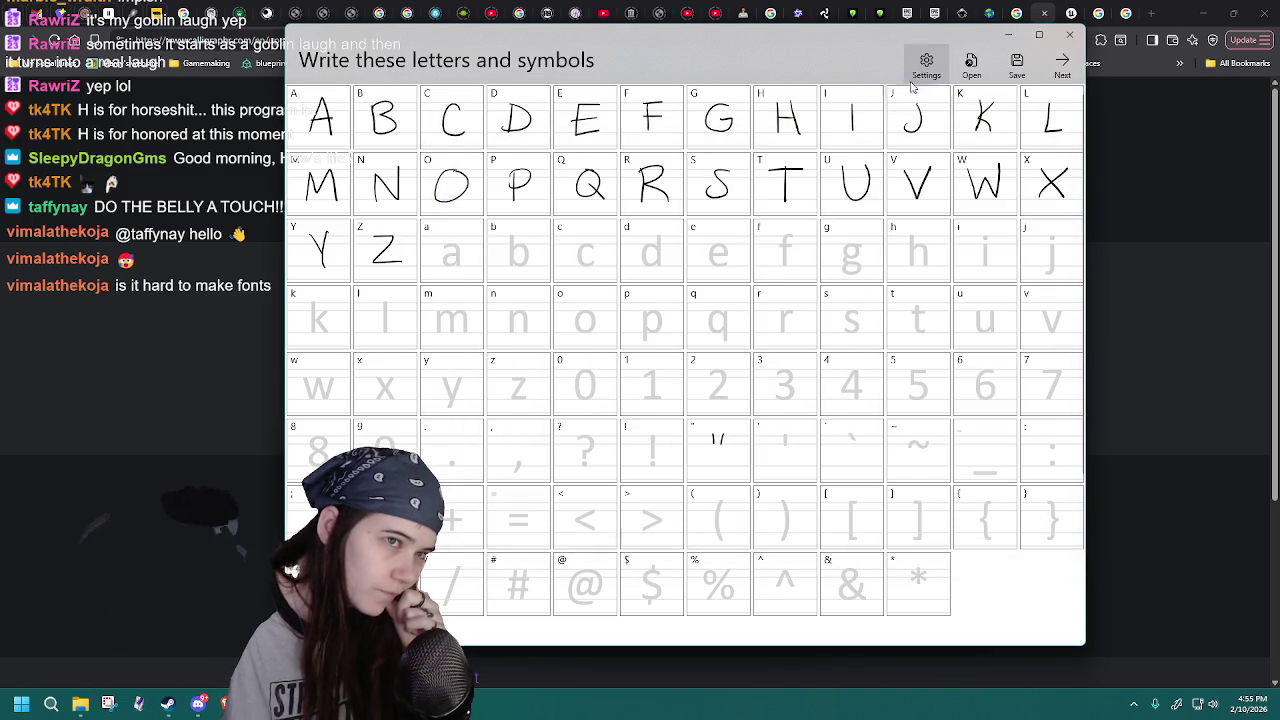
pyautogui.click(971, 68)
pyautogui.click(653, 395)
pyautogui.doubleClick(653, 395)
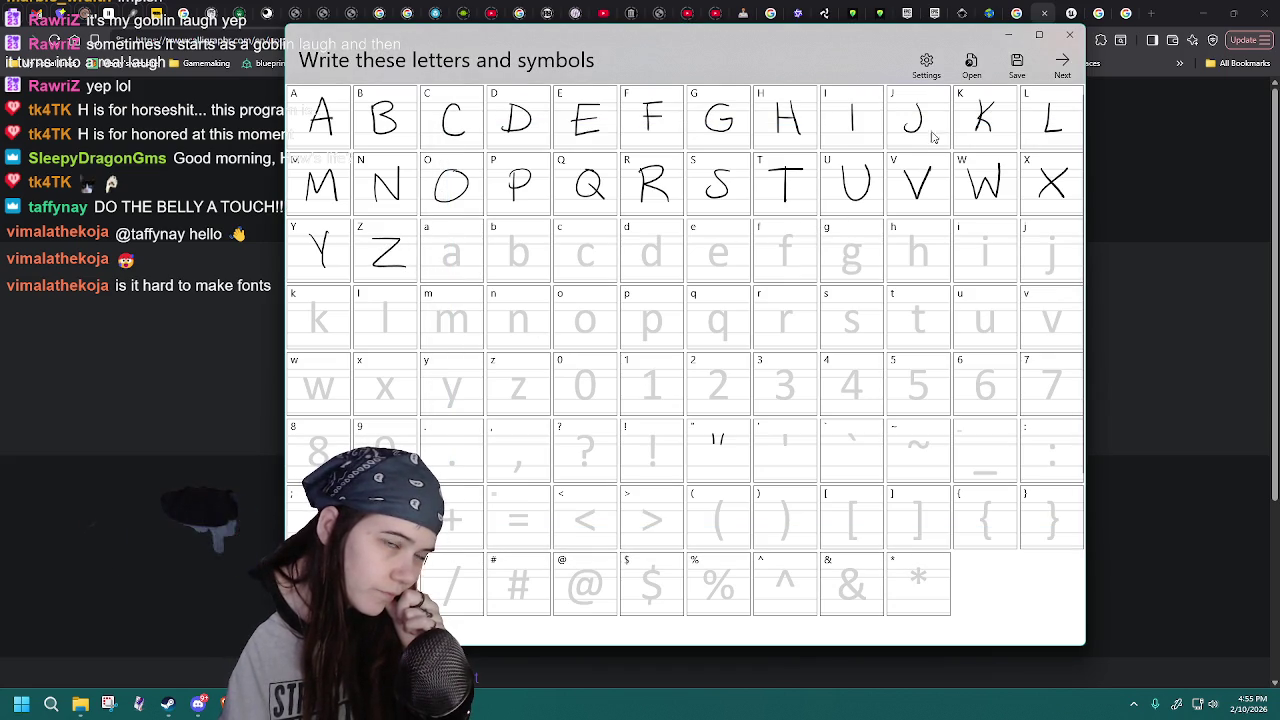
# - Start a Save As and cancel it, returning to the grid
pyautogui.click(1016, 66)
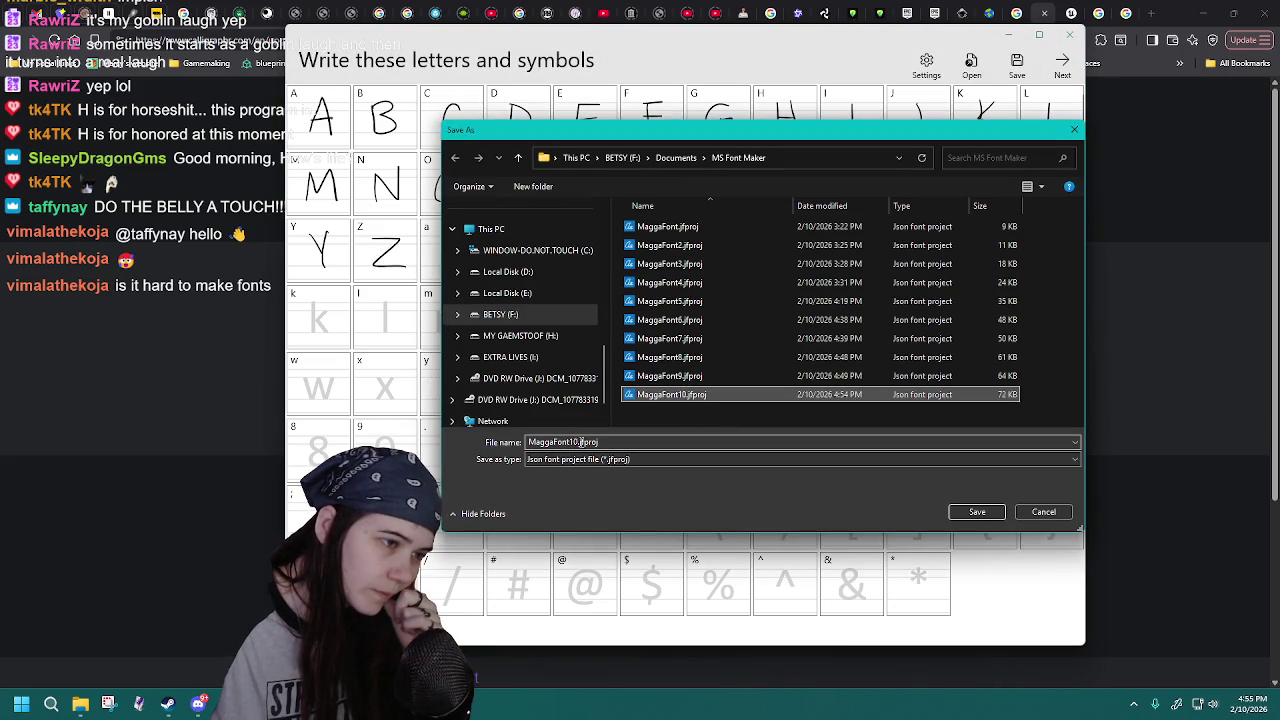
pyautogui.click(600, 441)
pyautogui.click(1043, 512)
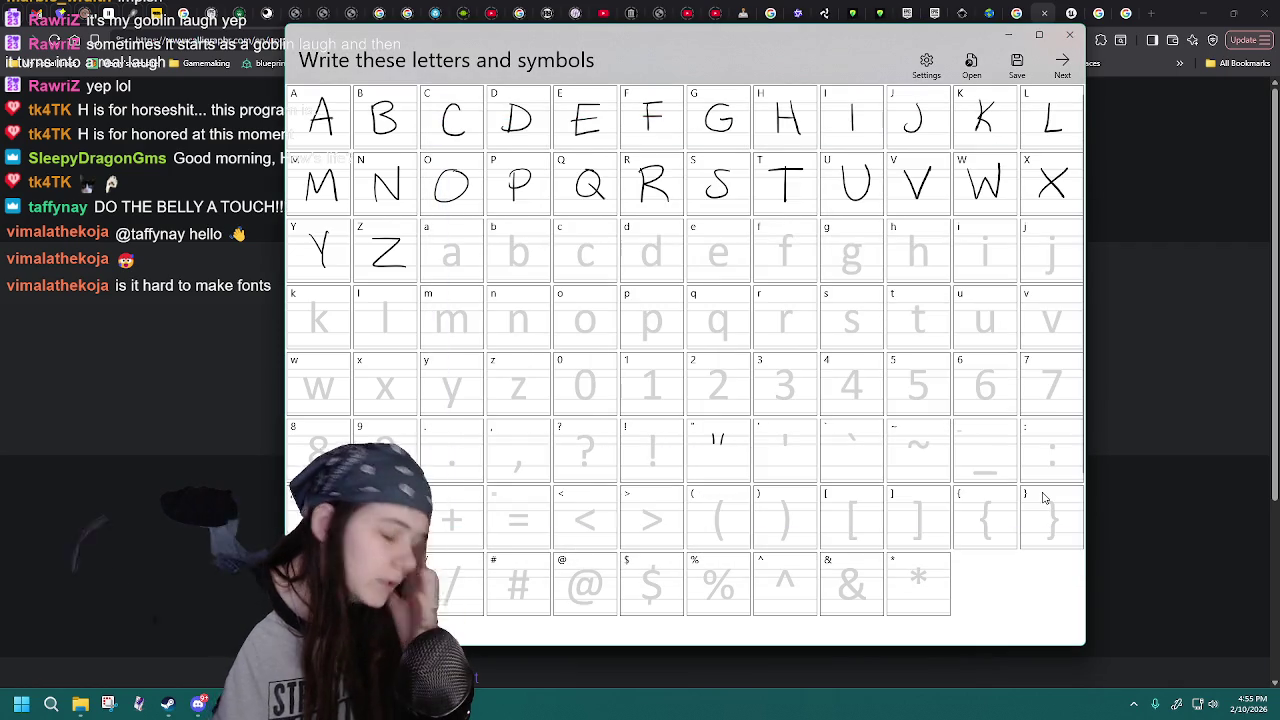
# - Open an earlier project without the Z, then reload MaggaFont10 with the drawn Z
pyautogui.click(968, 85)
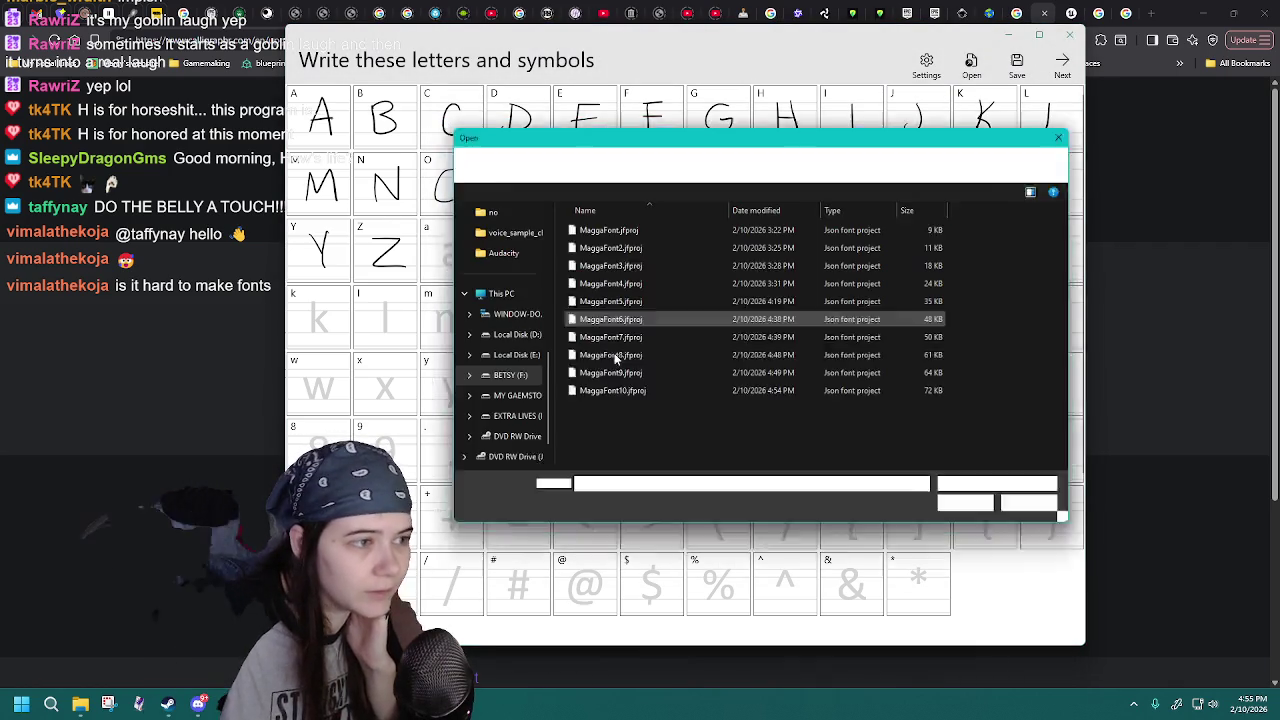
pyautogui.doubleClick(642, 394)
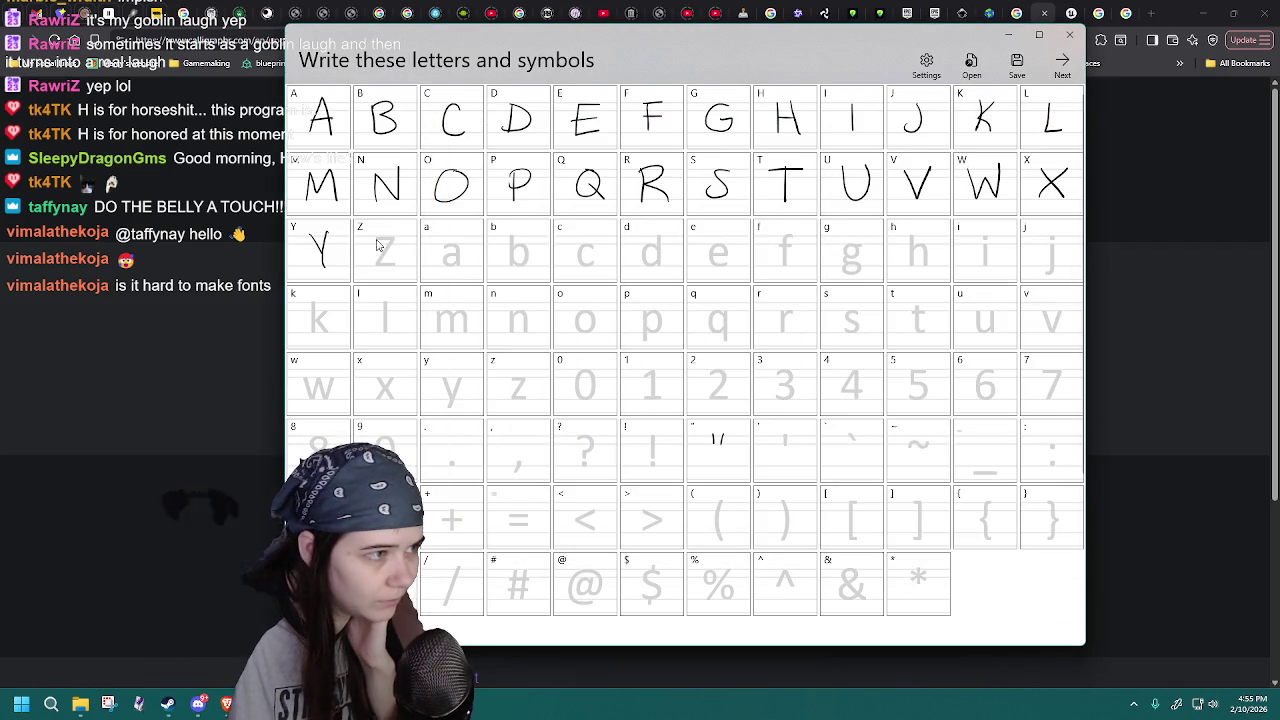
pyautogui.click(970, 65)
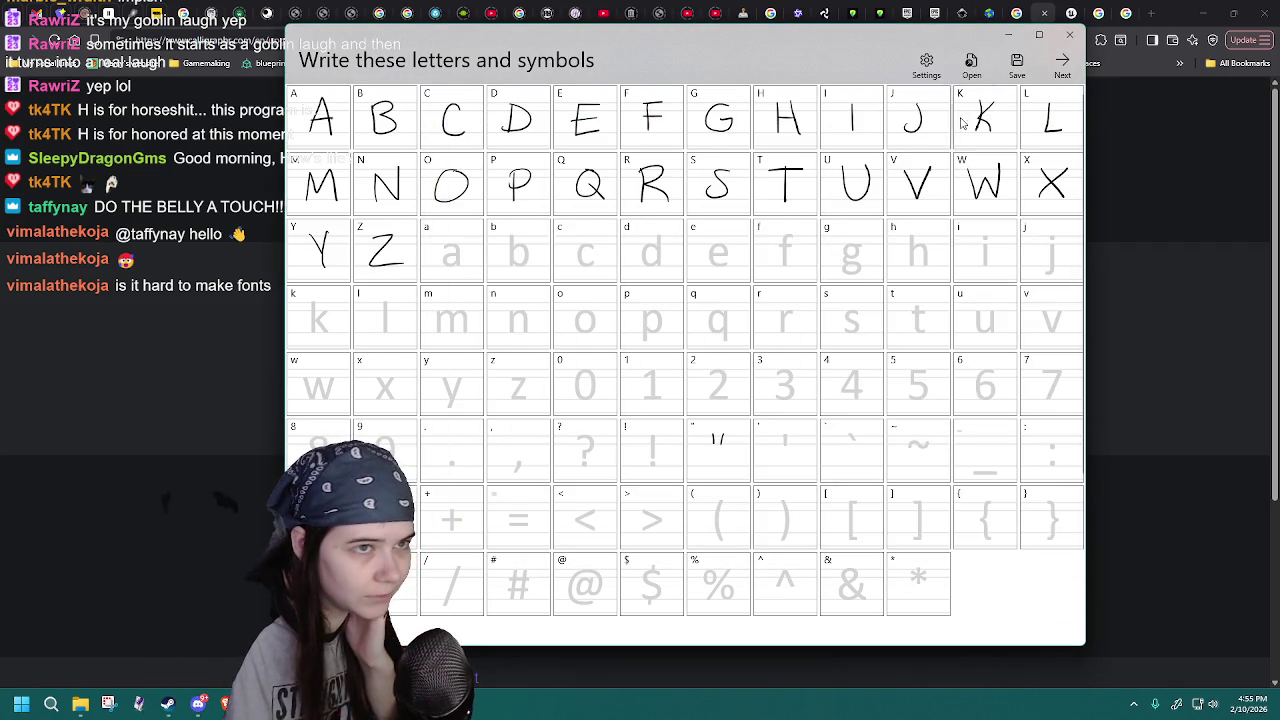
pyautogui.click(649, 393)
pyautogui.doubleClick(649, 394)
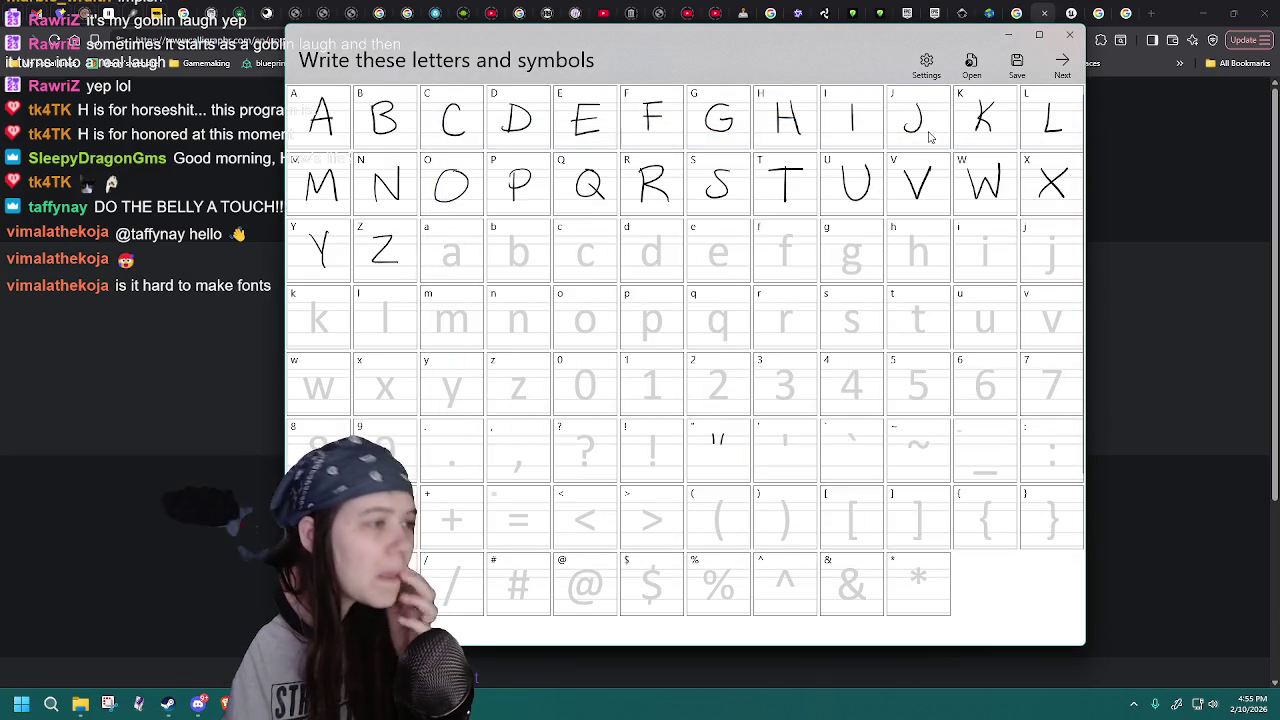
pyautogui.click(970, 65)
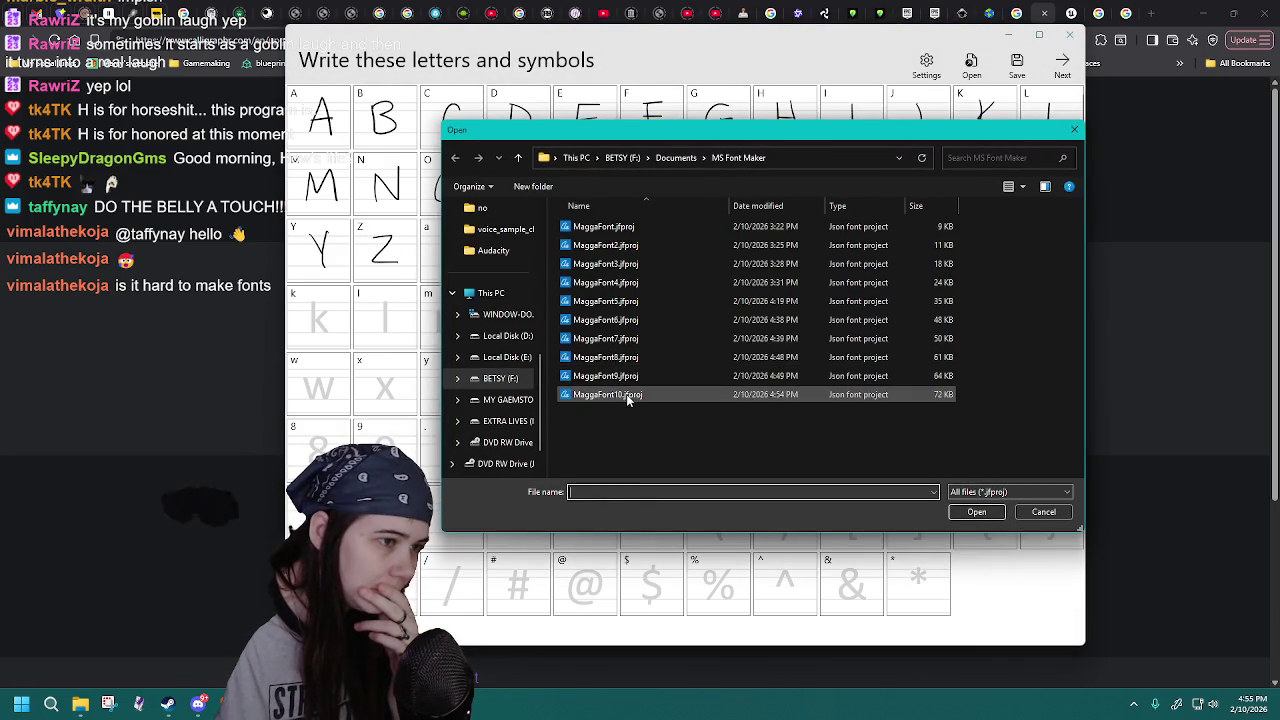
pyautogui.doubleClick(610, 394)
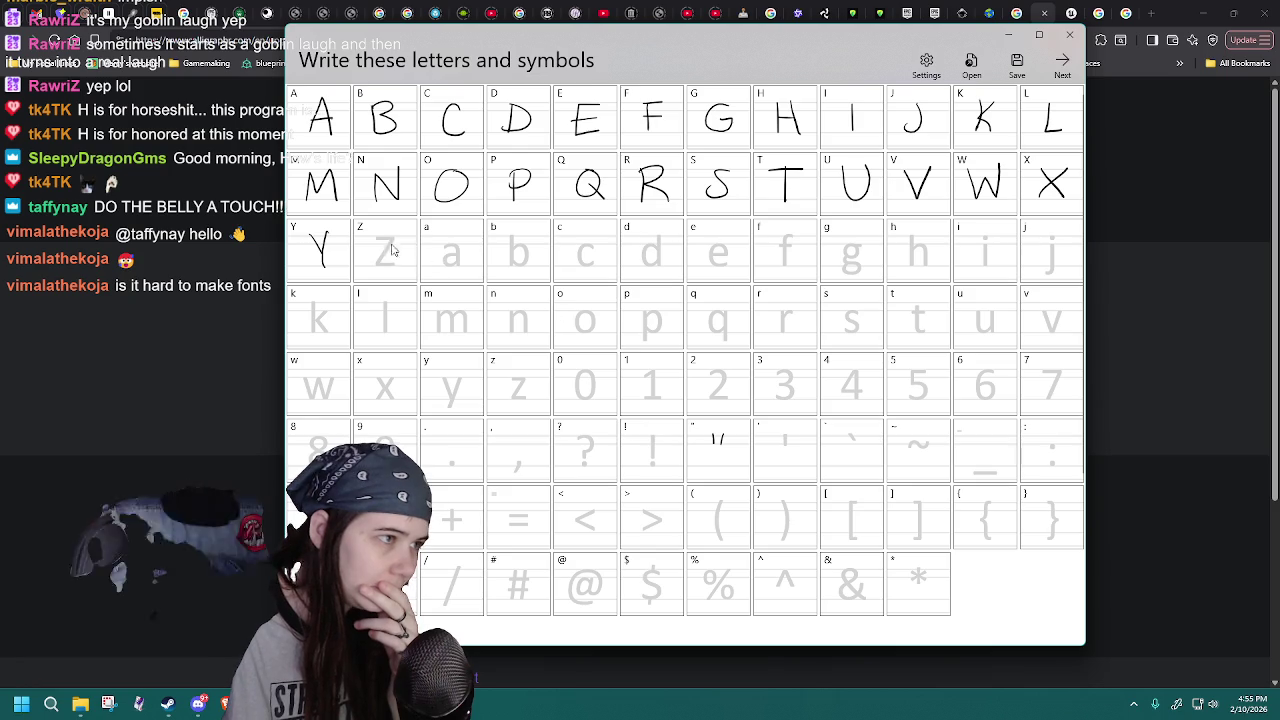
pyautogui.click(970, 65)
pyautogui.doubleClick(633, 400)
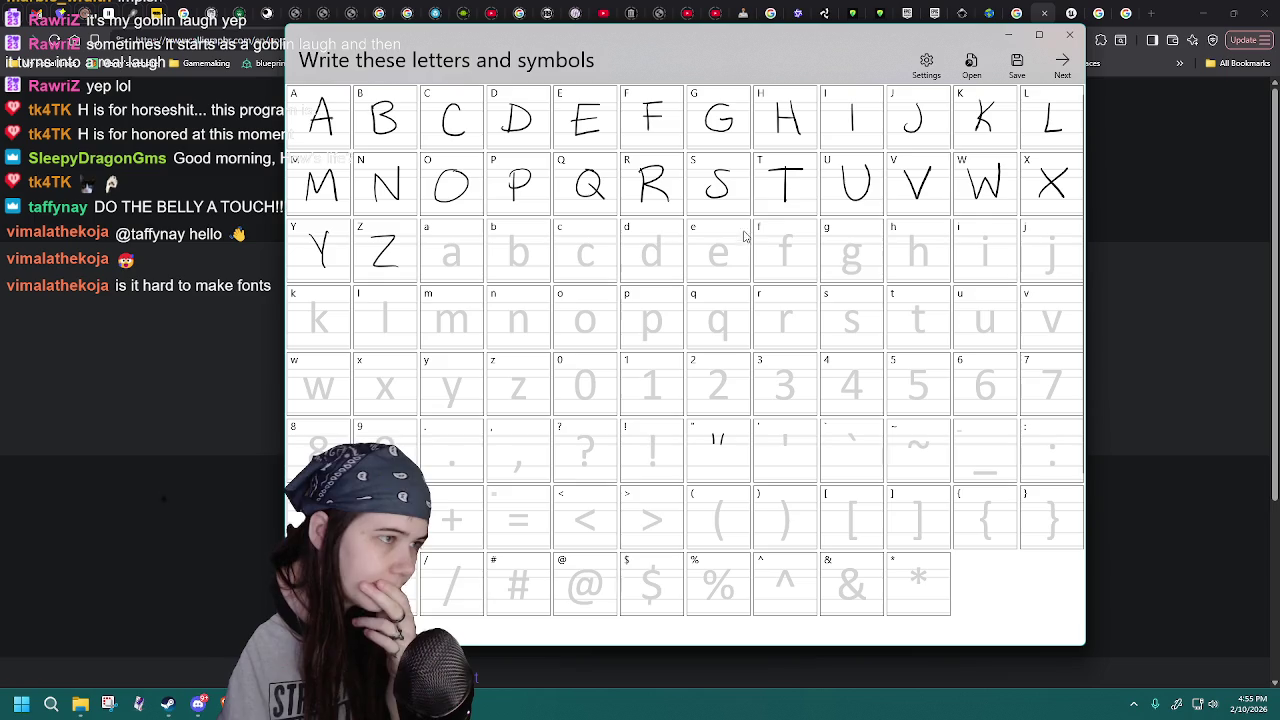
# - Save over MaggaFont10.jfproj once more and confirm replacing it
pyautogui.click(1017, 63)
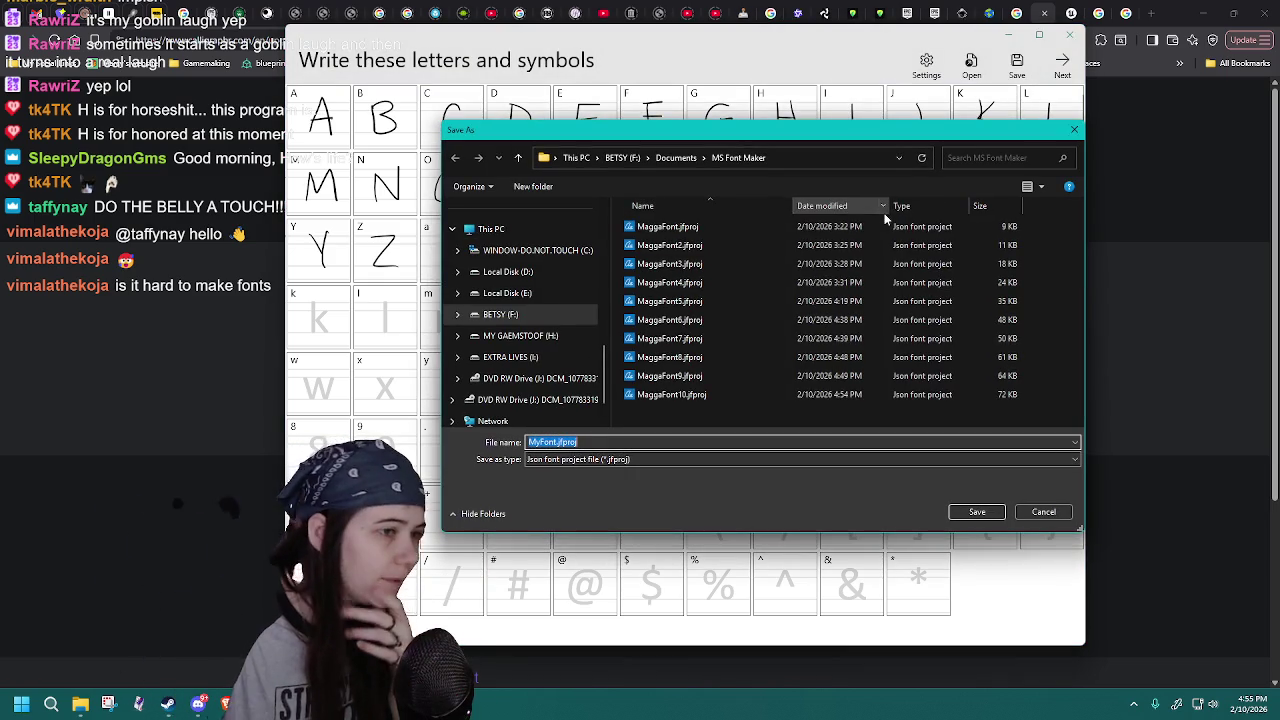
pyautogui.click(700, 396)
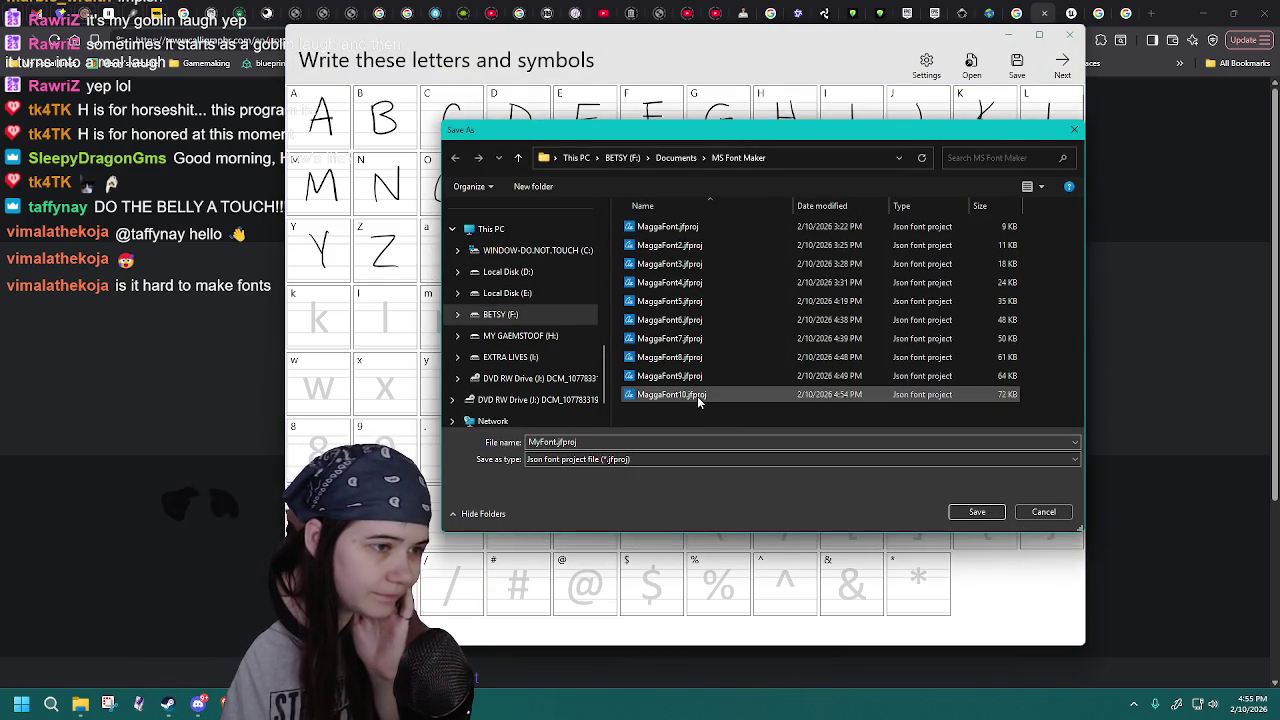
pyautogui.doubleClick(697, 396)
pyautogui.click(669, 350)
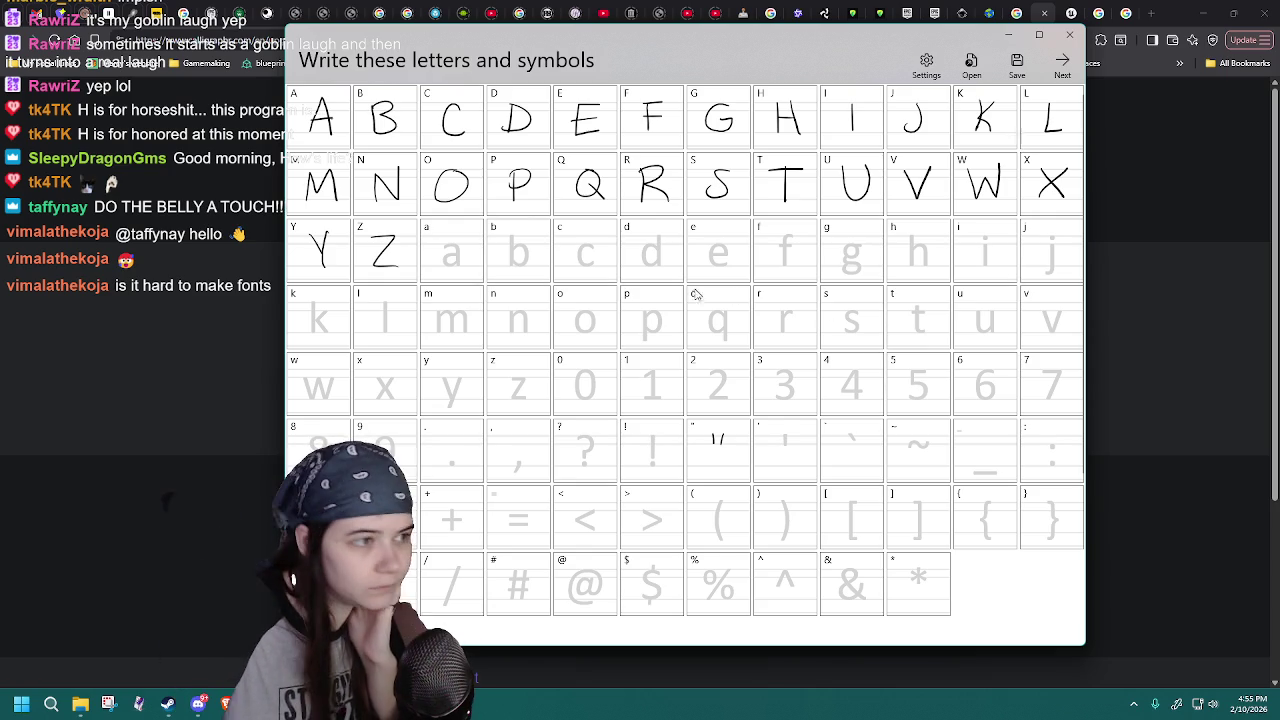
# - Draw the lowercase a, reloading MaggaFont10 to wipe failed strokes
pyautogui.moveTo(460, 246); pyautogui.dragTo(463, 268)
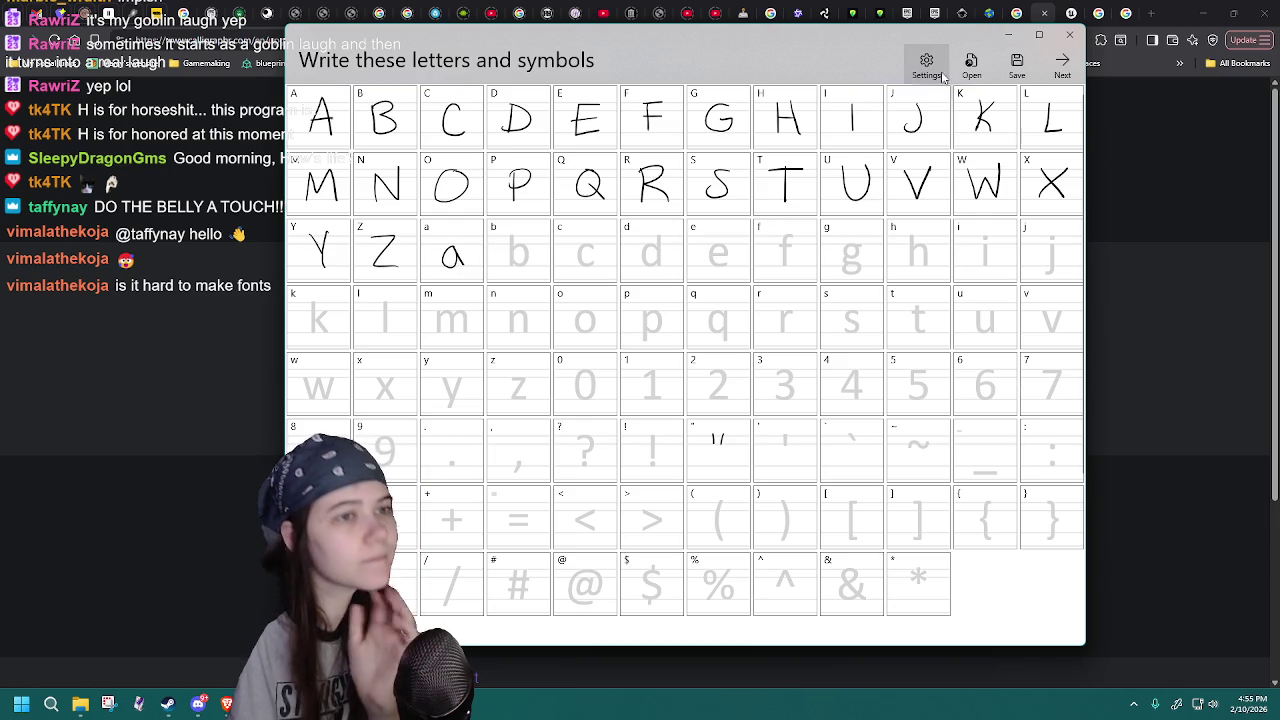
pyautogui.click(971, 66)
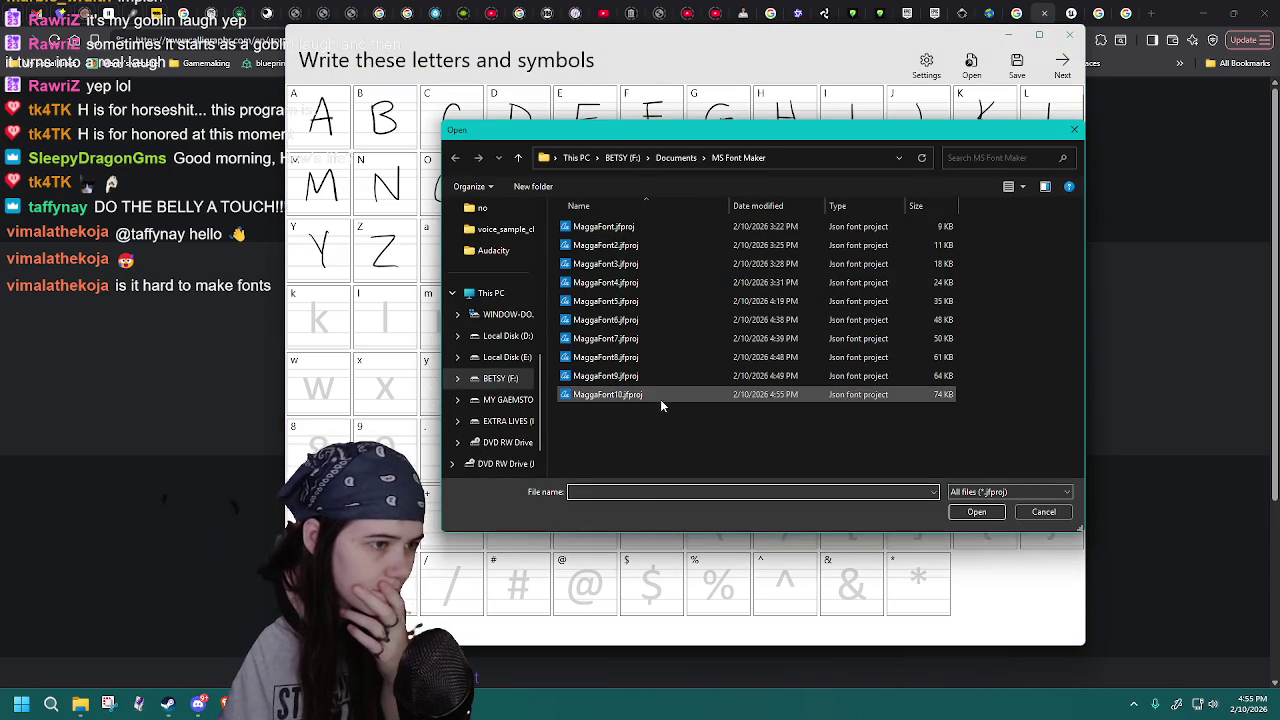
pyautogui.doubleClick(651, 394)
pyautogui.moveTo(455, 252); pyautogui.dragTo(459, 255)
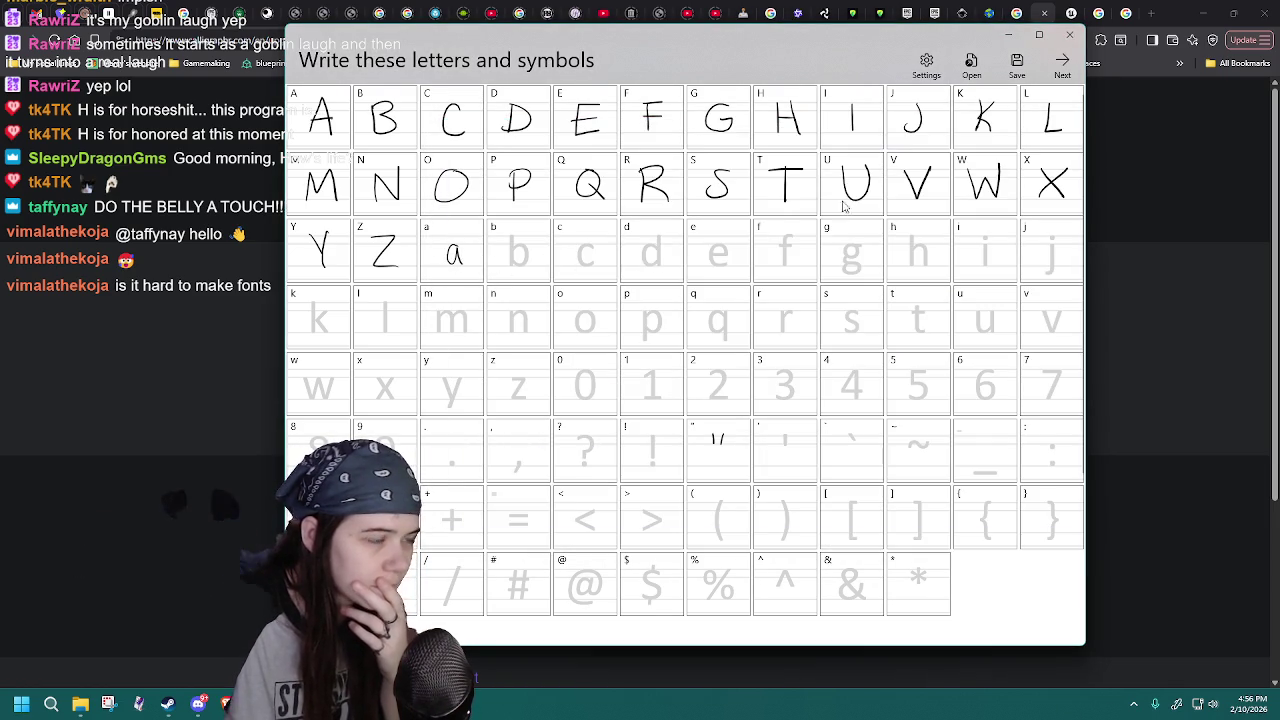
pyautogui.click(971, 62)
pyautogui.doubleClick(633, 391)
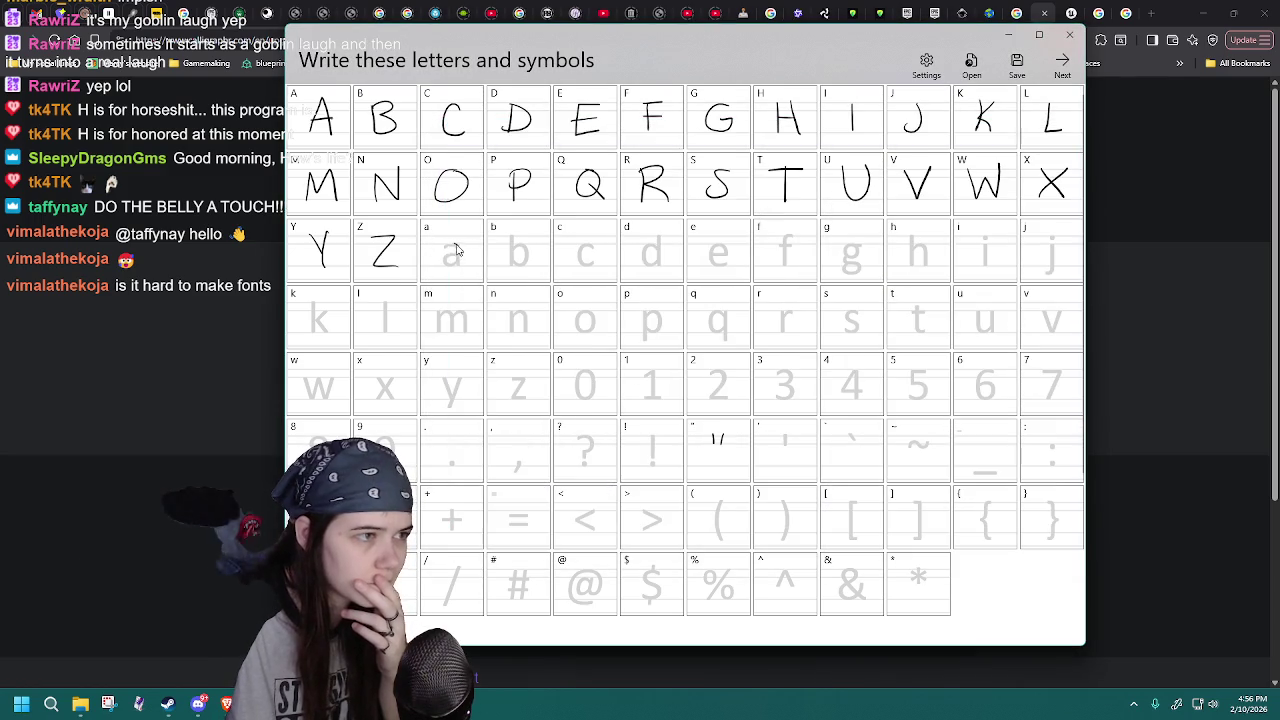
pyautogui.moveTo(460, 253); pyautogui.dragTo(462, 268)
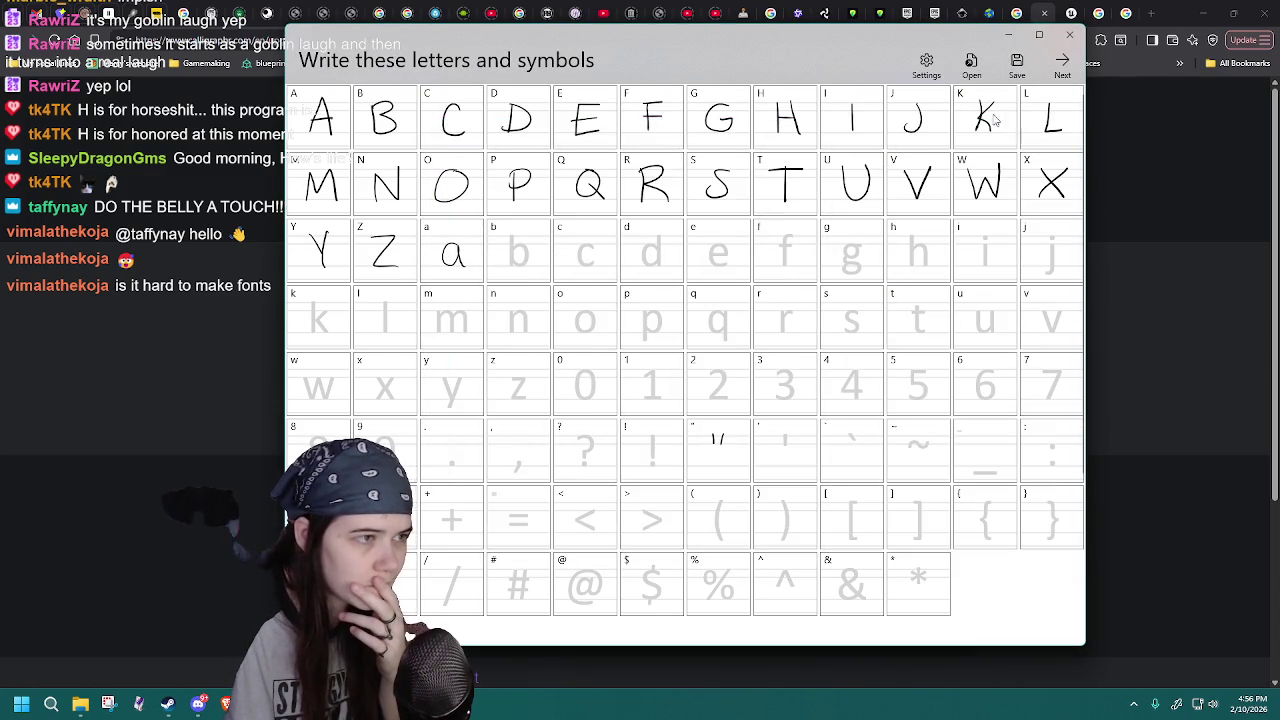
# - Save the project as MaggaFont-11.jfproj
pyautogui.click(1017, 65)
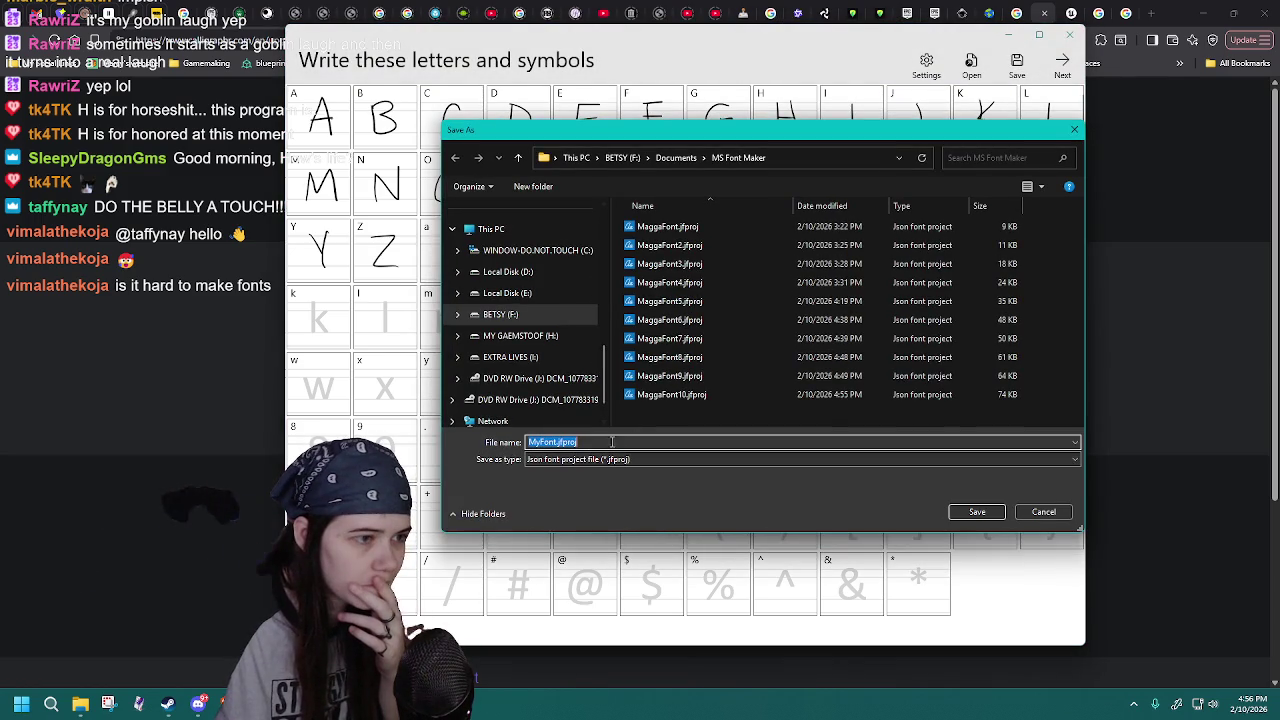
pyautogui.click(665, 395)
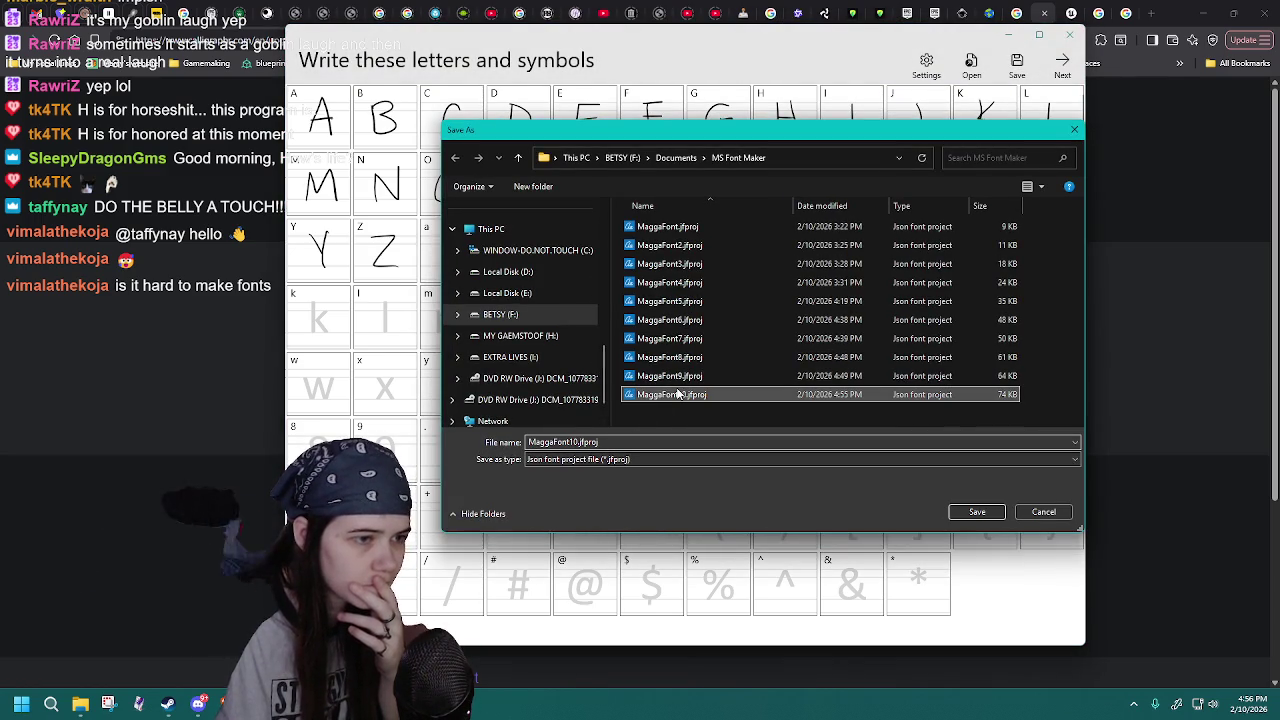
pyautogui.click(580, 440)
pyautogui.press('BackSpace')
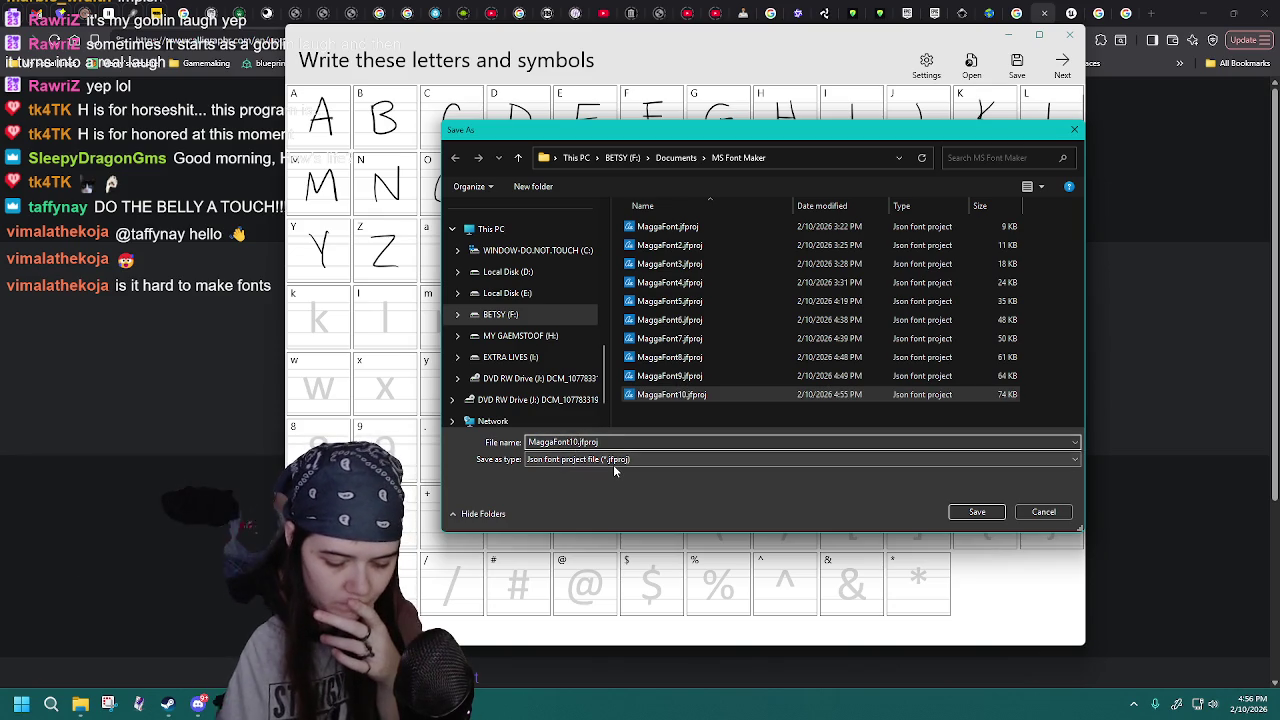
pyautogui.write('1')
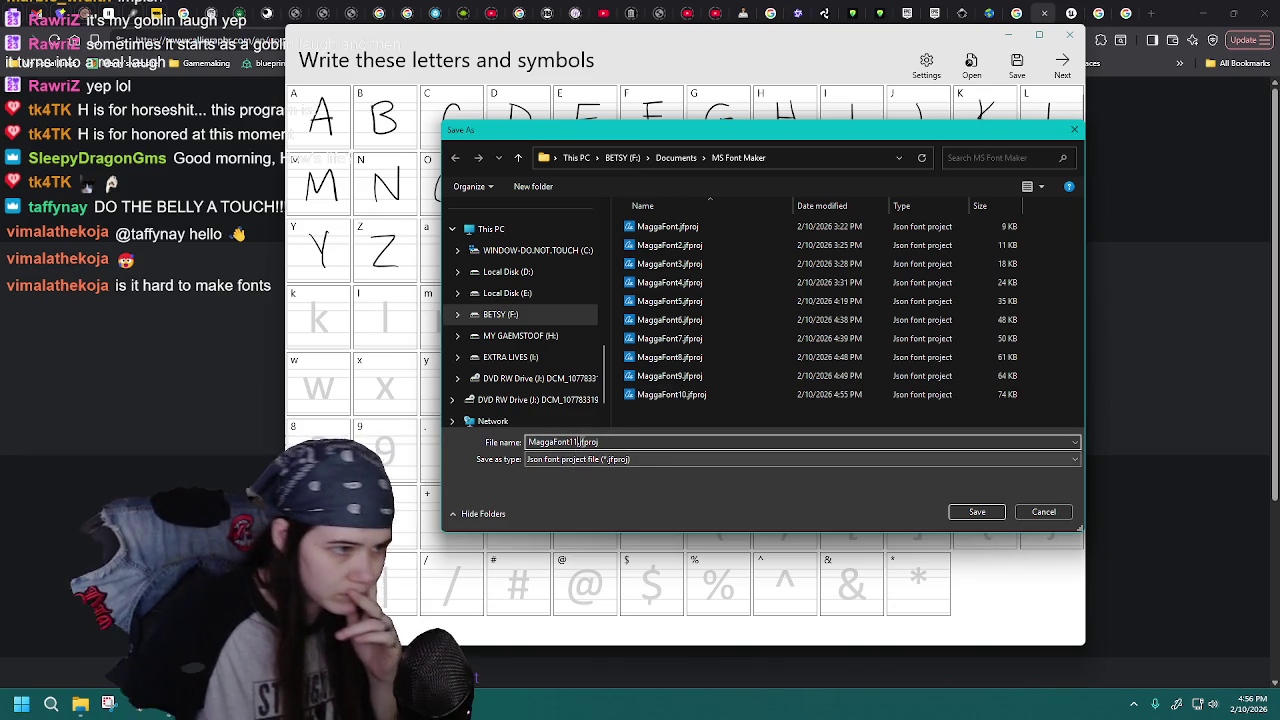
pyautogui.write('1')
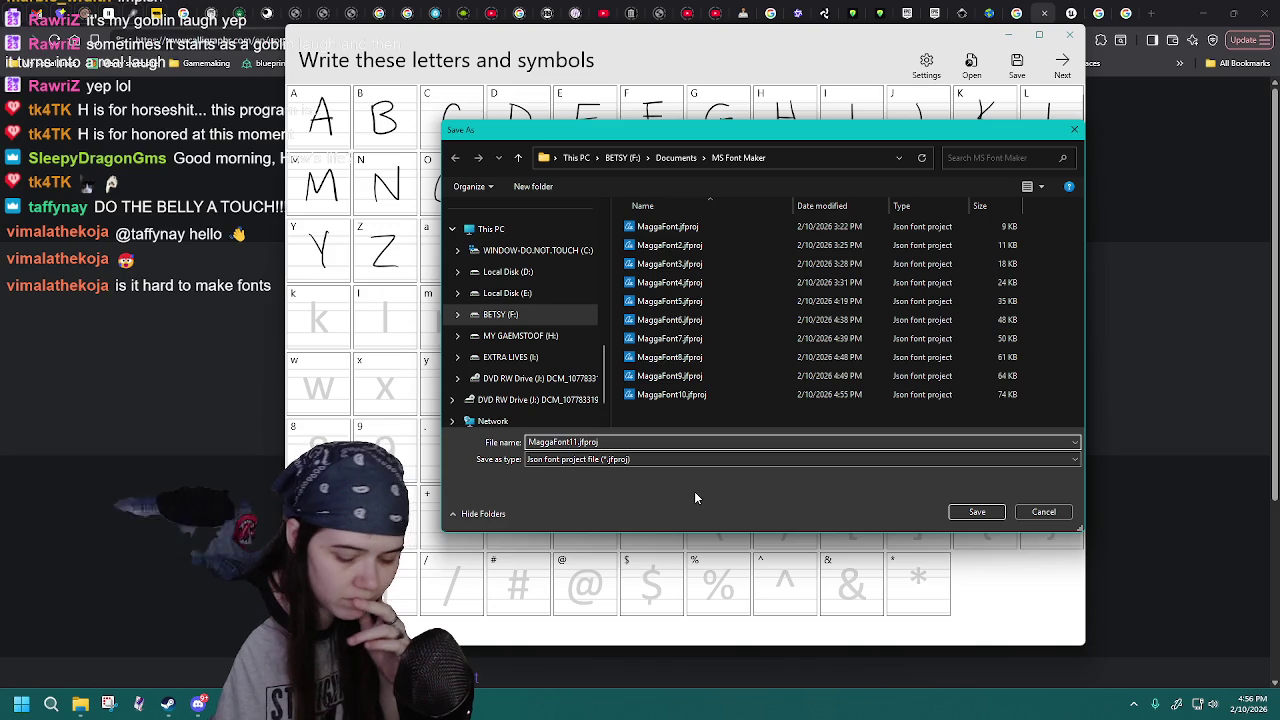
pyautogui.press('Return')
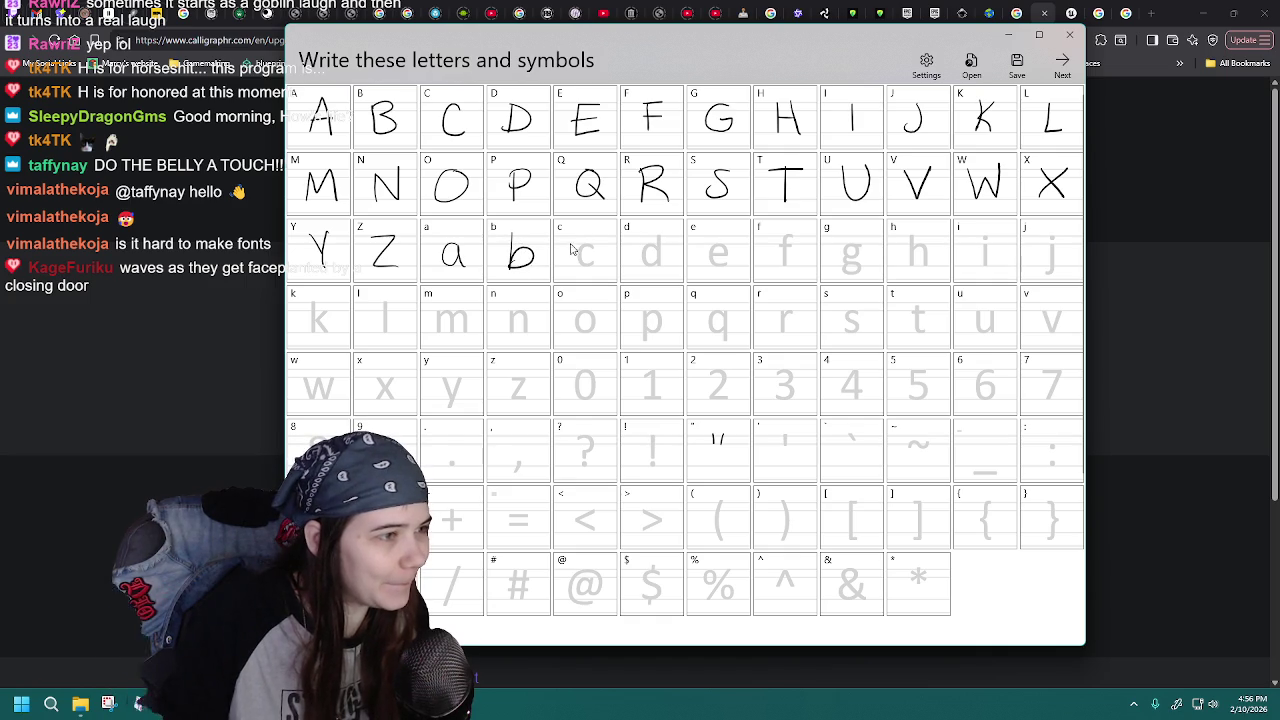
# - Reload MaggaFont-11 repeatedly to discard unsaved b attempts
pyautogui.click(982, 65)
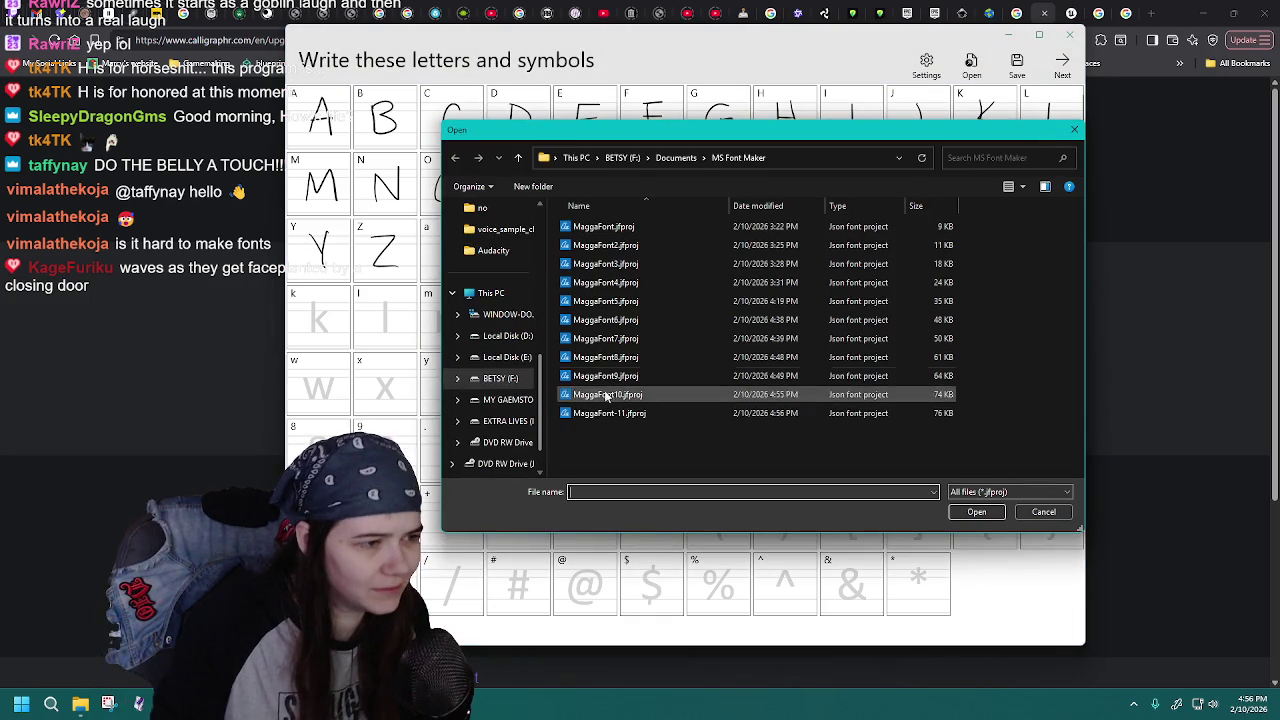
pyautogui.doubleClick(620, 424)
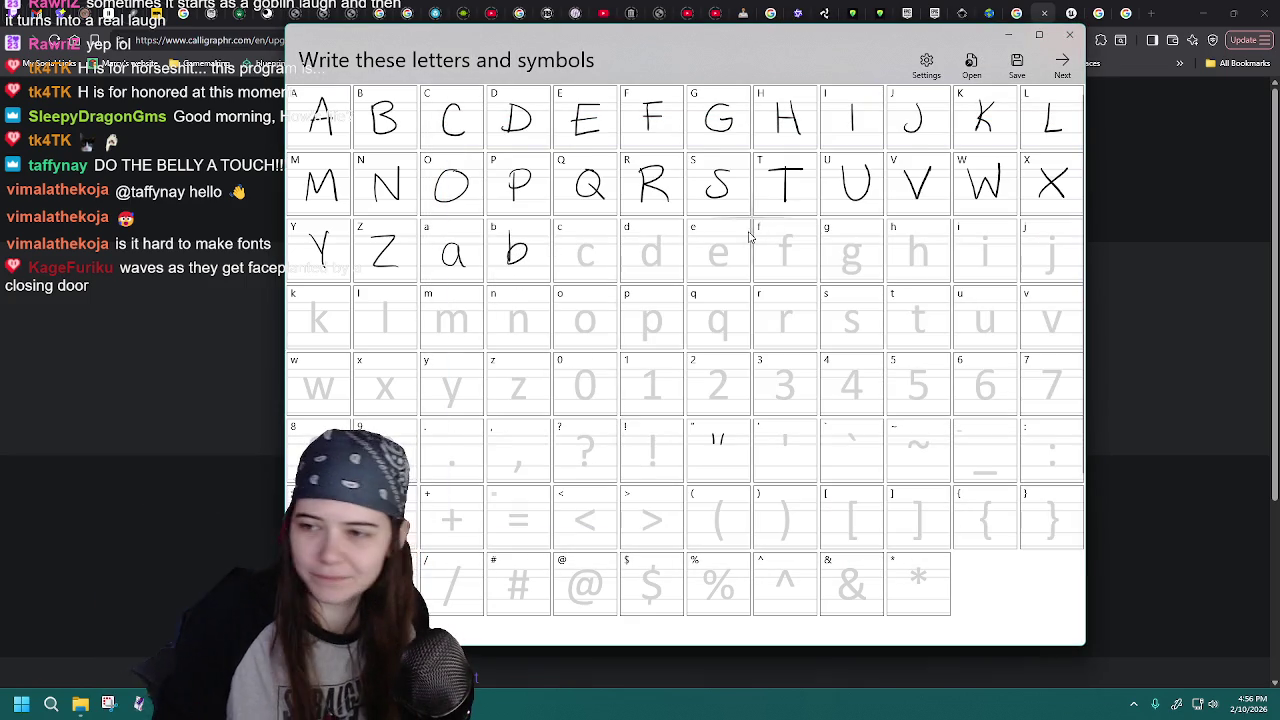
pyautogui.click(971, 65)
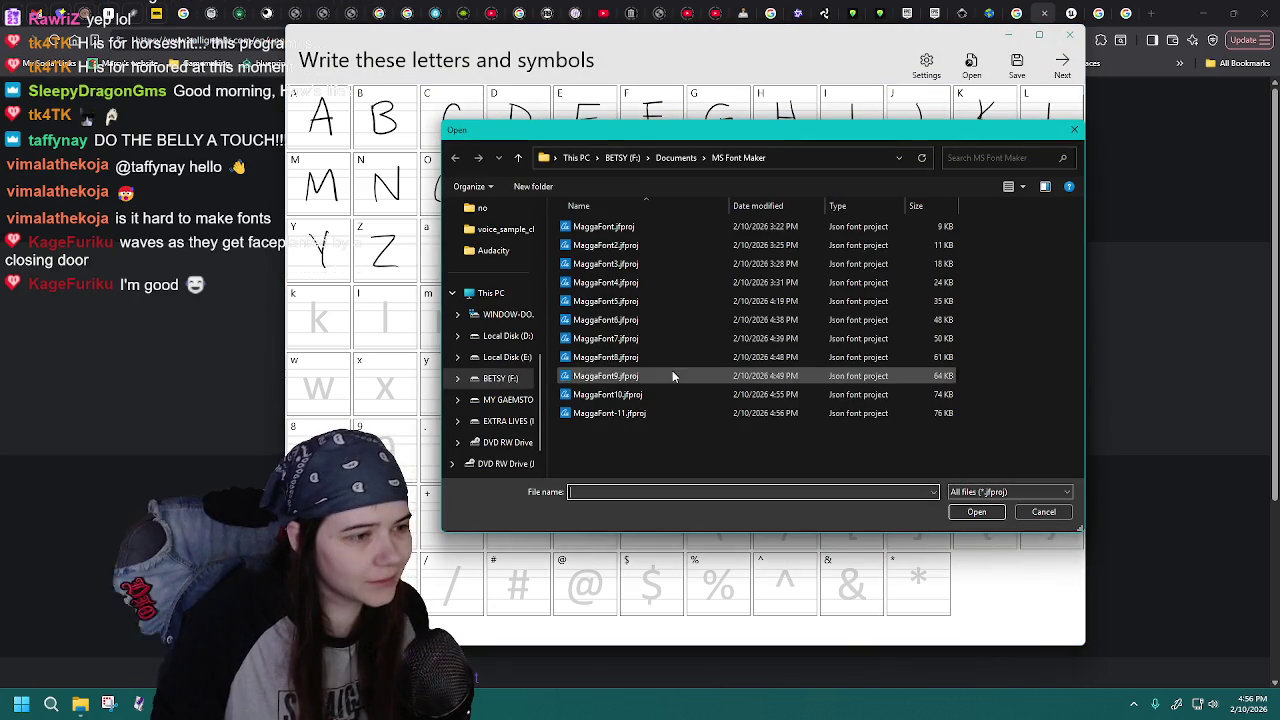
pyautogui.doubleClick(610, 413)
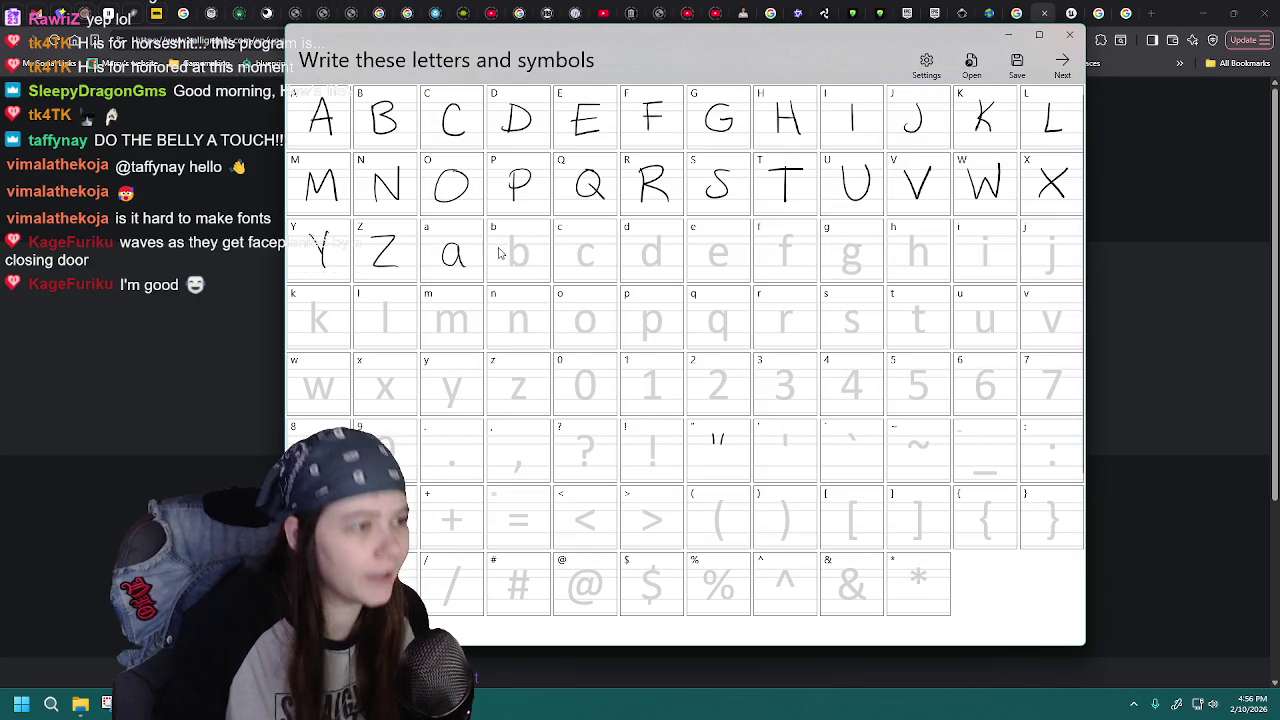
pyautogui.click(971, 65)
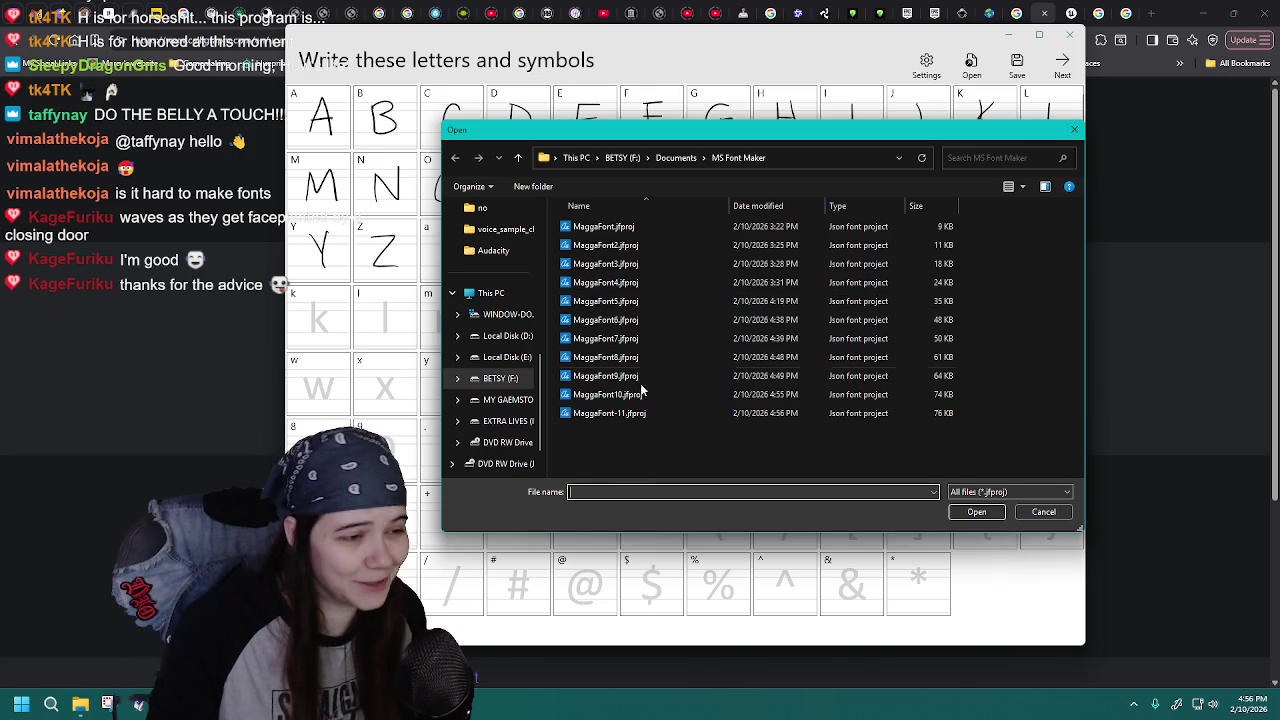
pyautogui.doubleClick(640, 413)
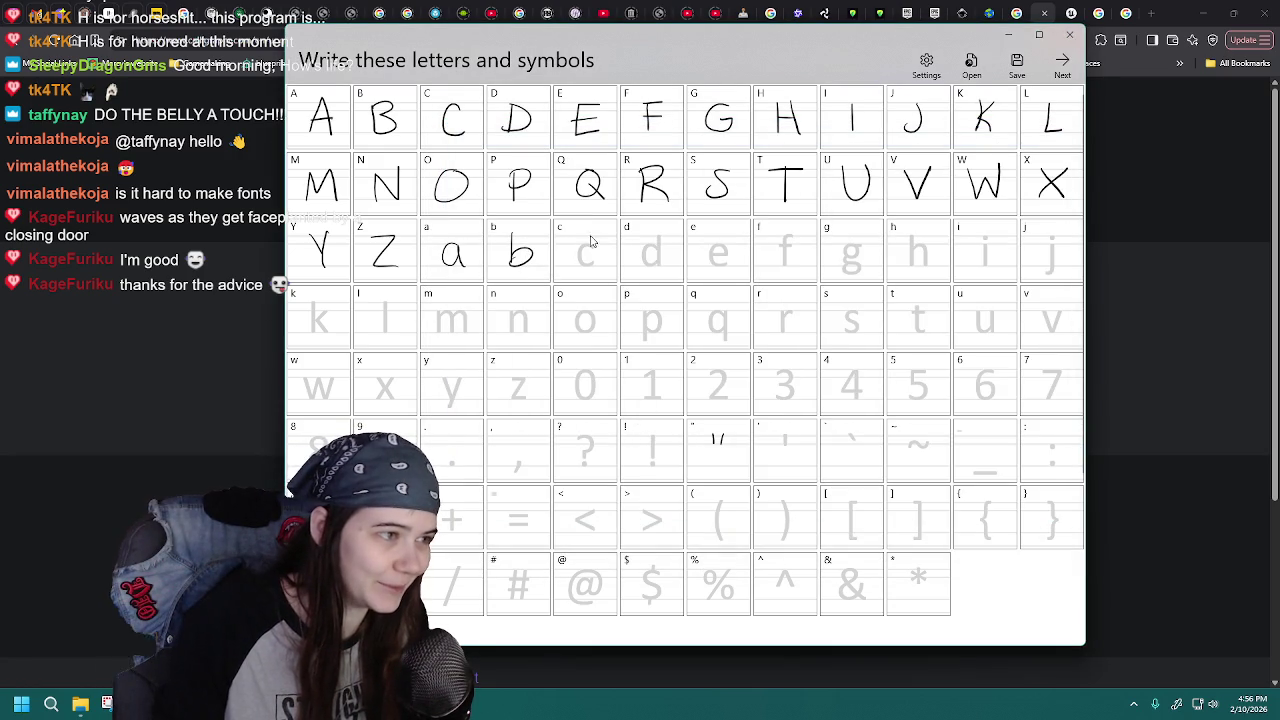
pyautogui.click(971, 65)
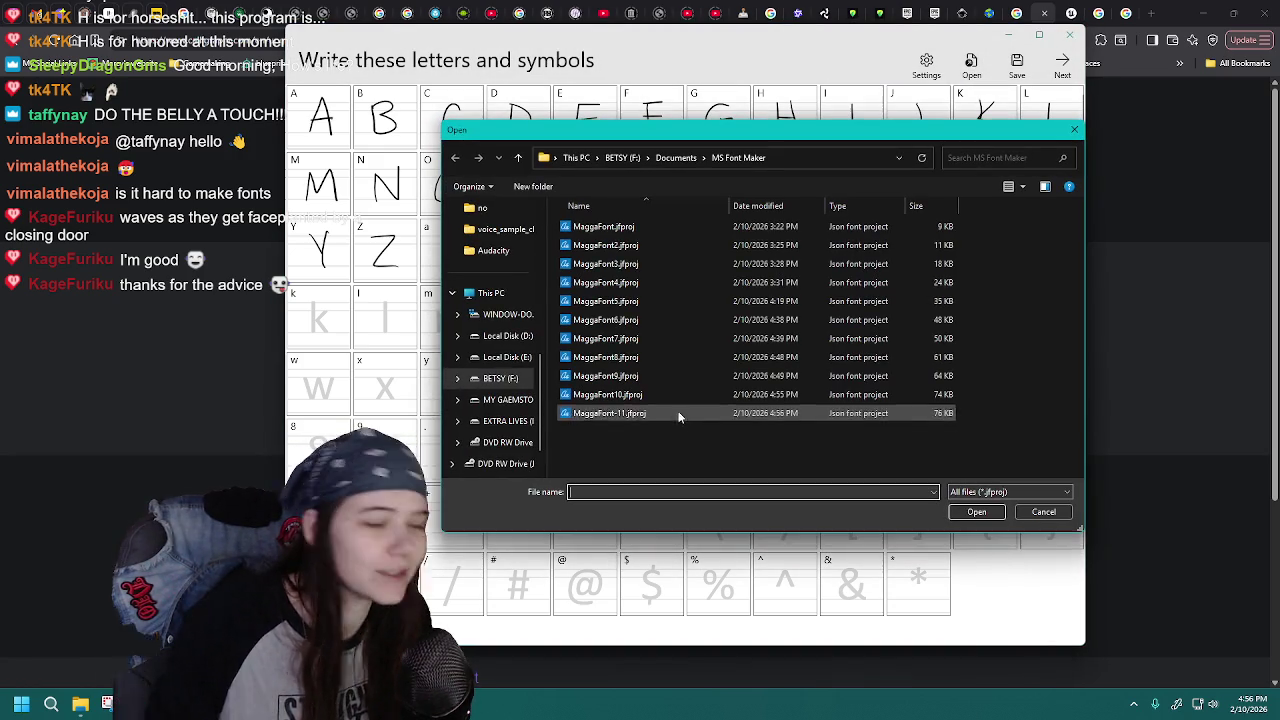
pyautogui.doubleClick(684, 413)
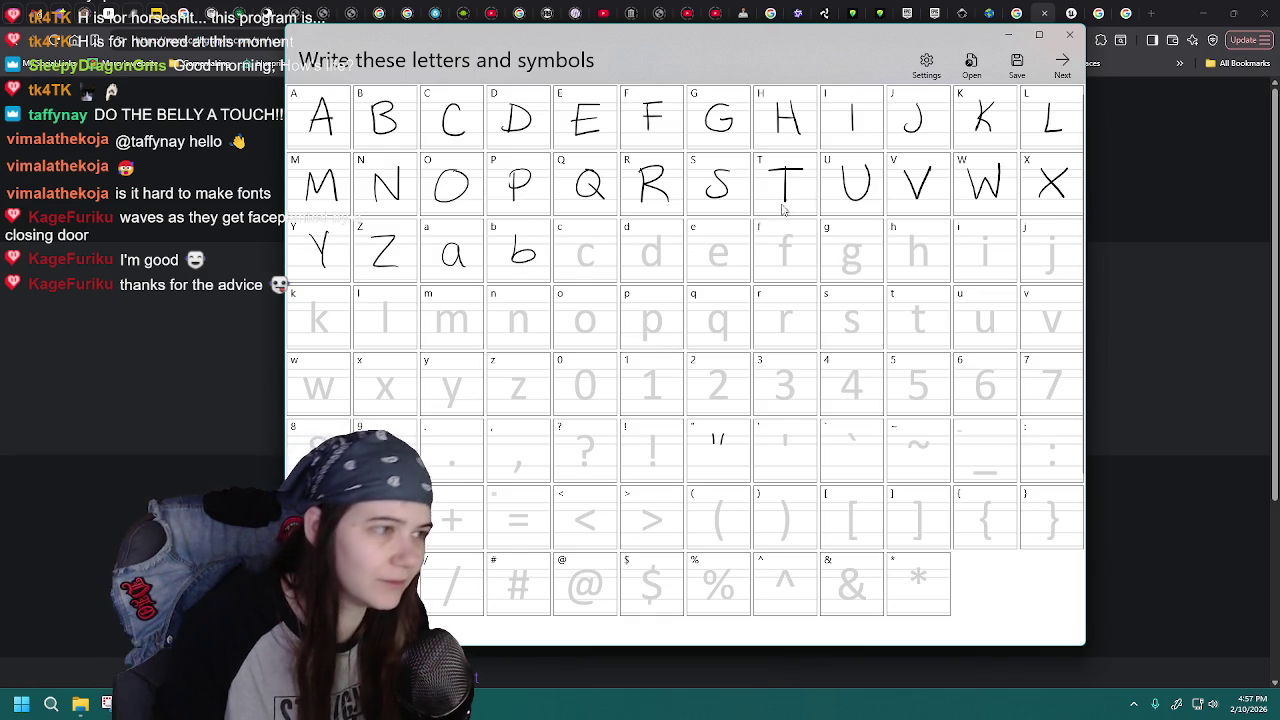
pyautogui.click(963, 87)
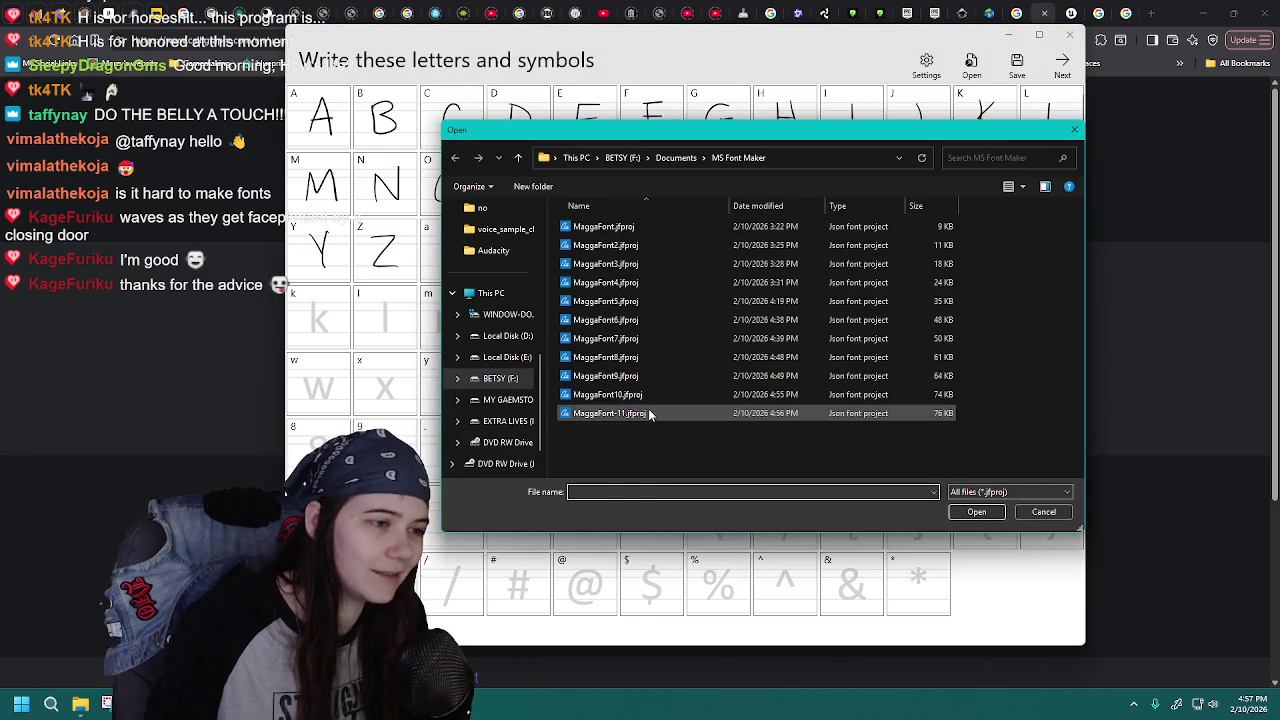
pyautogui.click(650, 414)
pyautogui.doubleClick(649, 414)
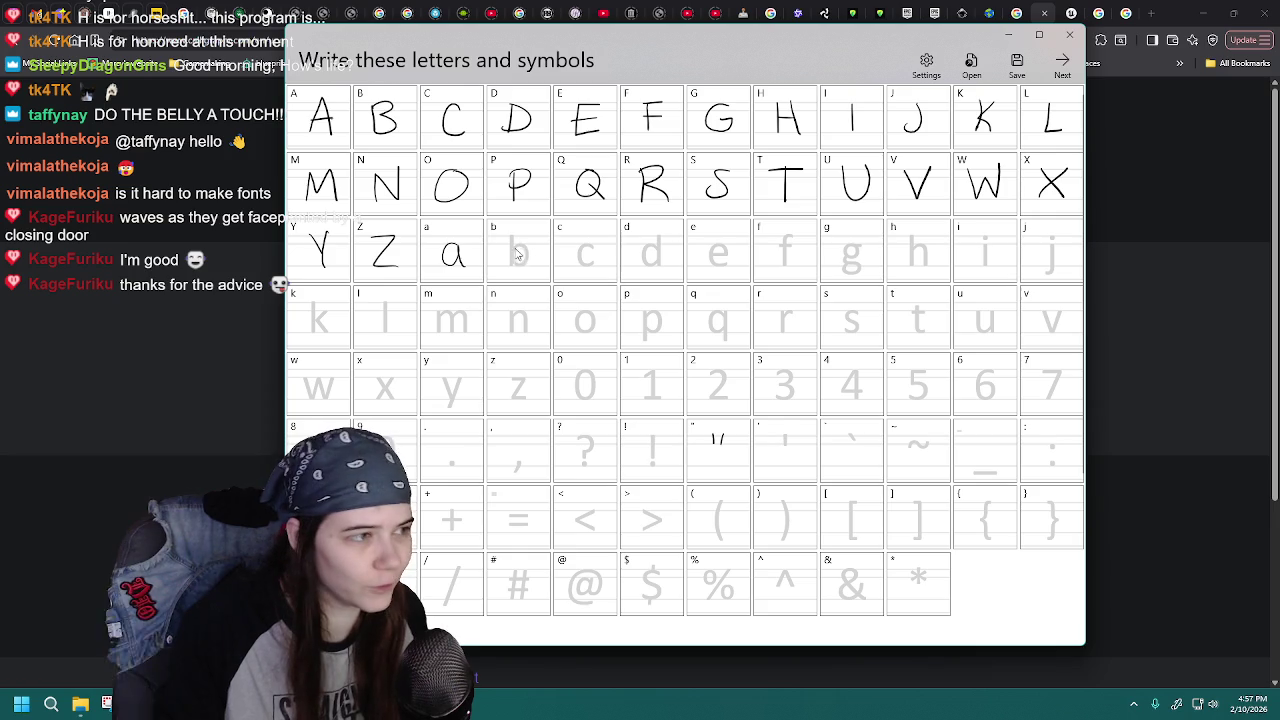
# - Redraw a clean lowercase b and bring up Save As prefilled with MaggaFont-11
pyautogui.moveTo(508, 236); pyautogui.dragTo(508, 256)
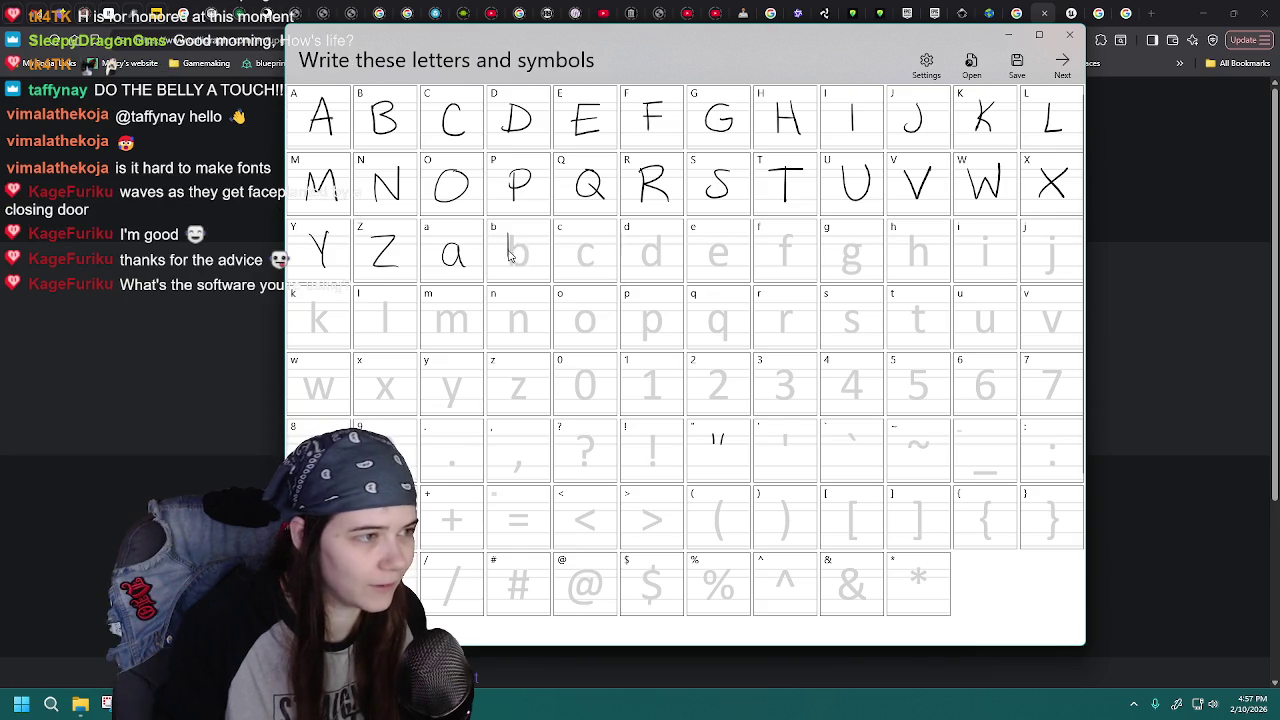
pyautogui.click(971, 65)
pyautogui.doubleClick(683, 414)
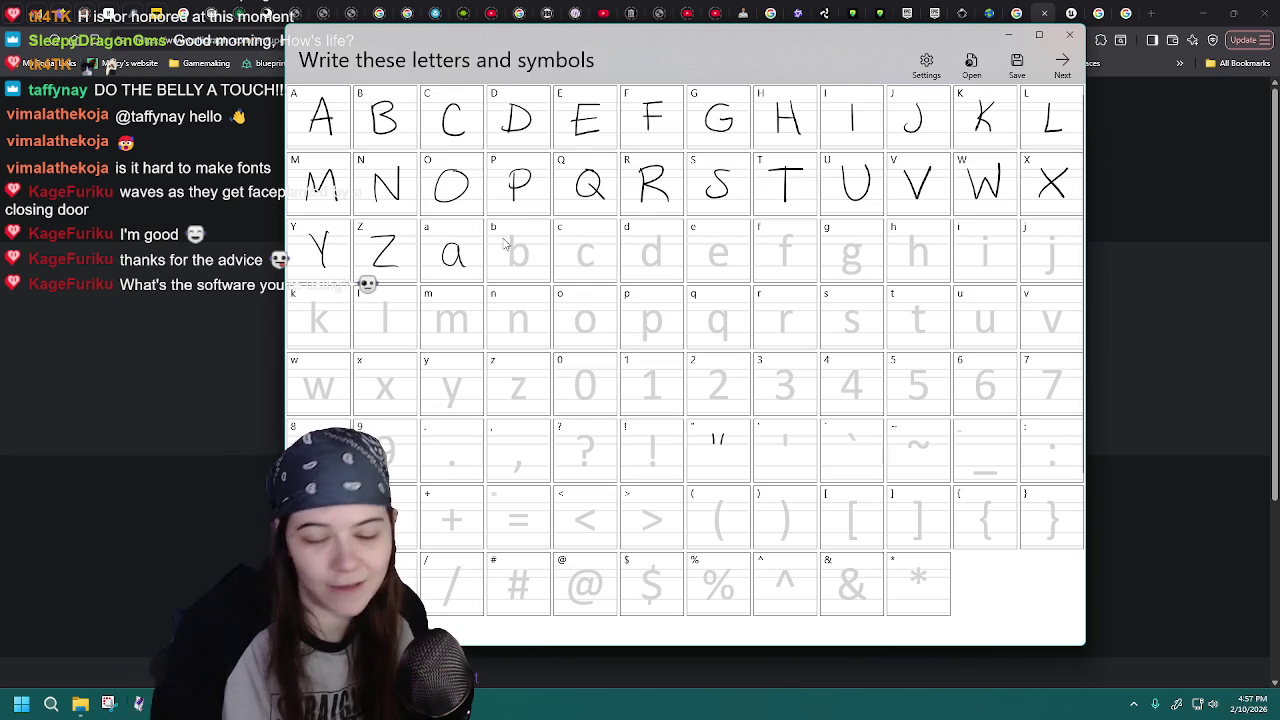
pyautogui.moveTo(514, 243); pyautogui.dragTo(522, 262)
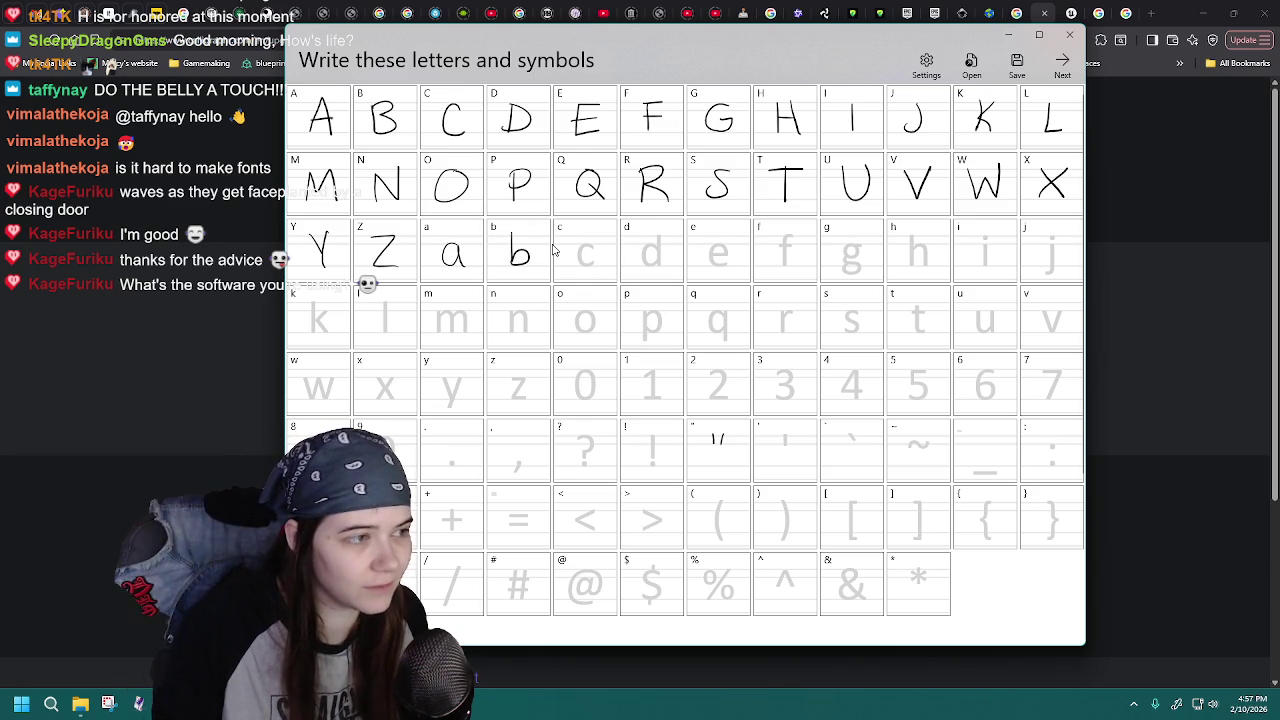
pyautogui.click(1015, 65)
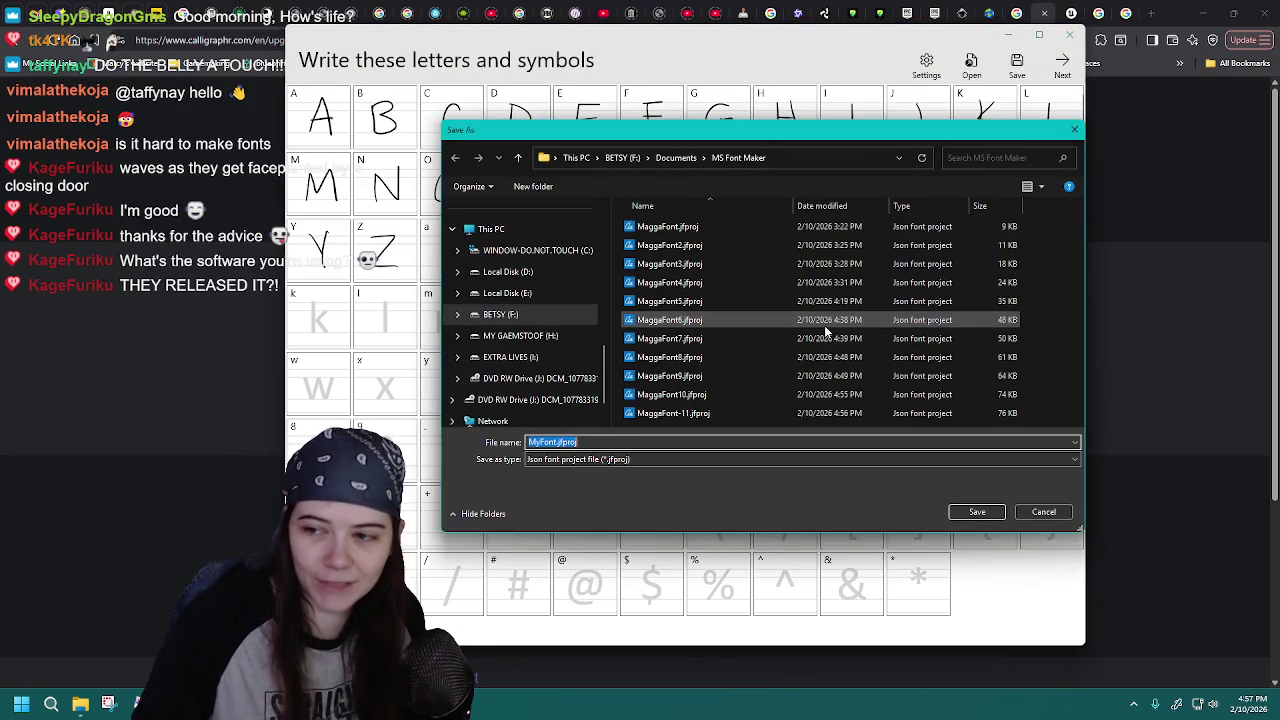
pyautogui.moveTo(820, 320)
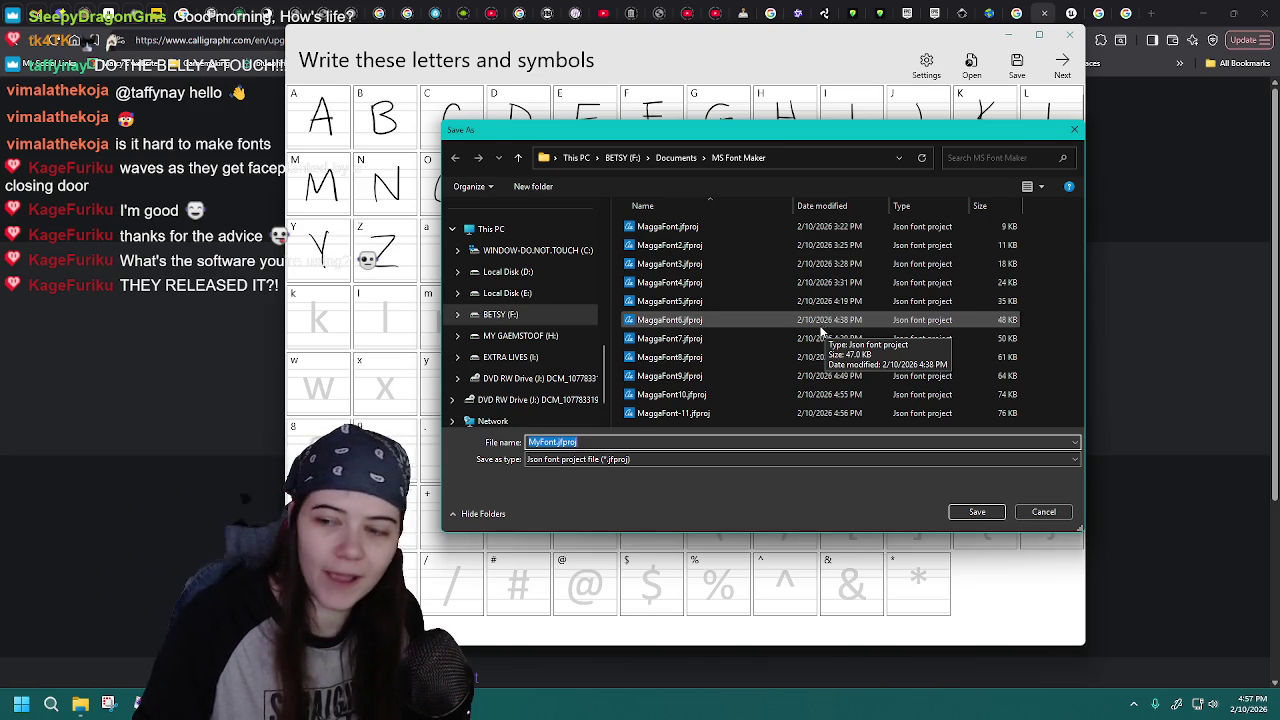
pyautogui.click(727, 412)
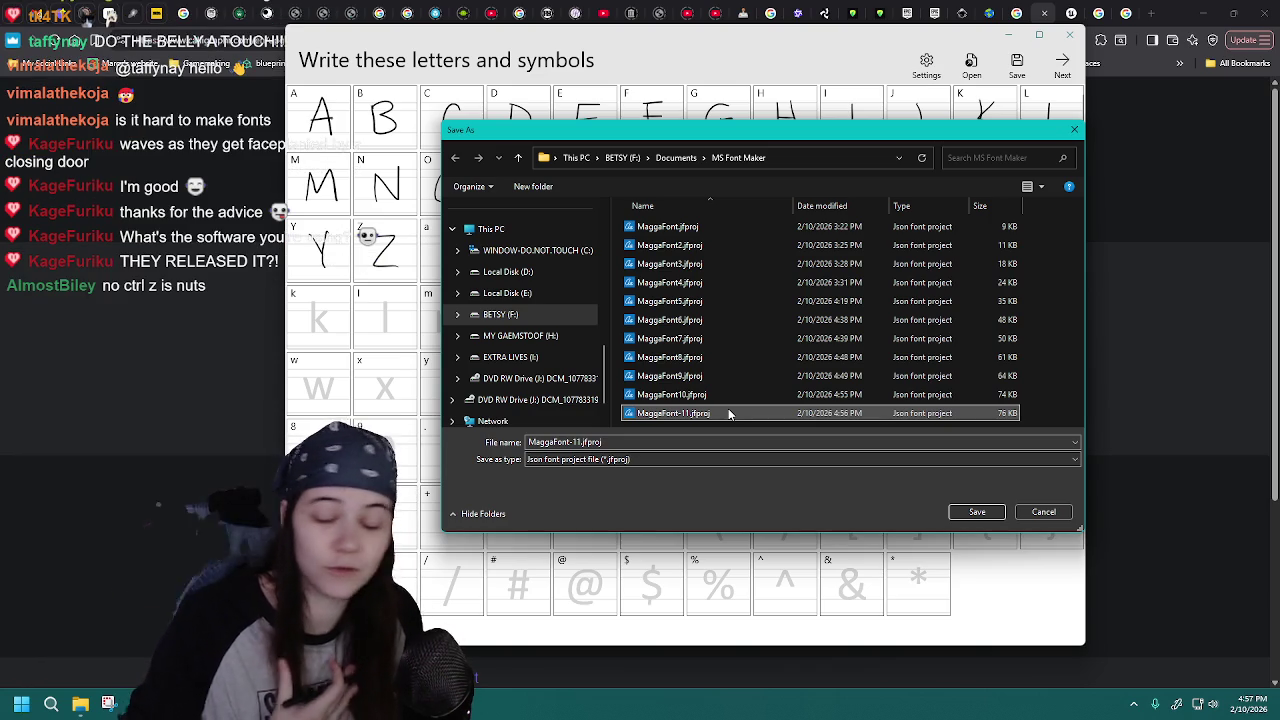
# - Change the file name to MaggaFont-12.jfproj and save, then view the project list
pyautogui.doubleClick(565, 442)
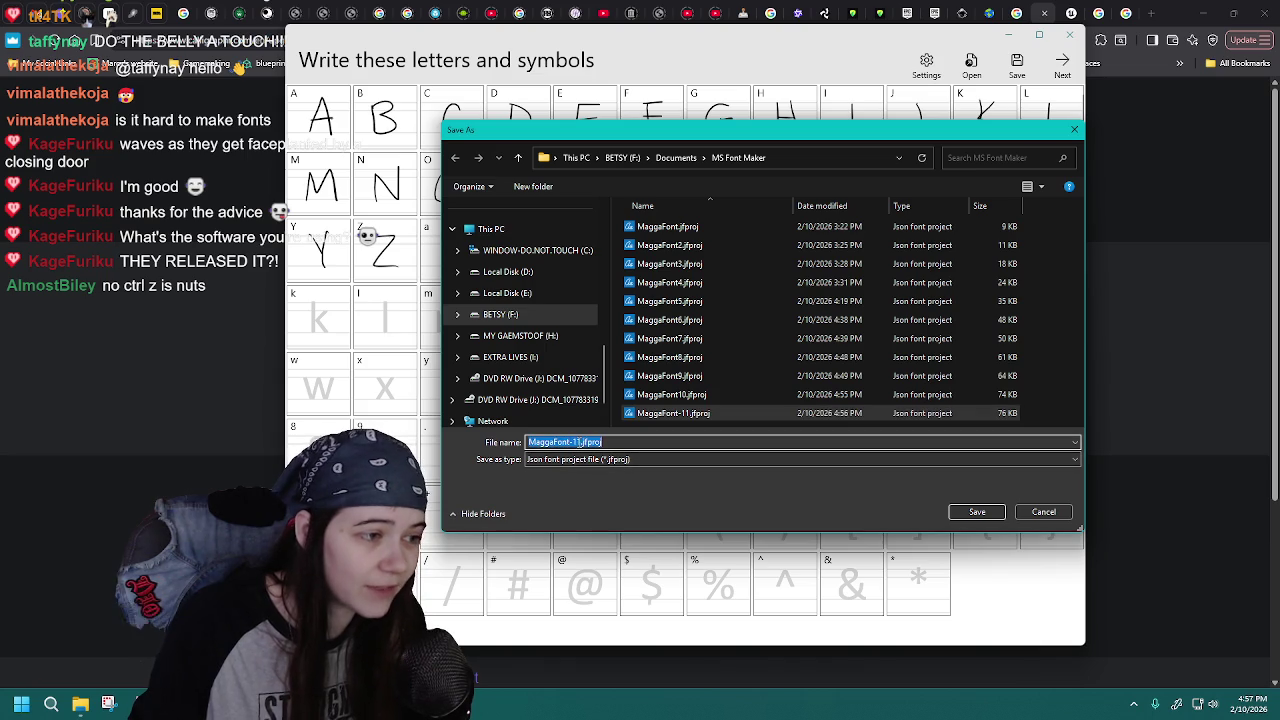
pyautogui.click(581, 442)
pyautogui.press('BackSpace')
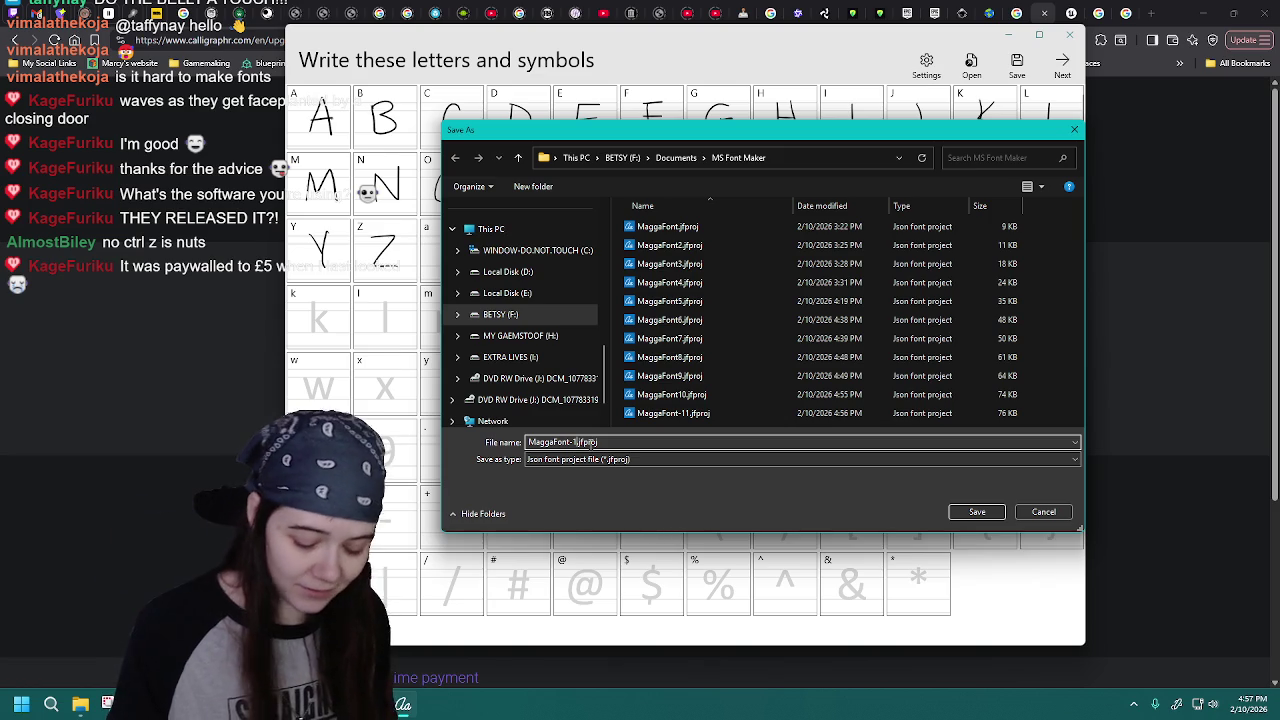
pyautogui.write('2')
pyautogui.press('Return')
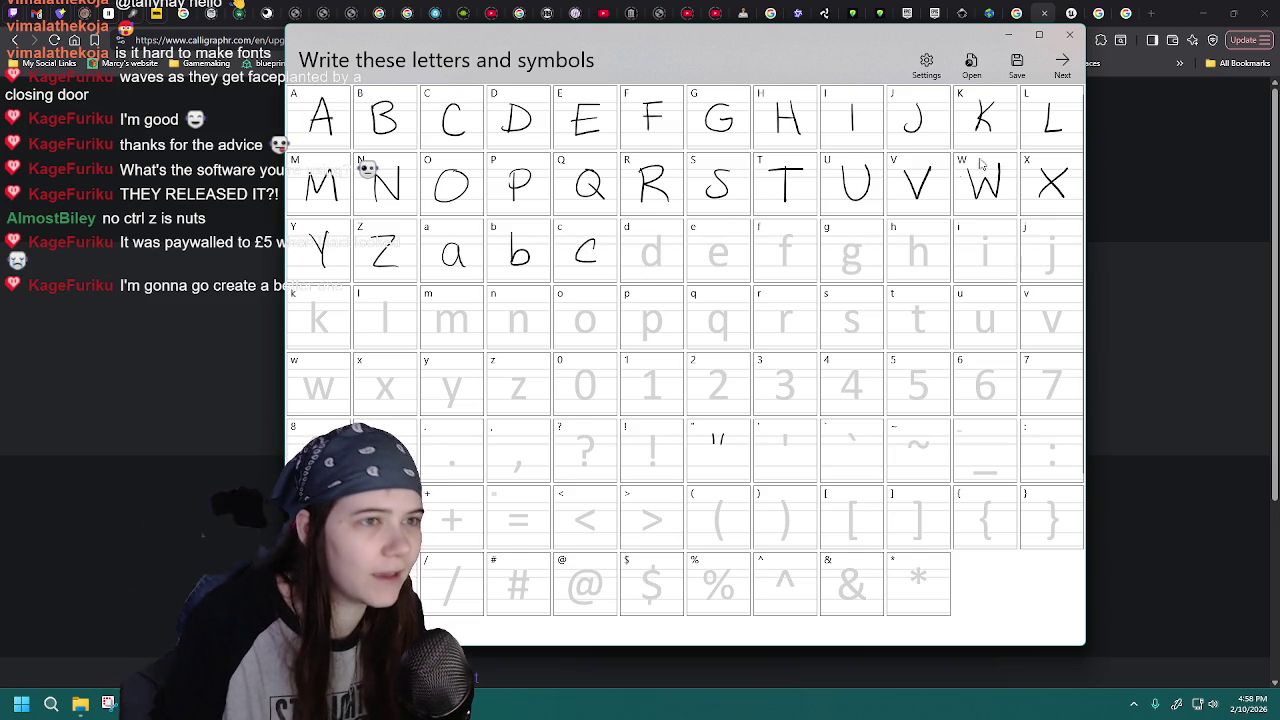
pyautogui.click(971, 66)
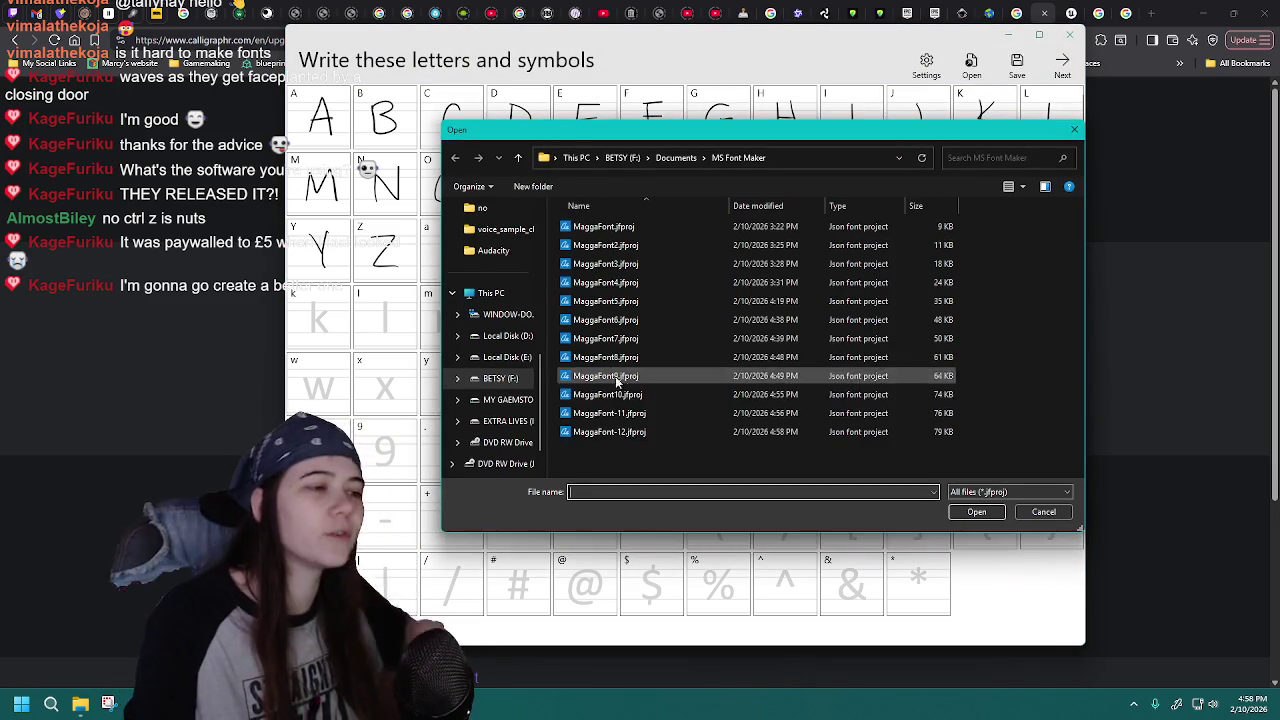
# - Draw the lowercase c, reloading MaggaFont-12 to erase rejected attempts
pyautogui.doubleClick(650, 431)
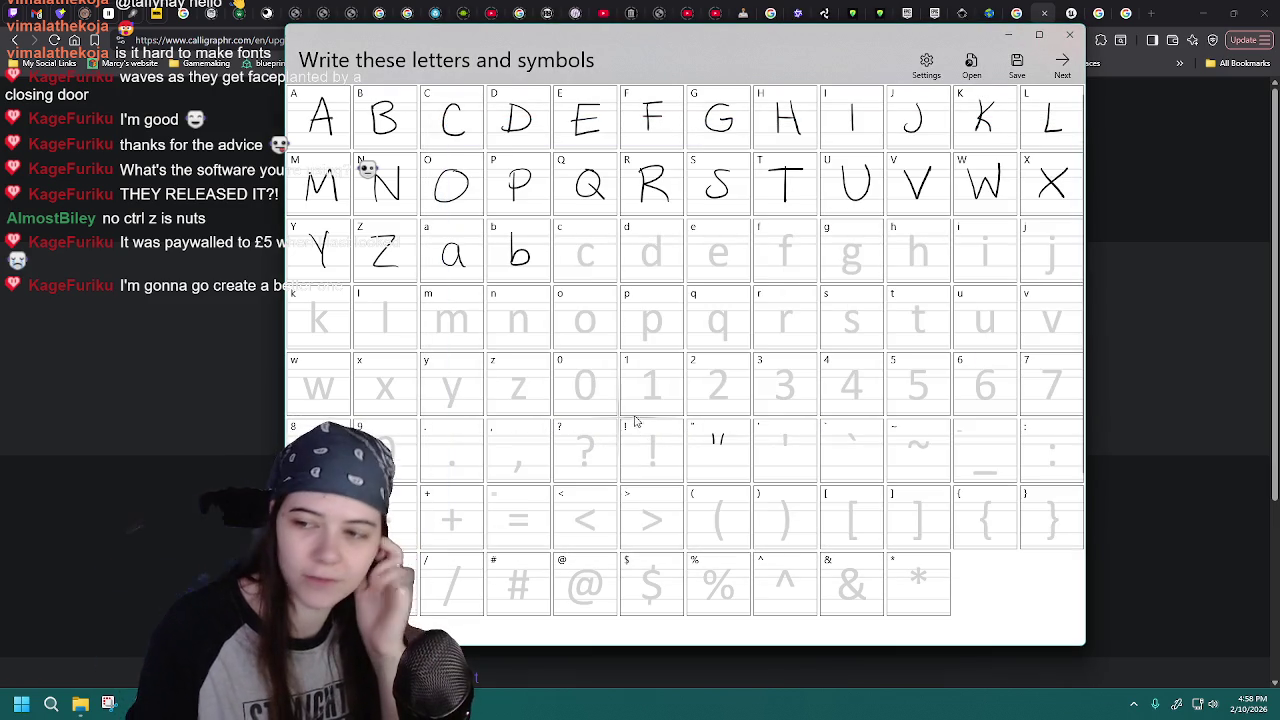
pyautogui.moveTo(596, 246); pyautogui.dragTo(591, 266)
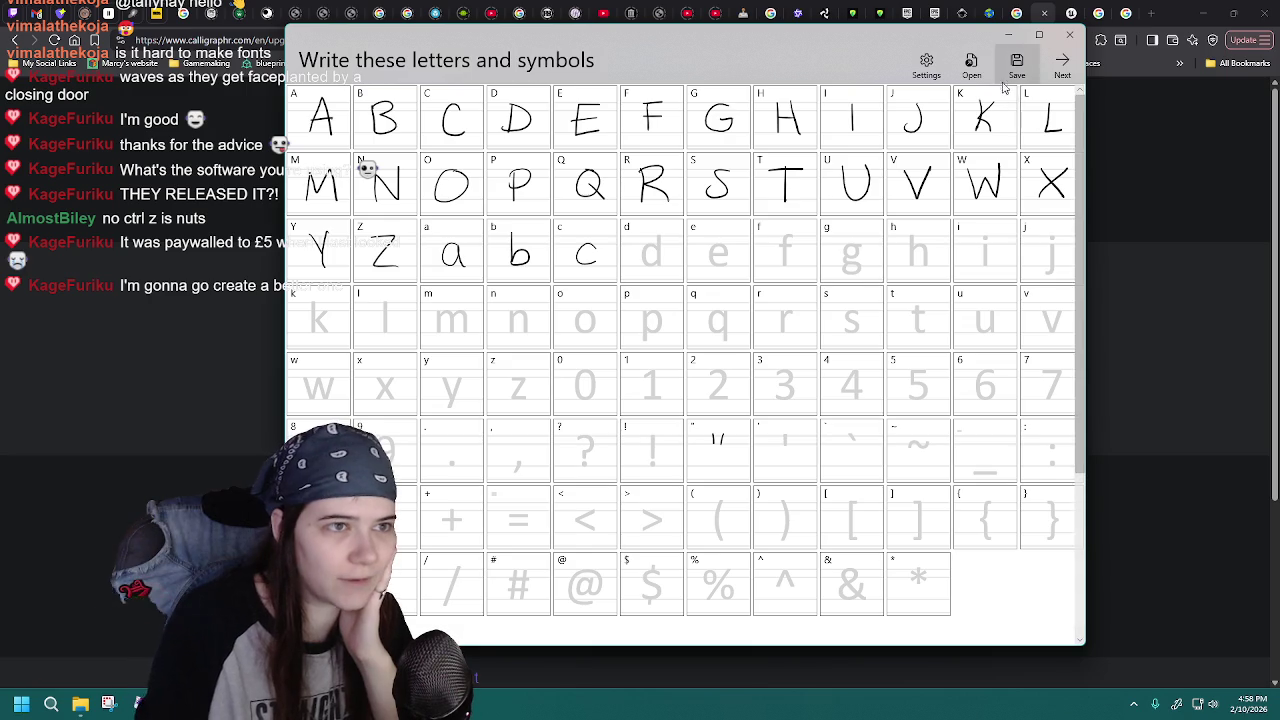
pyautogui.click(971, 66)
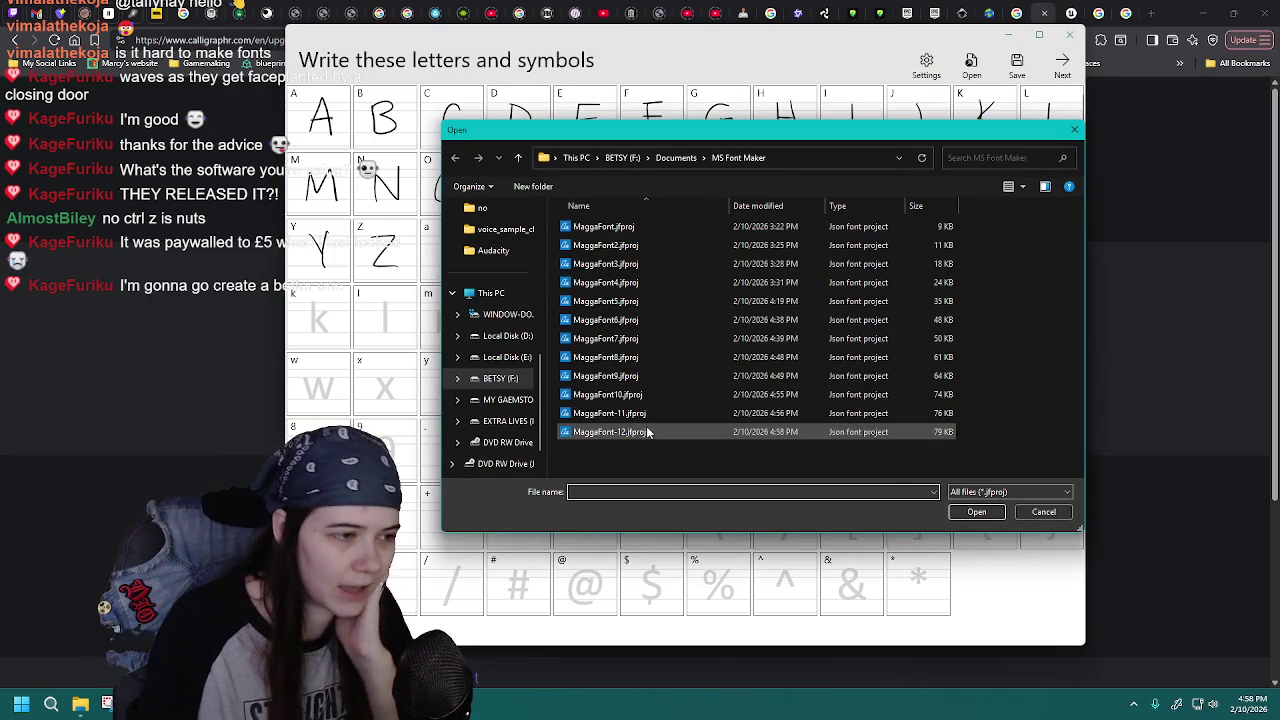
pyautogui.doubleClick(646, 432)
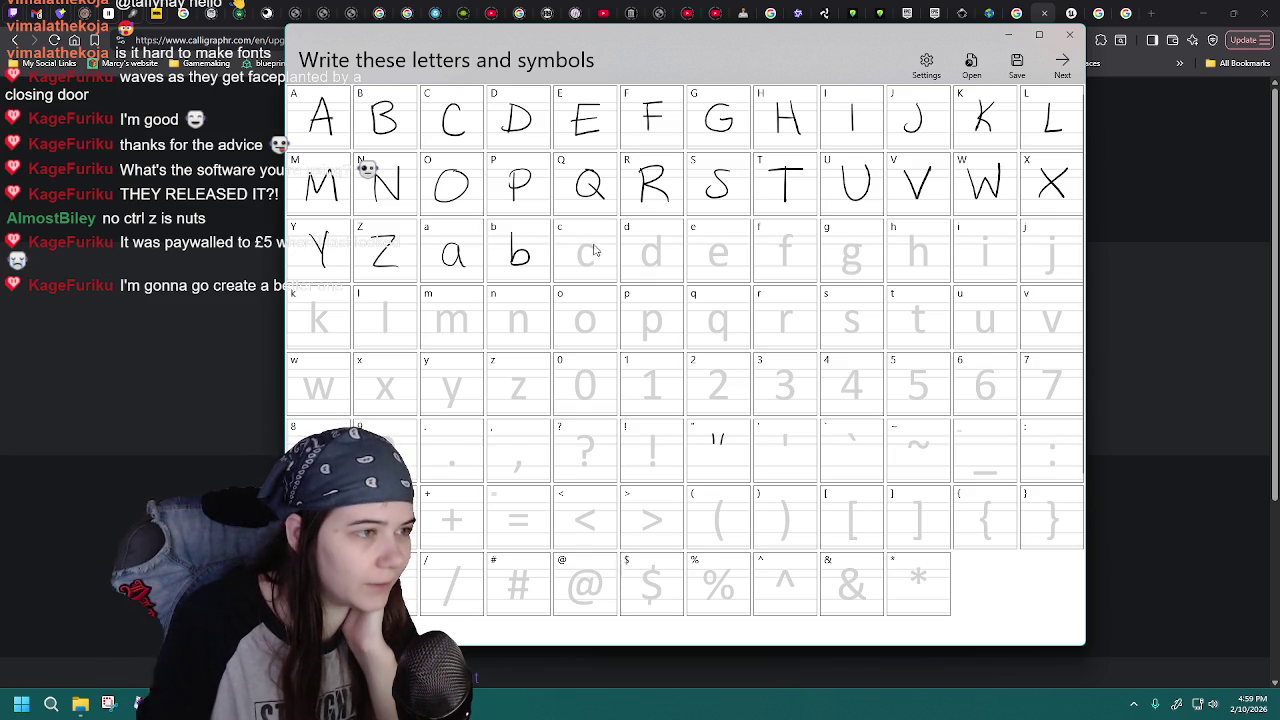
pyautogui.moveTo(594, 245); pyautogui.dragTo(598, 267)
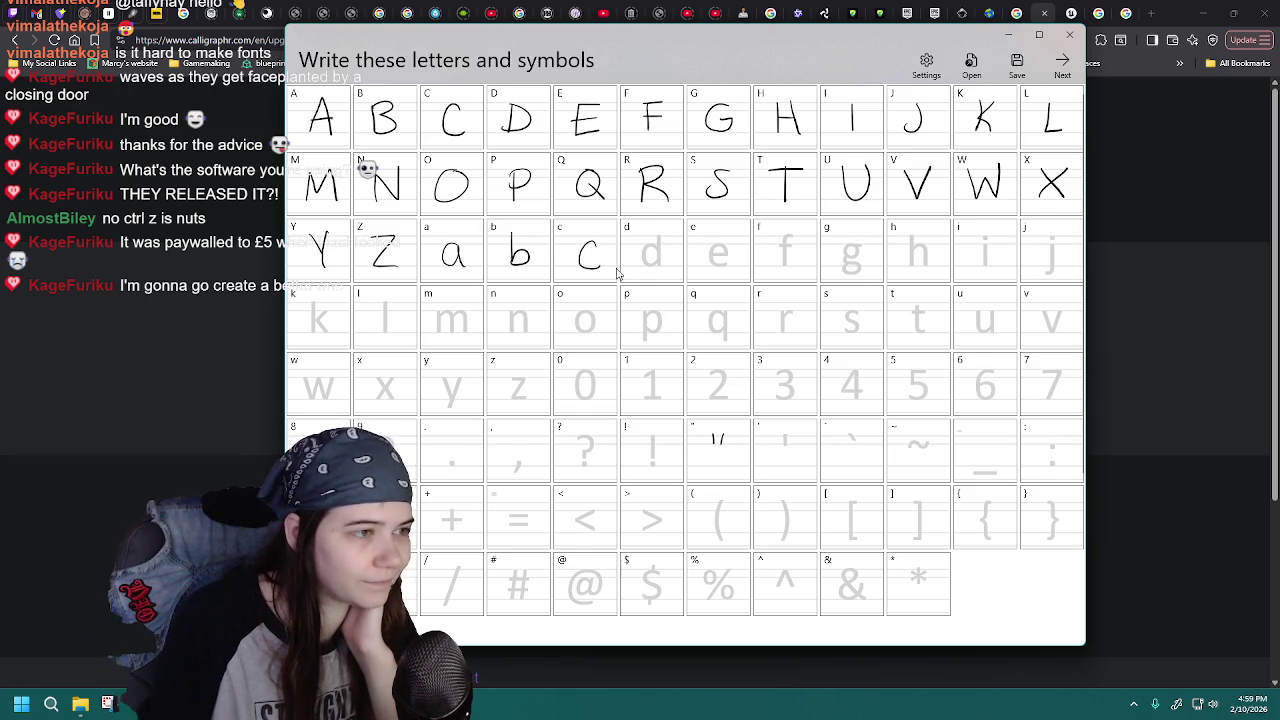
pyautogui.click(971, 62)
pyautogui.click(674, 432)
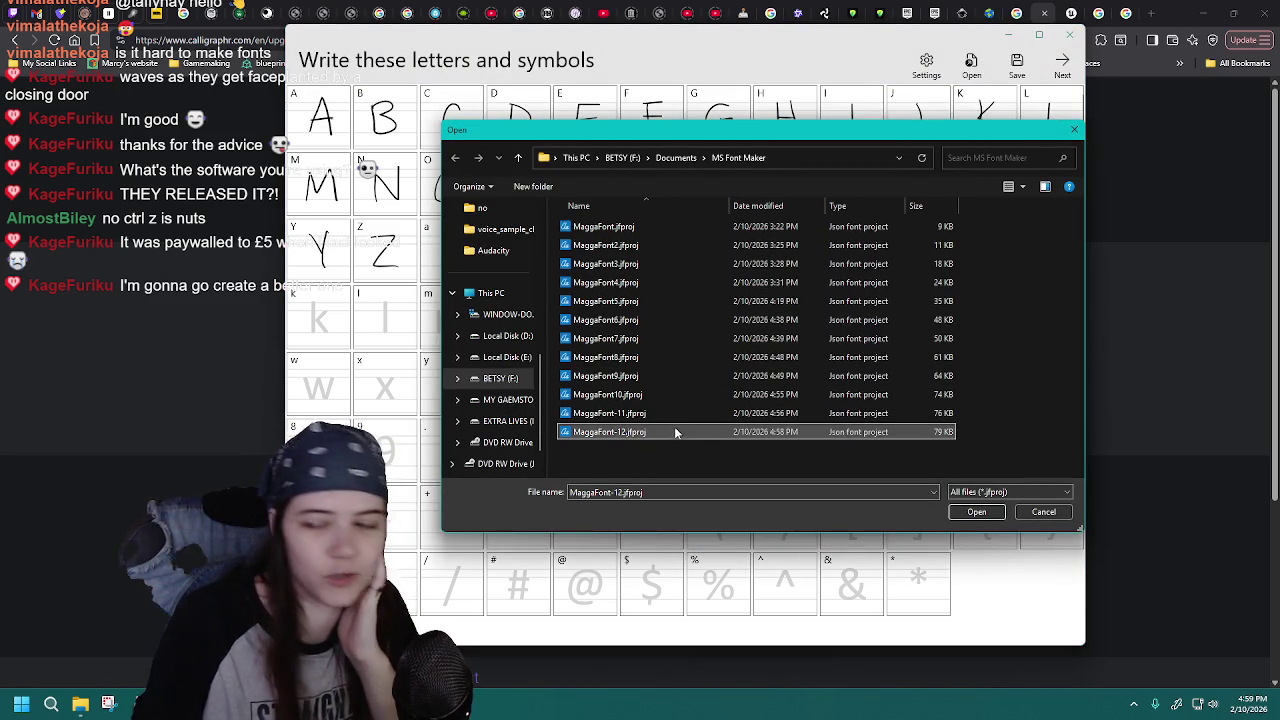
pyautogui.click(674, 432)
pyautogui.doubleClick(674, 432)
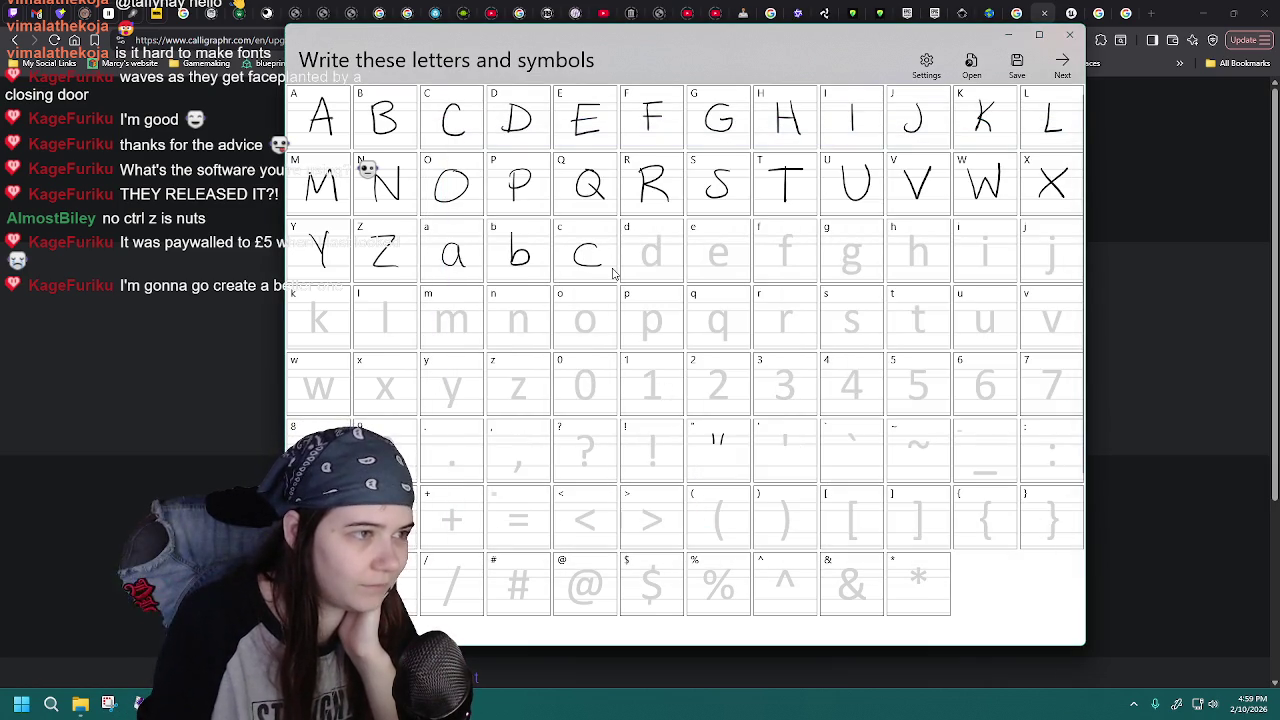
# - Redraw the c twice more and load MaggaFont-12 into the grid
pyautogui.click(971, 62)
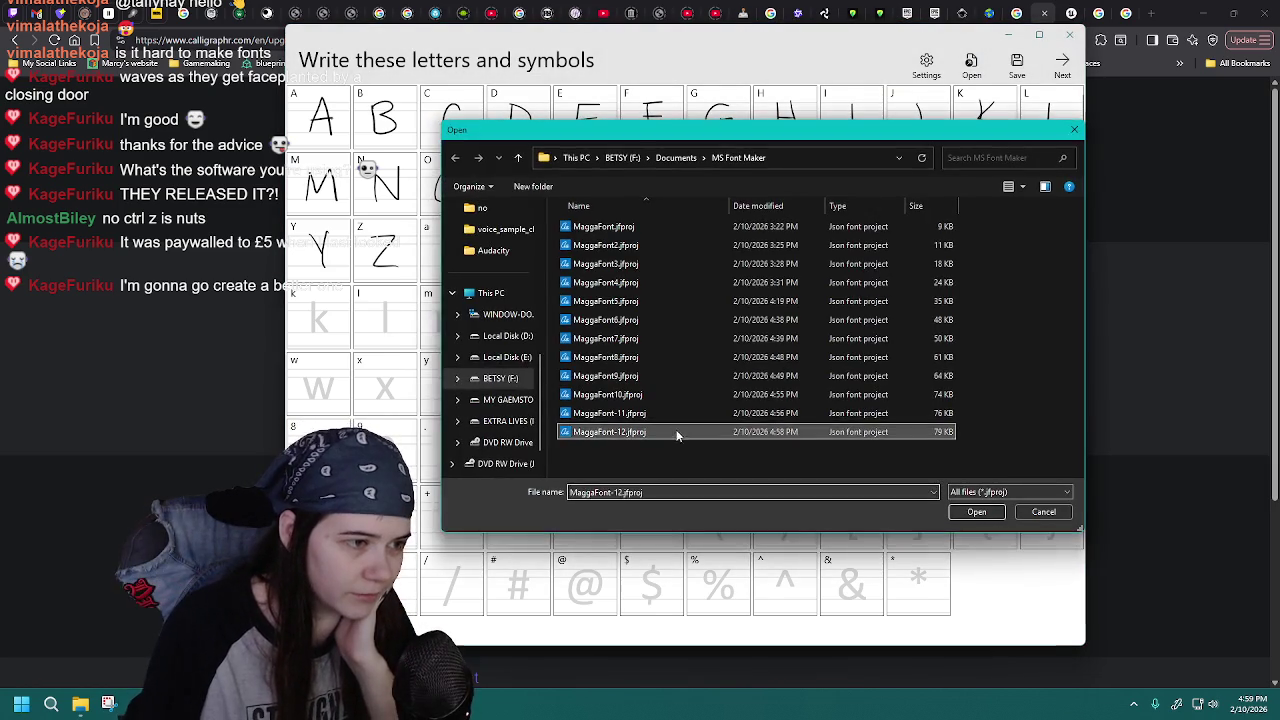
pyautogui.doubleClick(677, 432)
pyautogui.moveTo(600, 246); pyautogui.dragTo(602, 266)
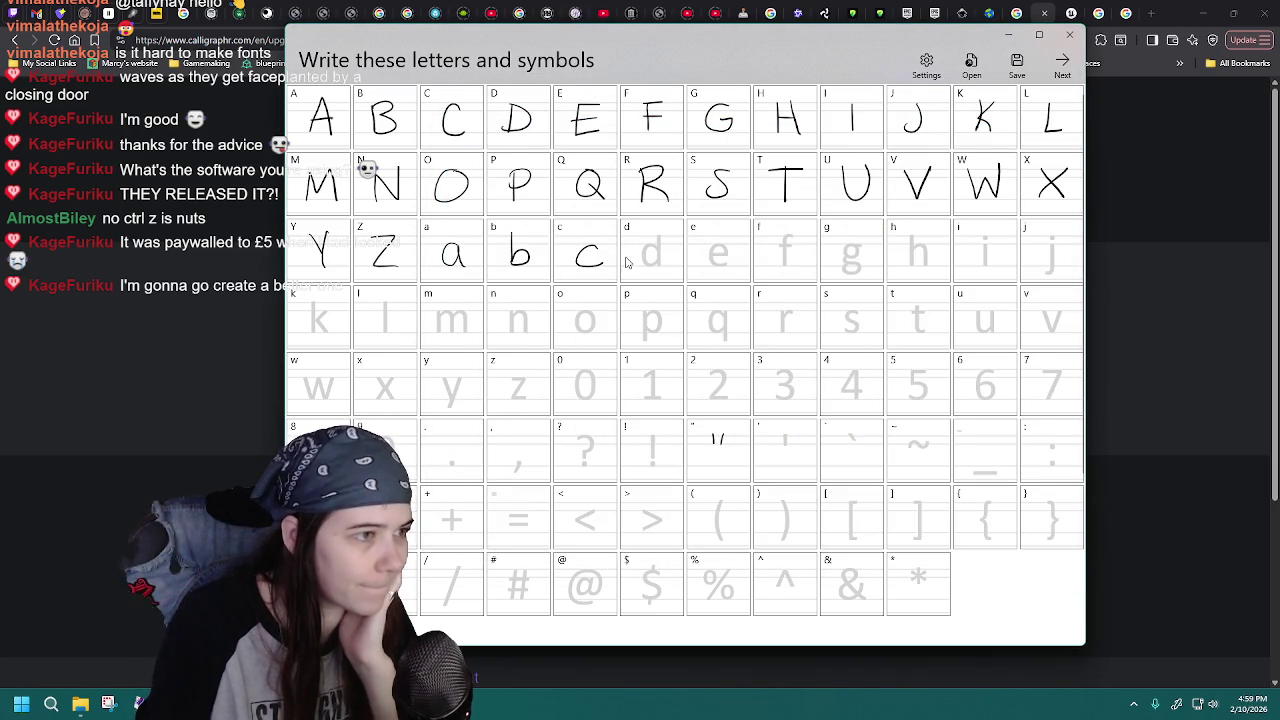
pyautogui.click(971, 62)
pyautogui.doubleClick(677, 432)
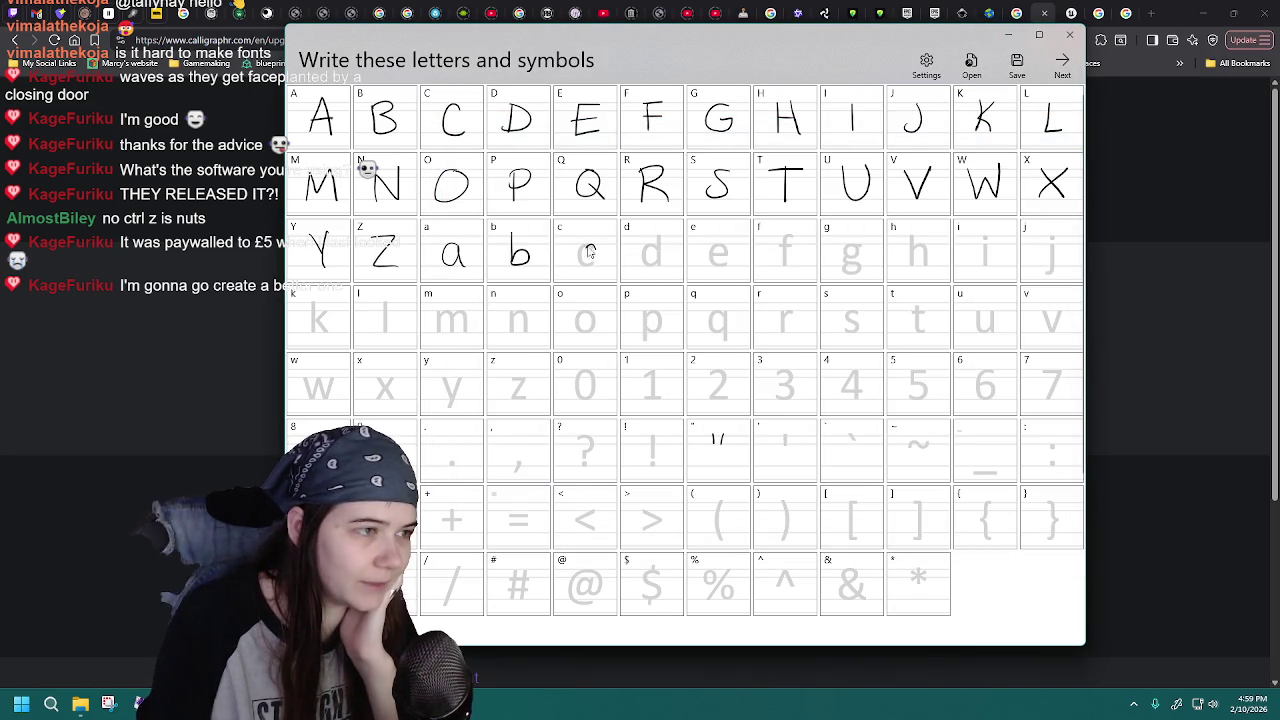
pyautogui.moveTo(600, 244); pyautogui.dragTo(603, 266)
pyautogui.click(971, 62)
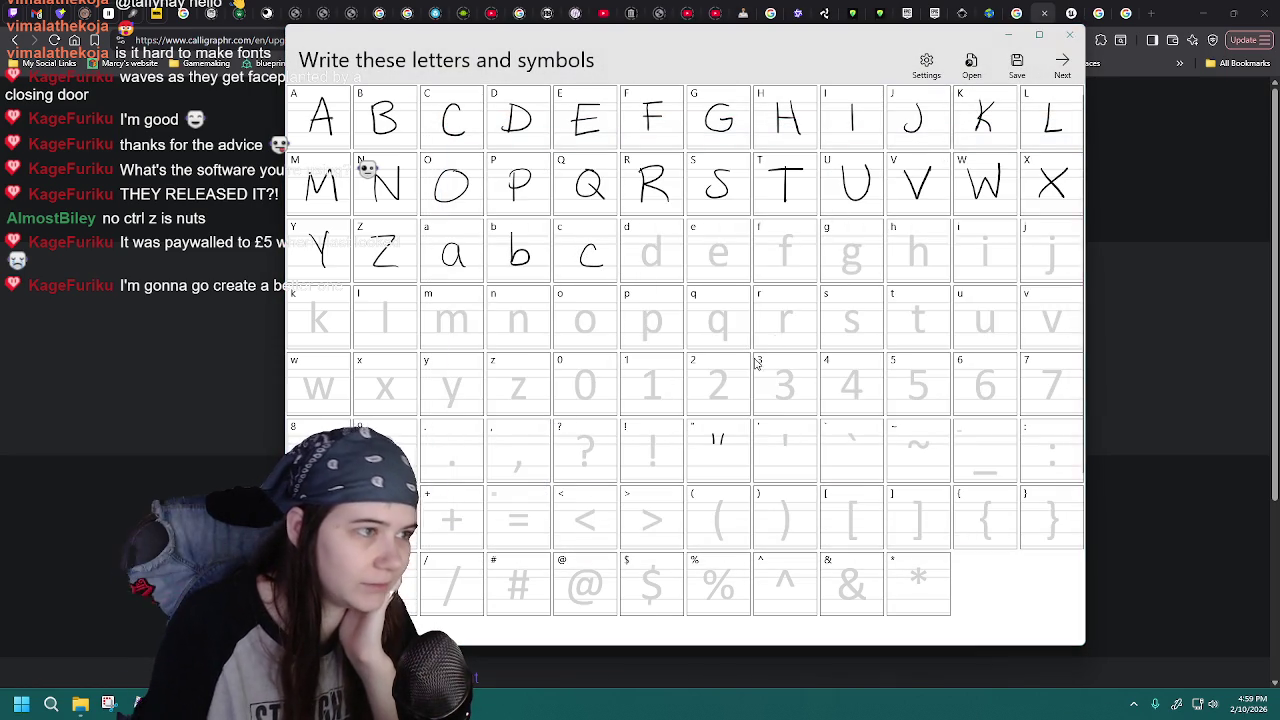
pyautogui.doubleClick(662, 432)
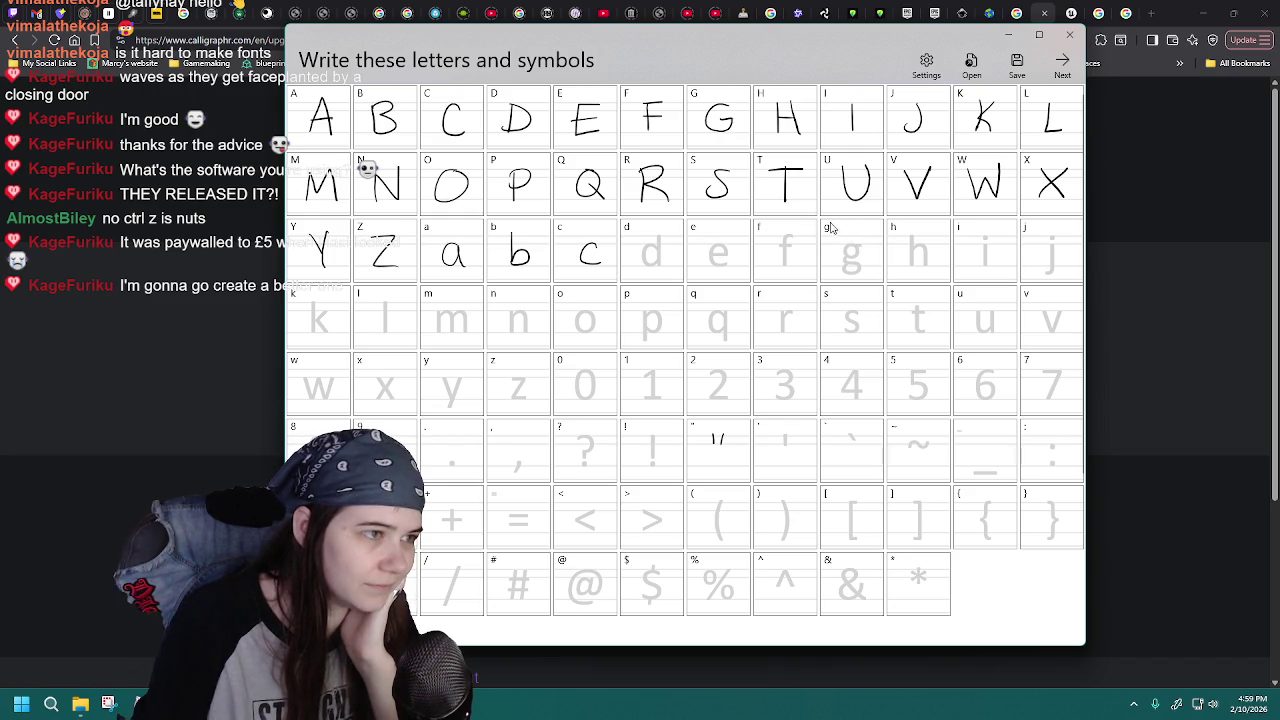
# - Save the font as MaggaFont-13.jfproj based on the previous name
pyautogui.click(1016, 64)
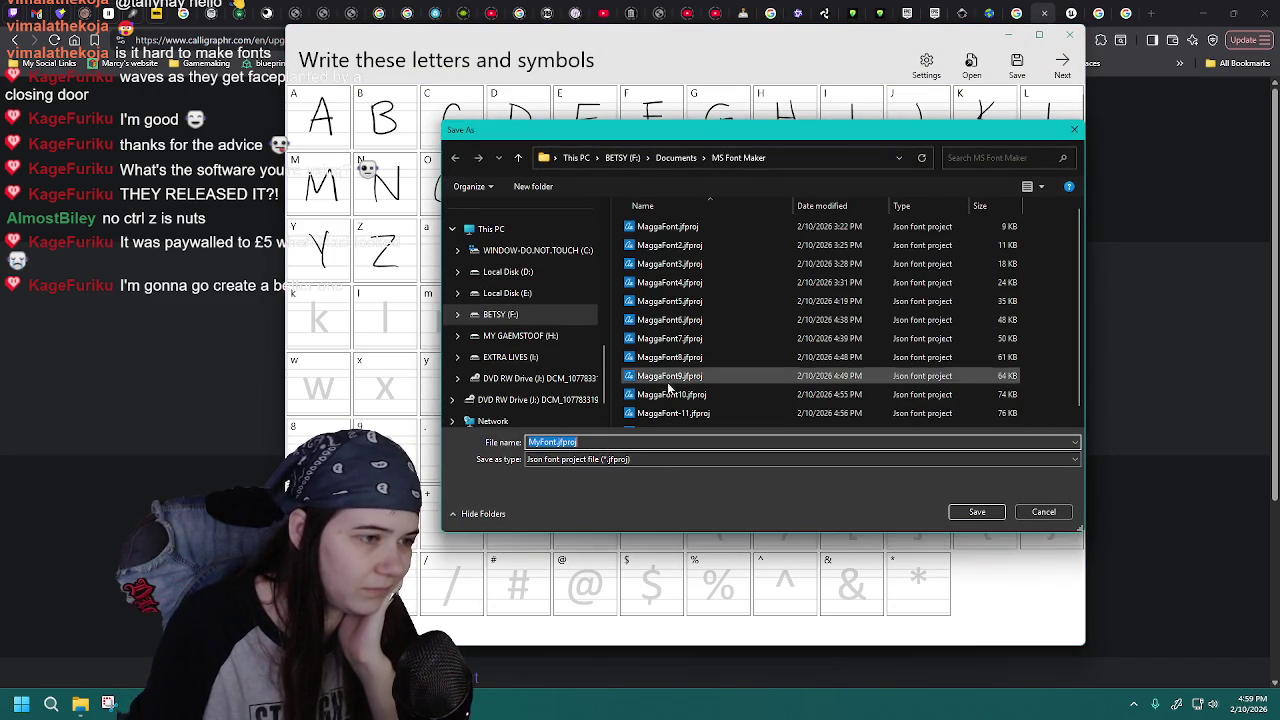
pyautogui.scroll(-1, 672, 350)
pyautogui.click(673, 420)
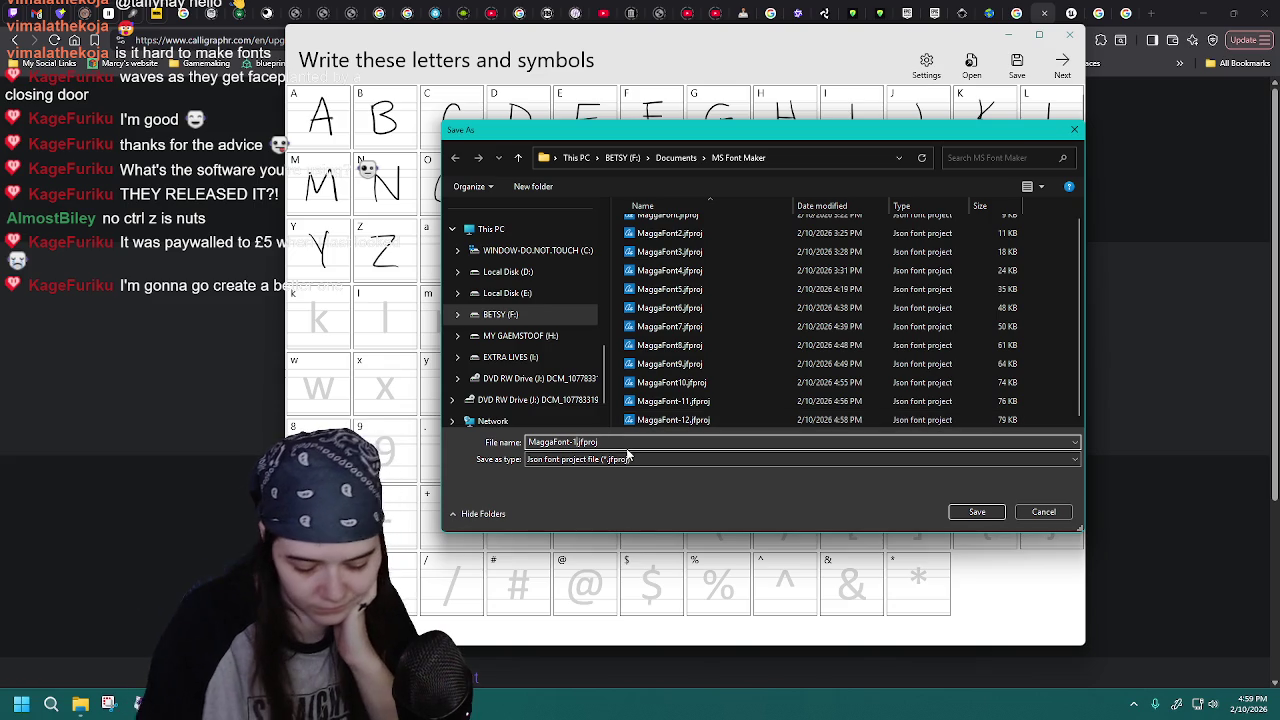
pyautogui.press('Return')
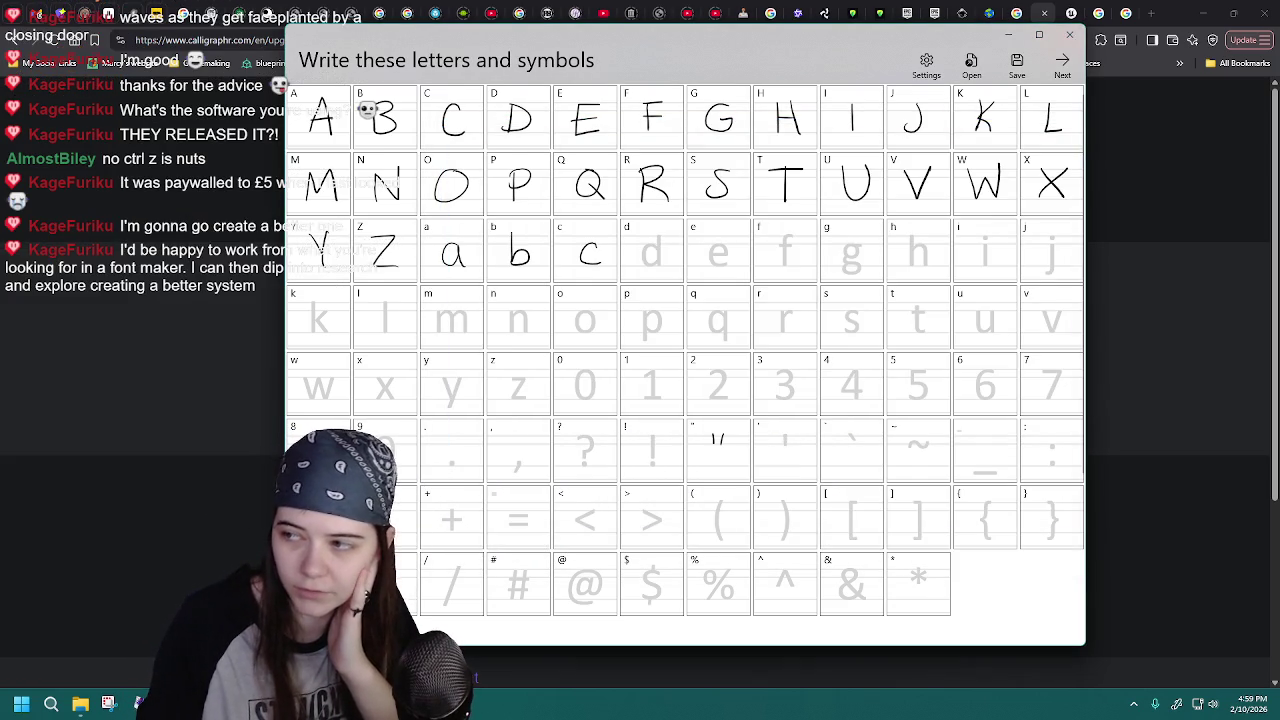
# - Draw a trial d, then reload MaggaFont-13 twice to discard it
pyautogui.moveTo(660, 247)
pyautogui.mouseDown()
pyautogui.moveTo(658, 263)
pyautogui.moveTo(672, 259)
pyautogui.mouseUp()
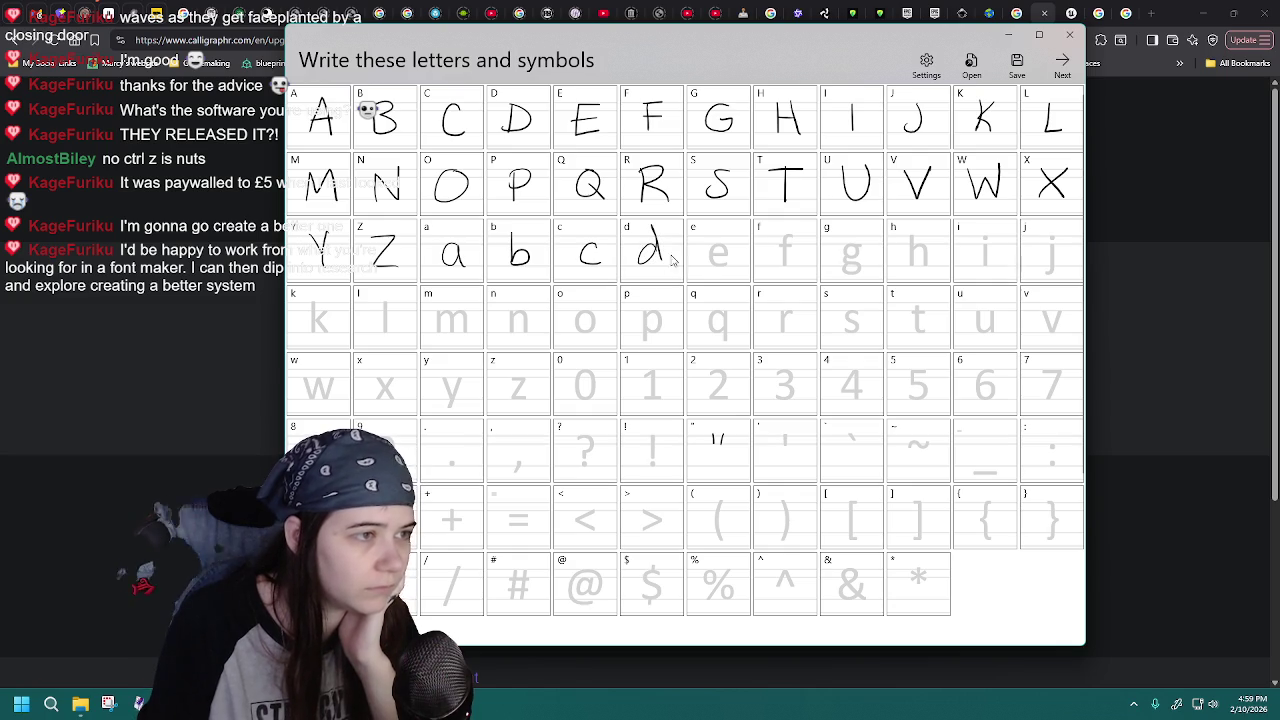
pyautogui.click(971, 66)
pyautogui.doubleClick(635, 450)
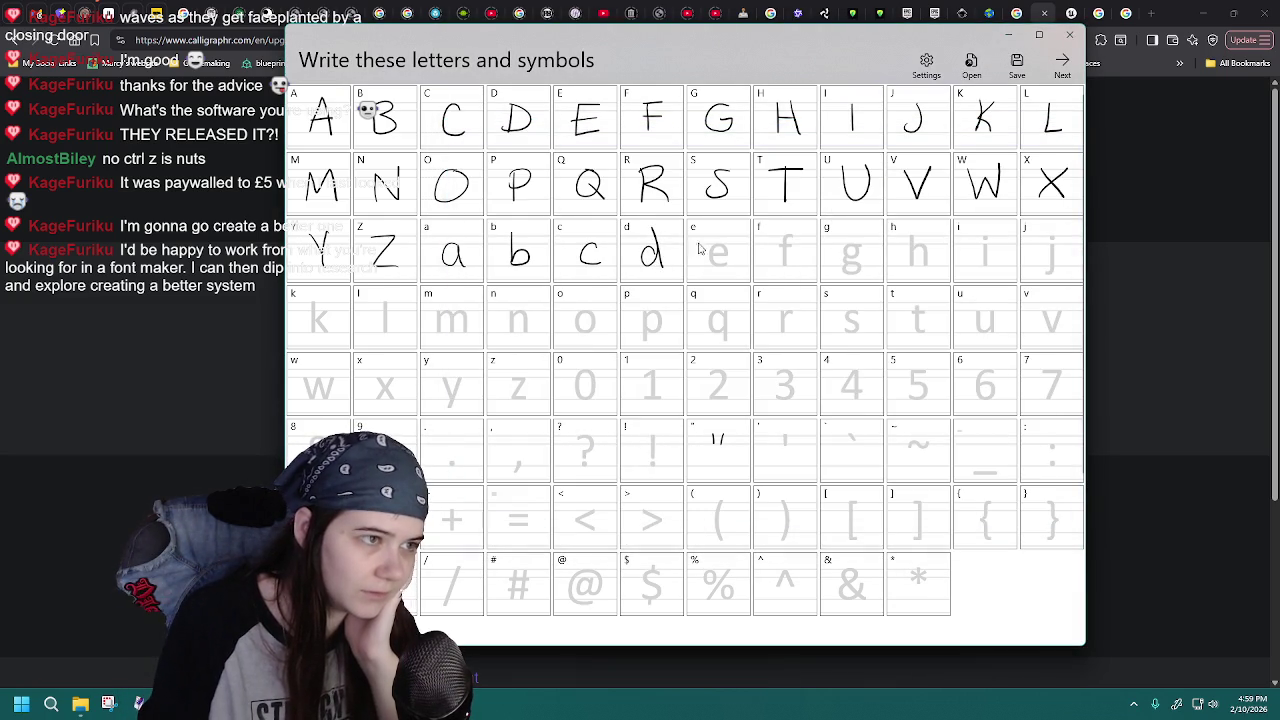
pyautogui.click(971, 66)
pyautogui.doubleClick(599, 450)
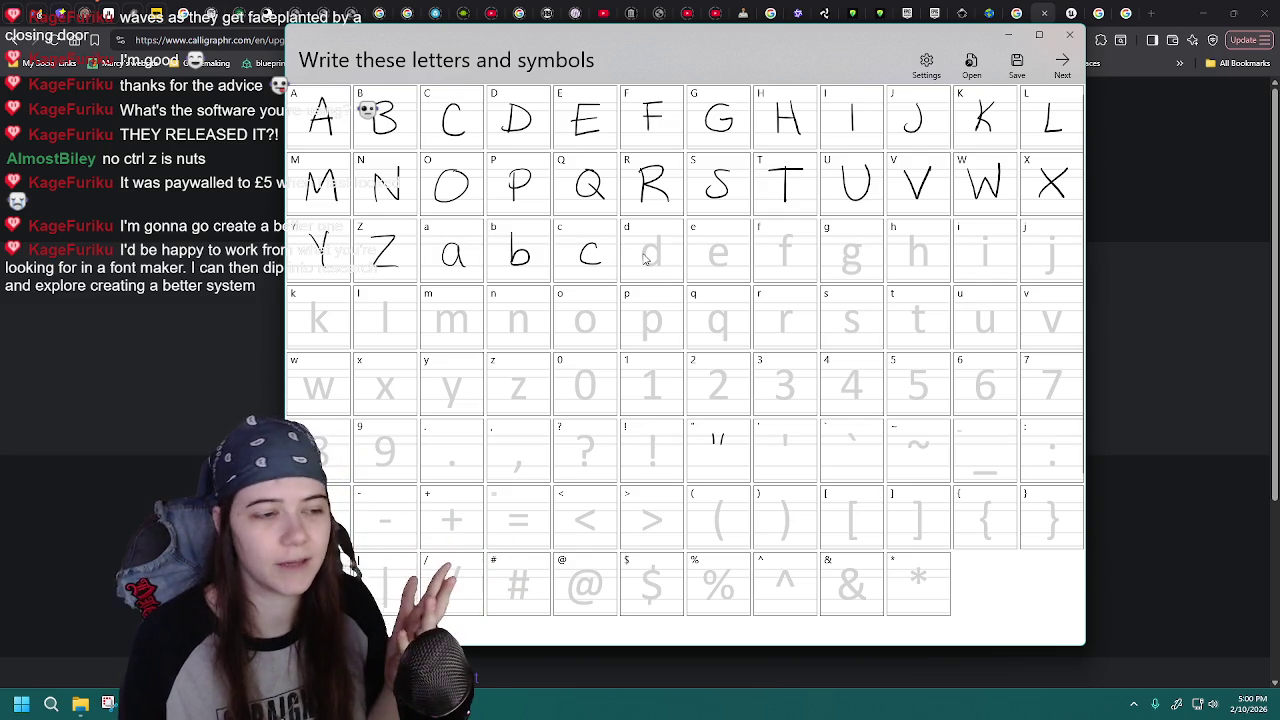
# - Go back from the browser's Upgrade page to the MaggaFont glyph overview, then return to Font Maker
pyautogui.hotkey('alt', 'Tab')
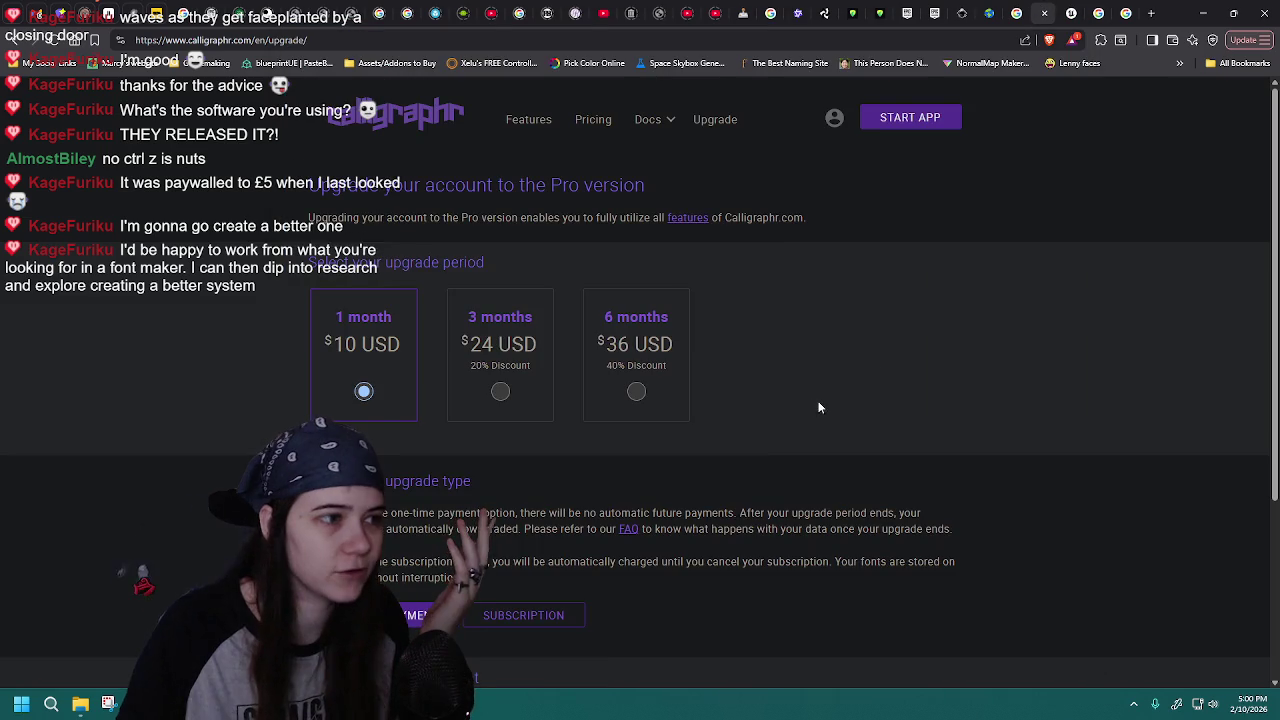
pyautogui.hotkey('alt', 'Left')
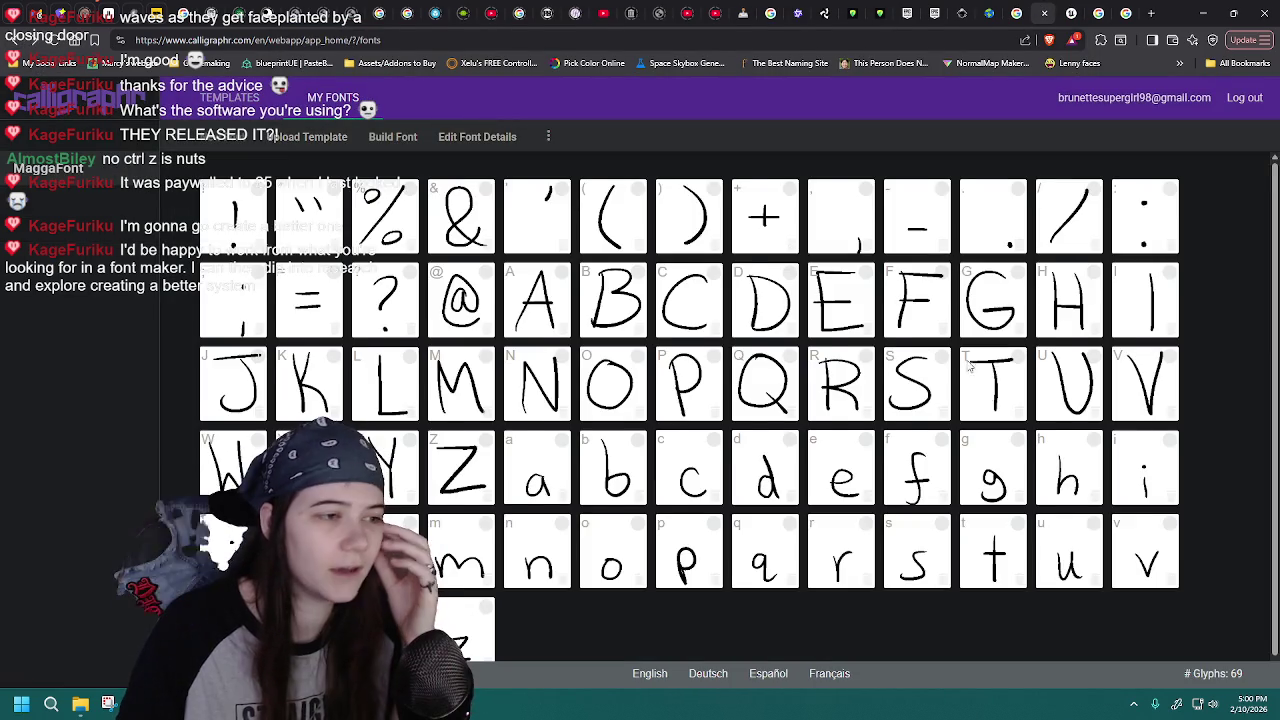
pyautogui.scroll(-1, 988, 411)
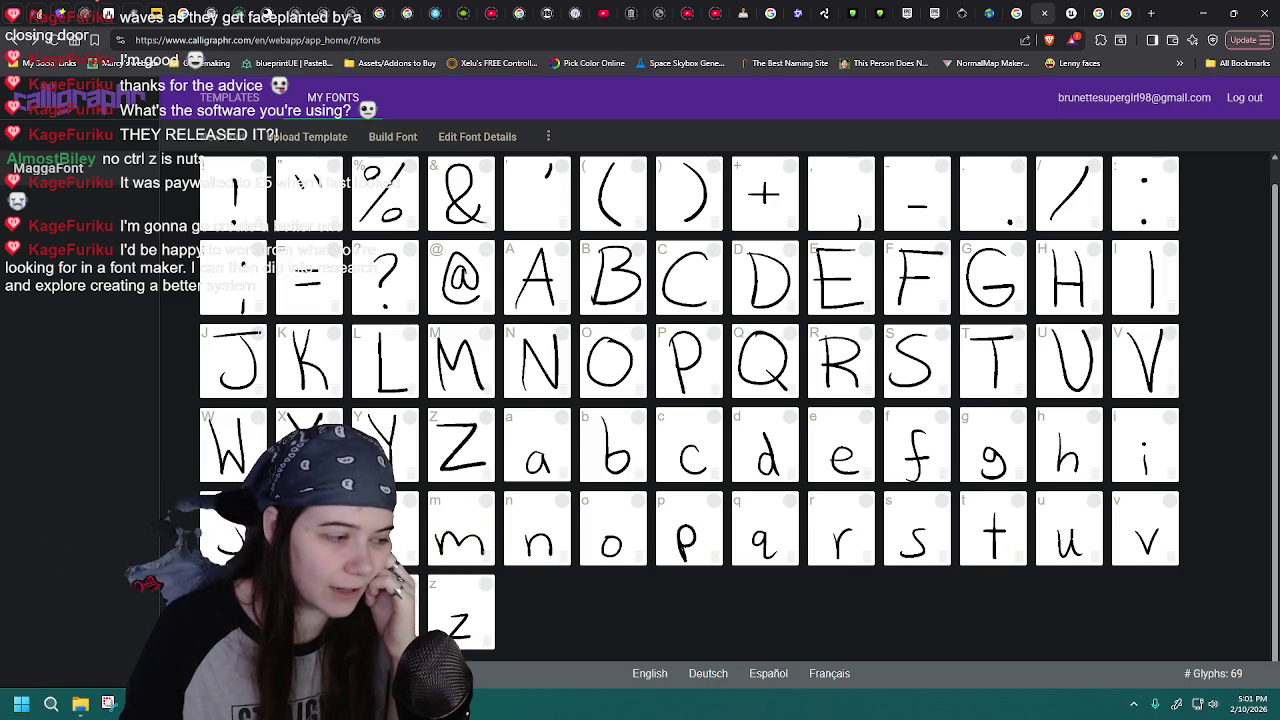
pyautogui.hotkey('alt', 'Tab')
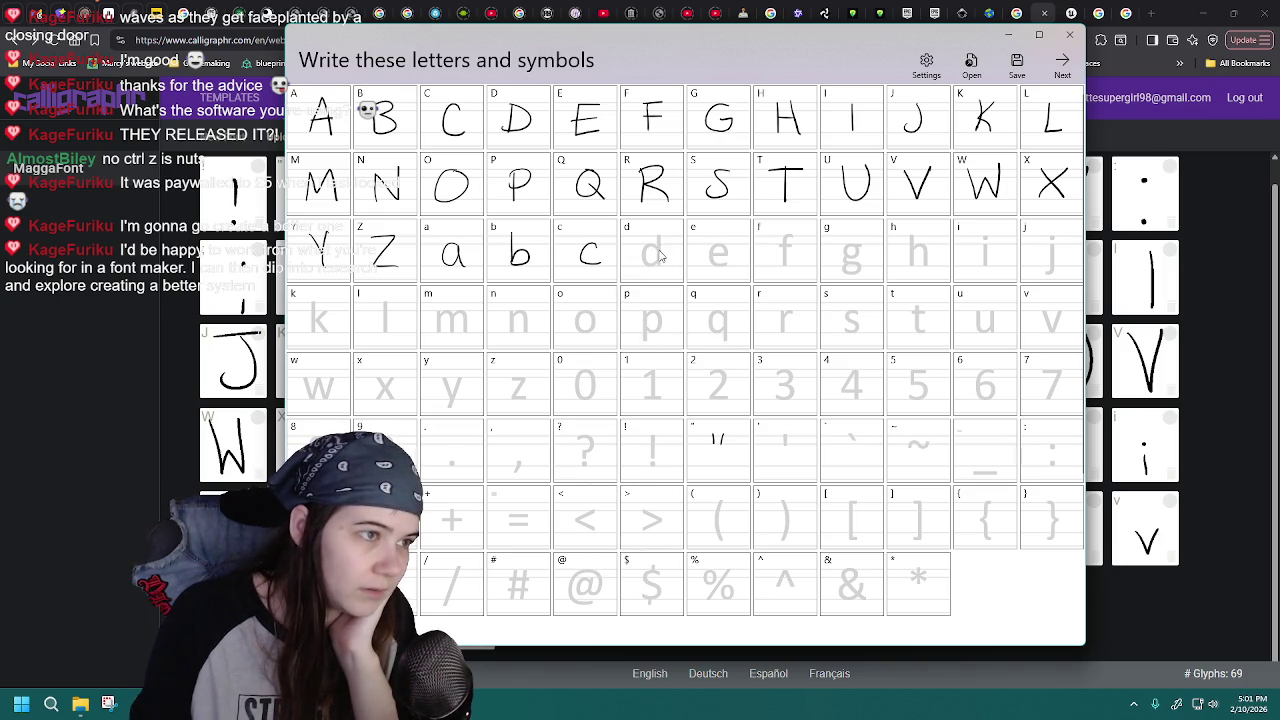
# - Reload MaggaFont-13 several times to clear the d cell after each attempt
pyautogui.click(971, 62)
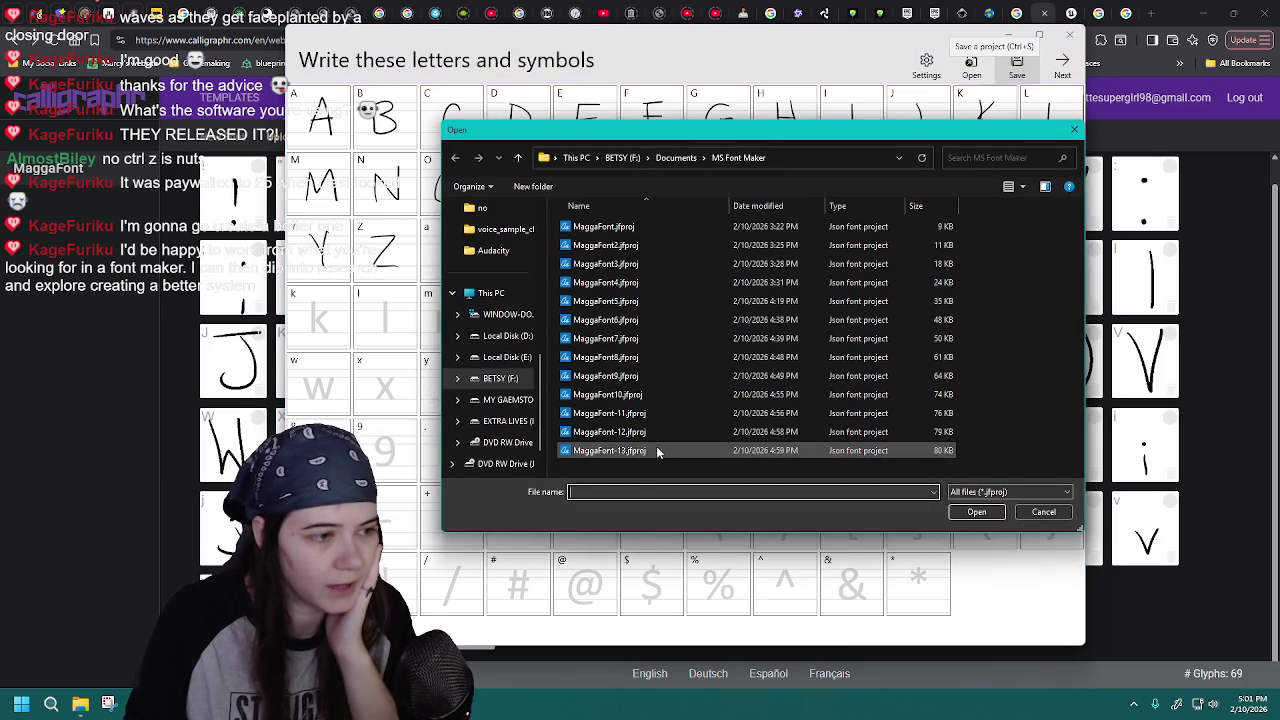
pyautogui.doubleClick(657, 450)
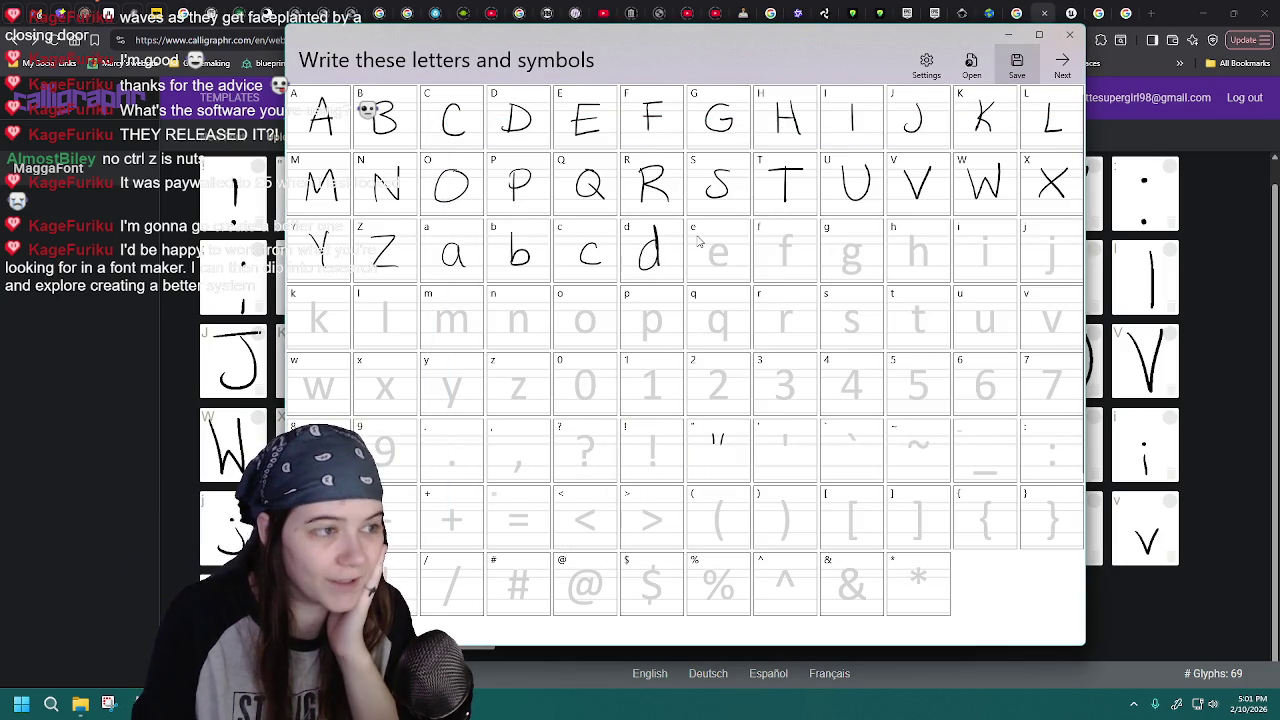
pyautogui.click(971, 65)
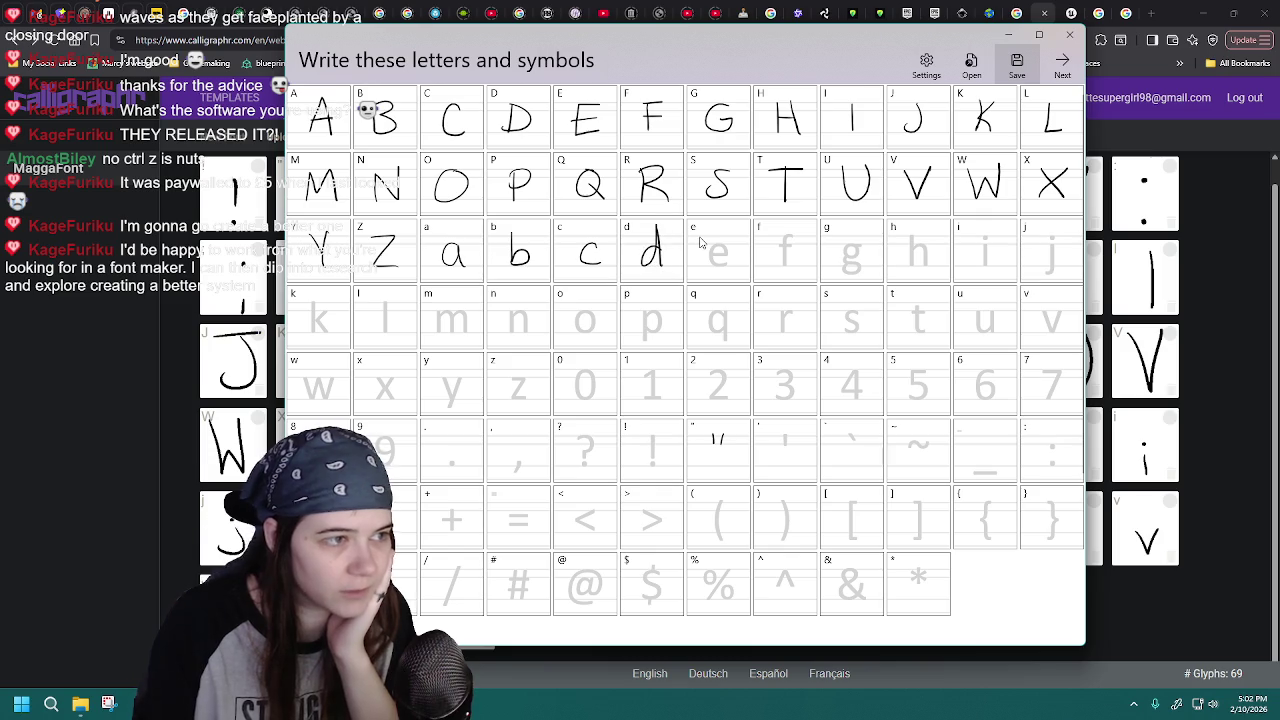
pyautogui.click(970, 65)
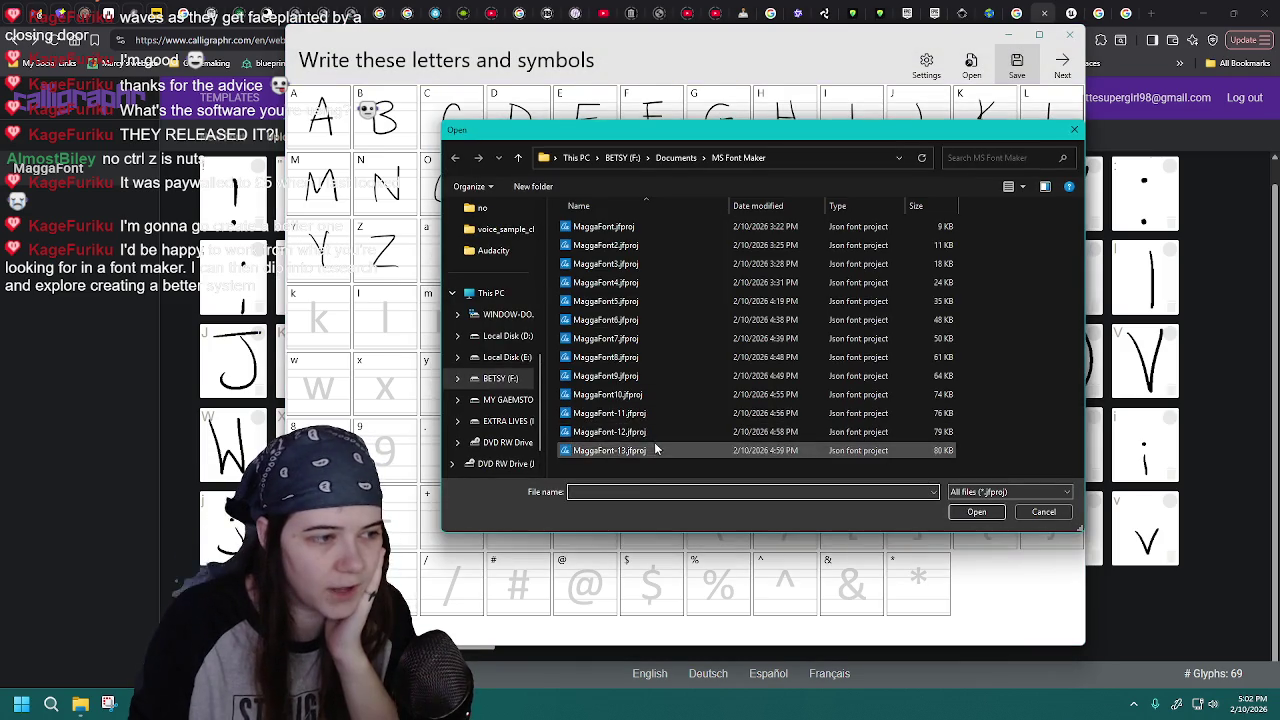
pyautogui.doubleClick(655, 440)
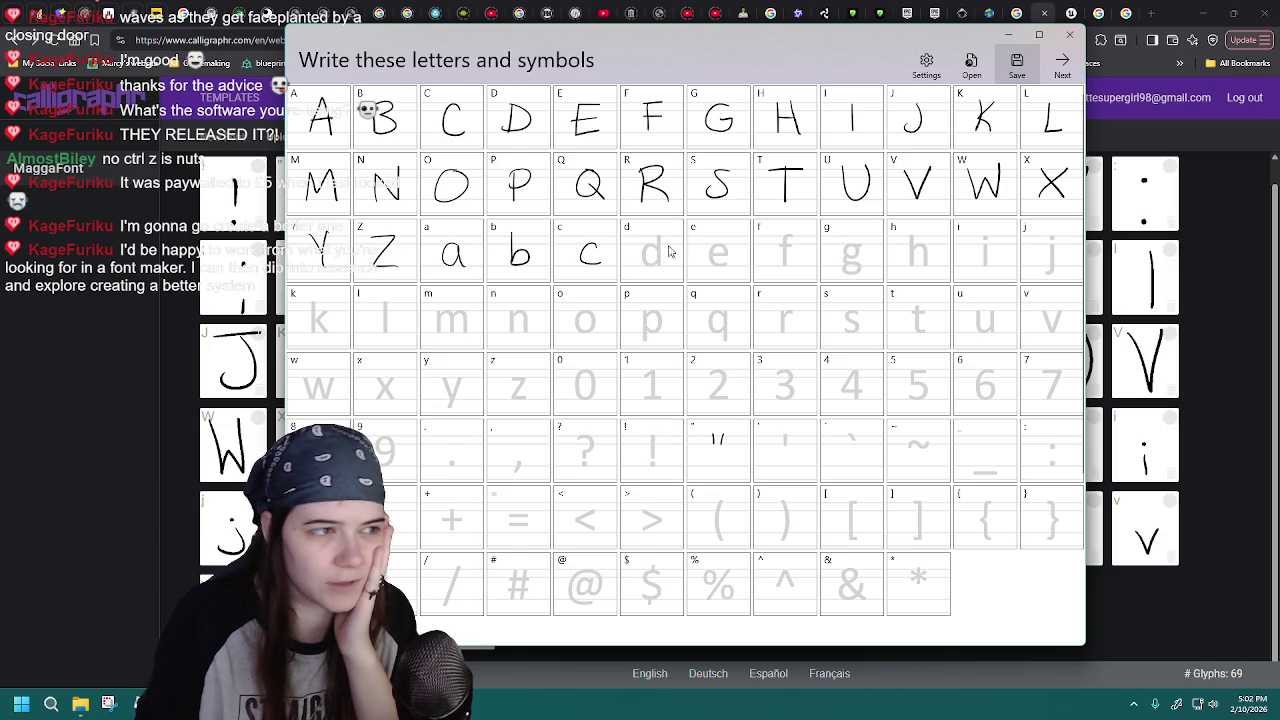
pyautogui.click(971, 65)
pyautogui.doubleClick(630, 451)
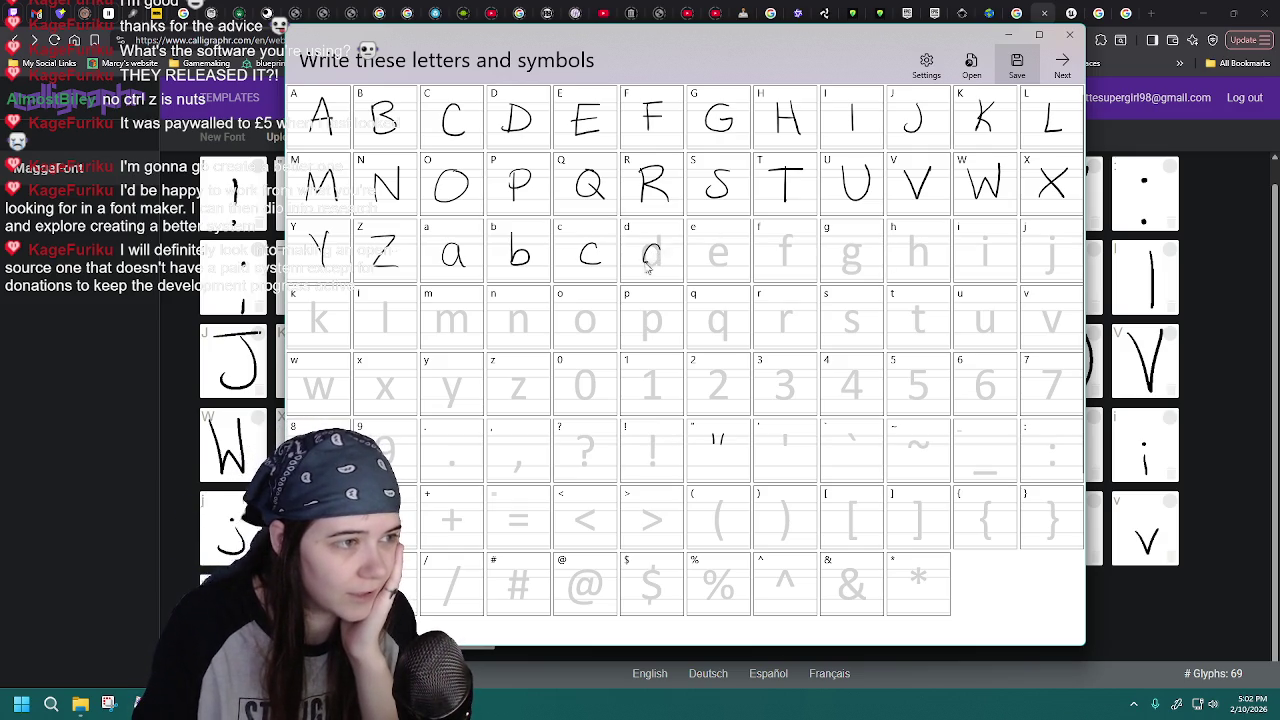
# - Try drawing the lowercase e, reloading MaggaFont-13 to wipe rejected attempts
pyautogui.click(970, 65)
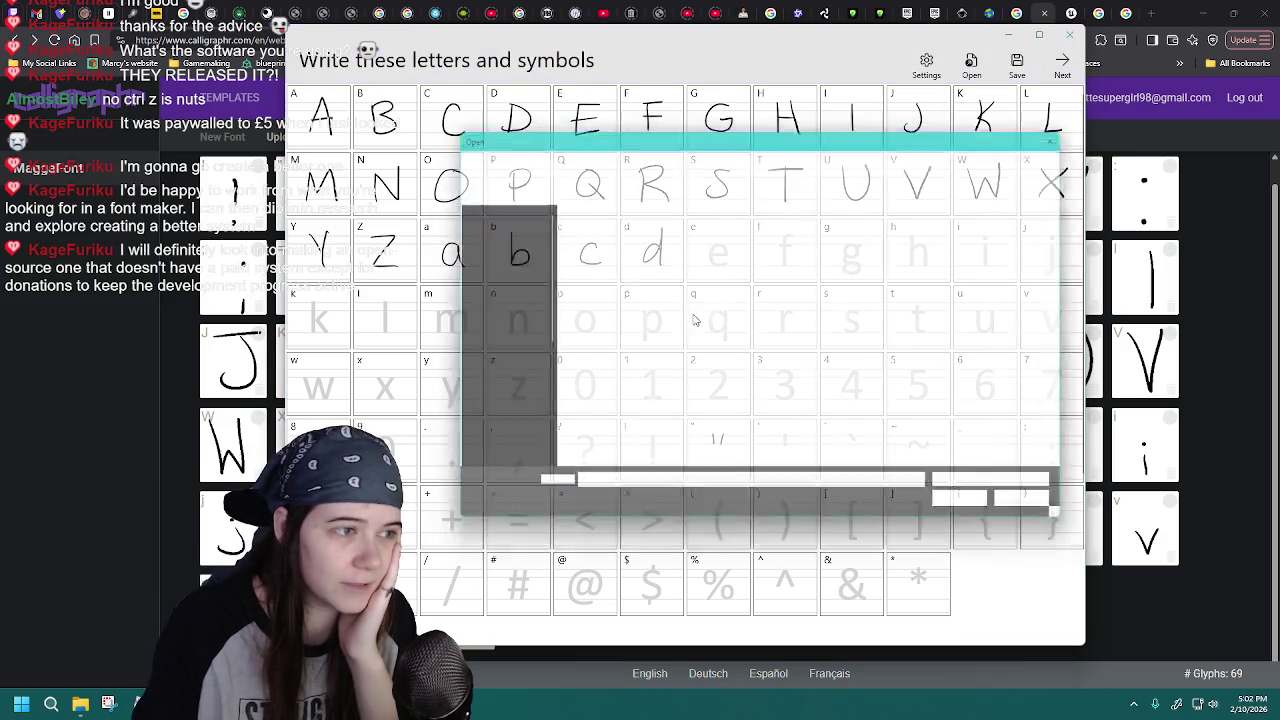
pyautogui.doubleClick(658, 447)
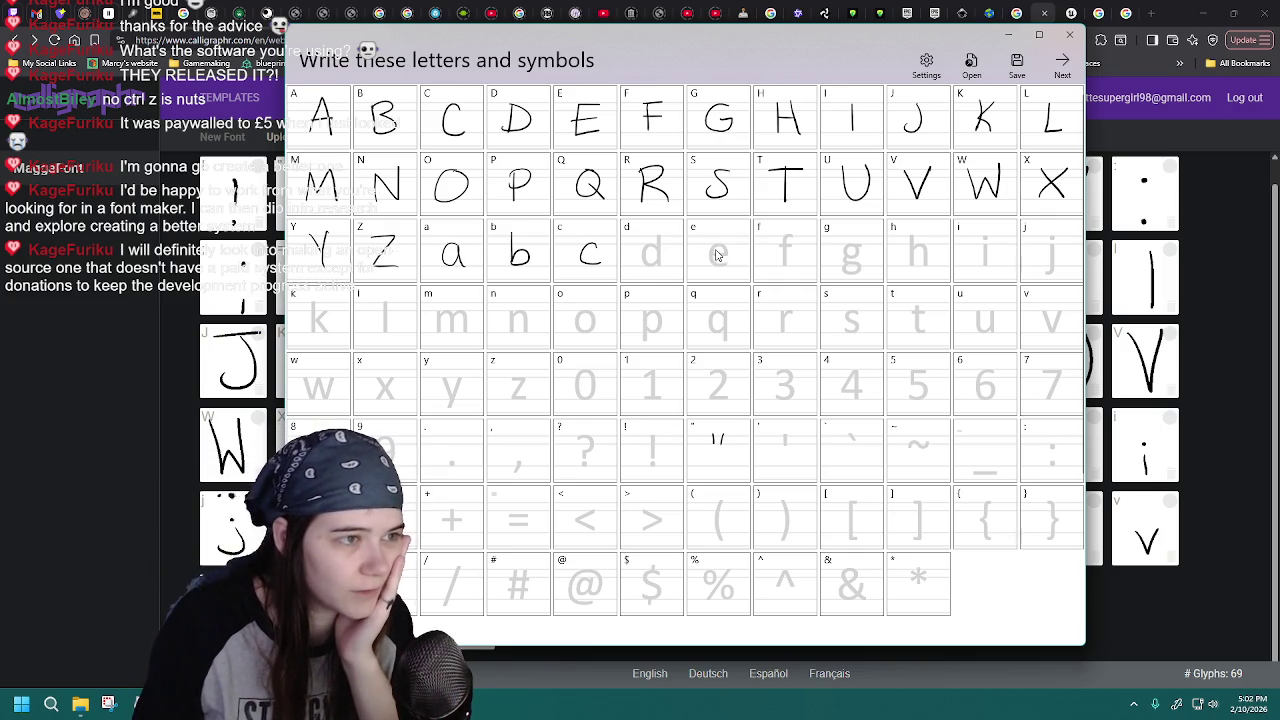
pyautogui.click(971, 62)
pyautogui.doubleClick(667, 452)
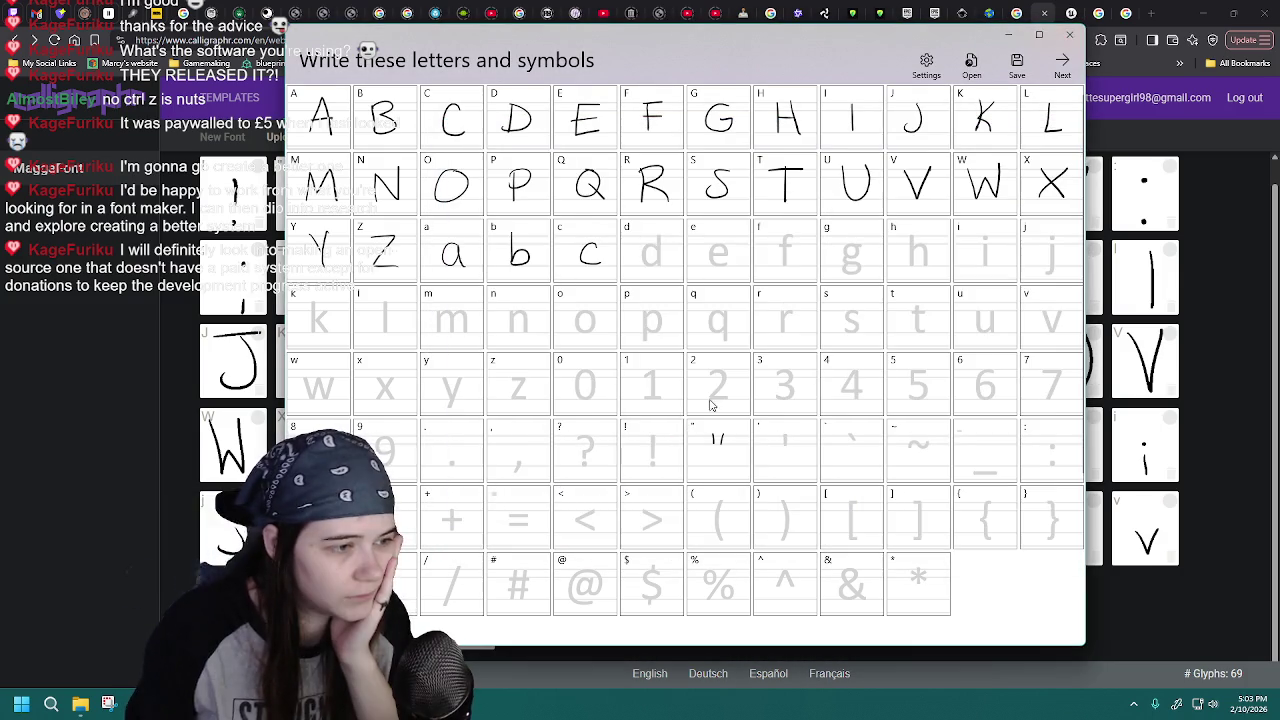
pyautogui.click(971, 62)
pyautogui.doubleClick(670, 452)
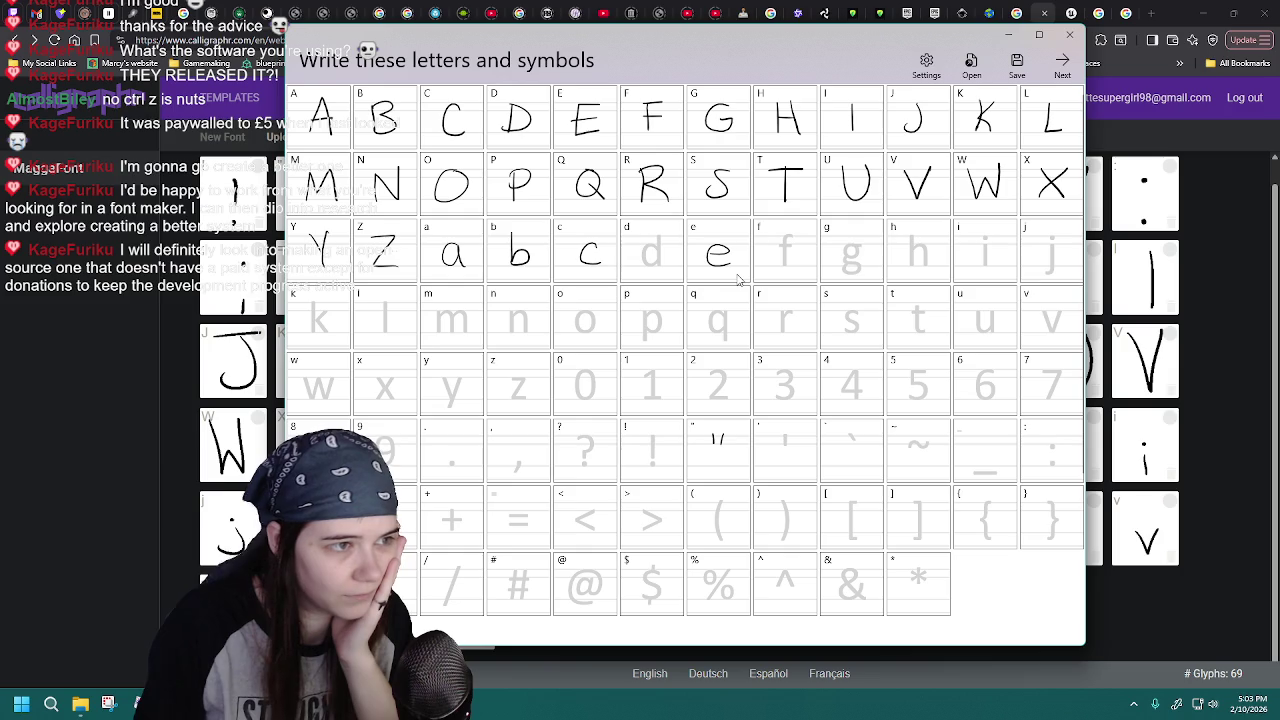
# - Keep retrying the e with MaggaFont-13 resets until a clean e fills its cell
pyautogui.click(971, 62)
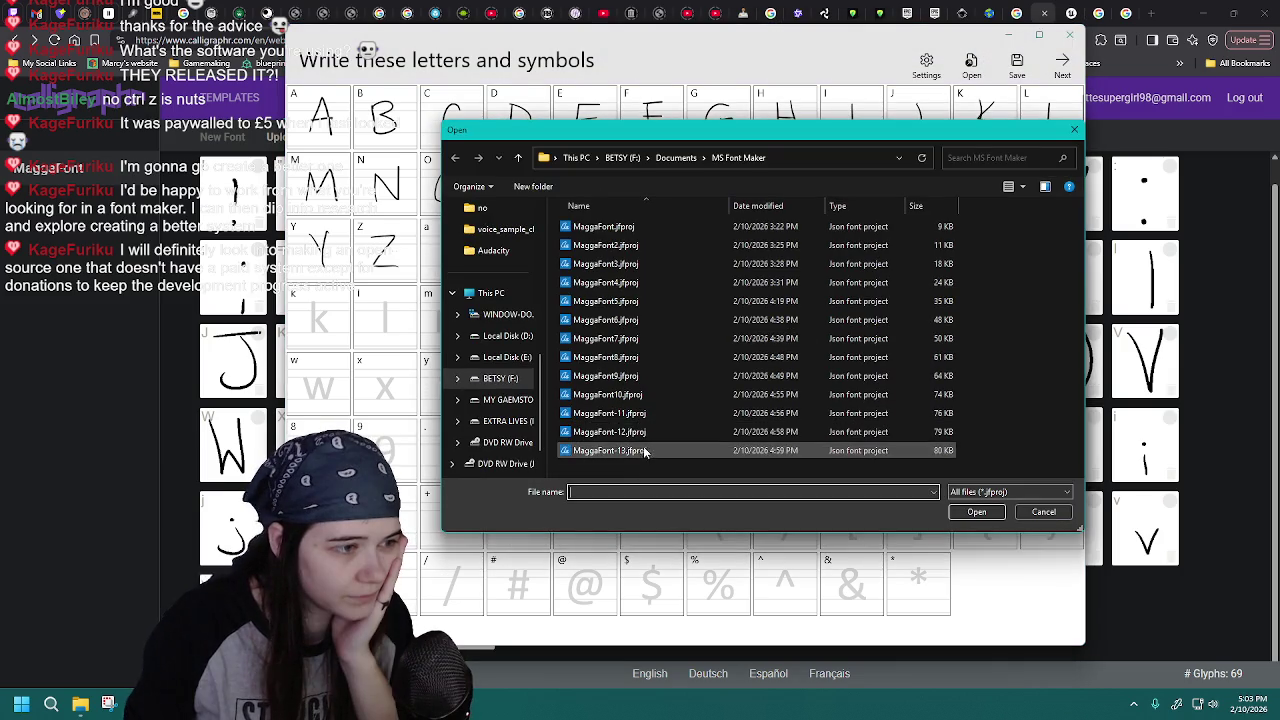
pyautogui.doubleClick(648, 454)
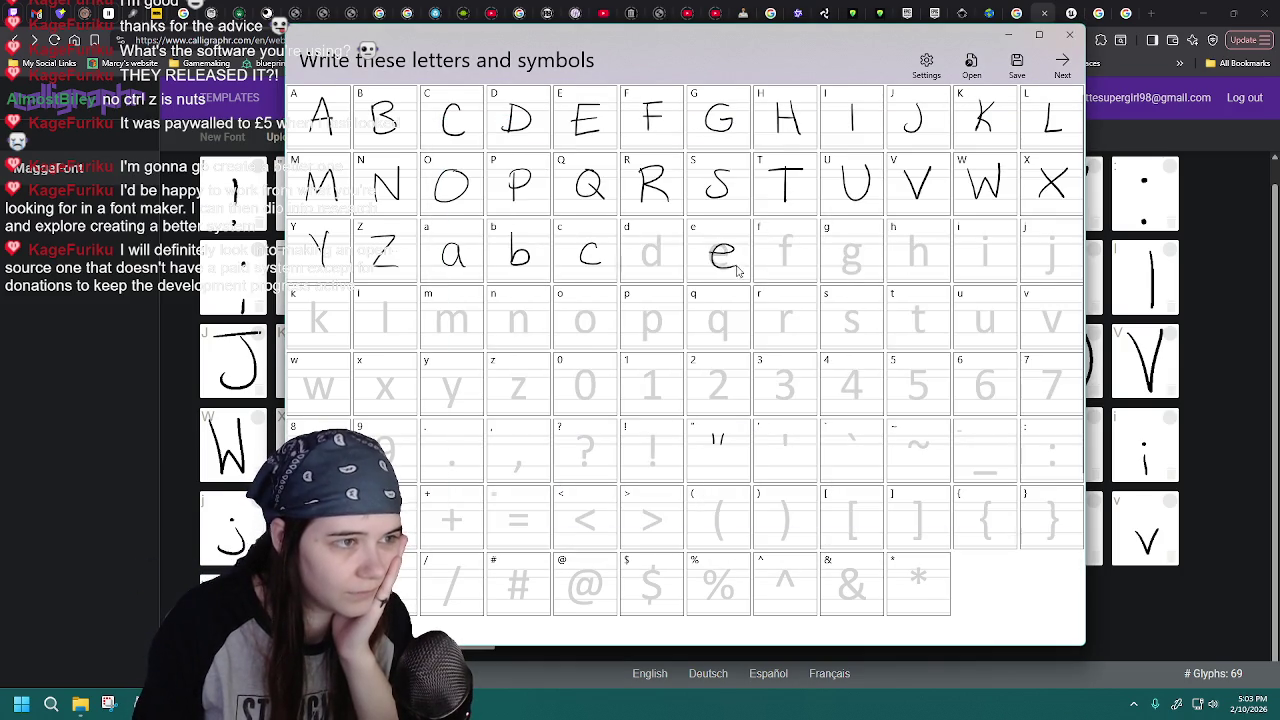
pyautogui.click(971, 62)
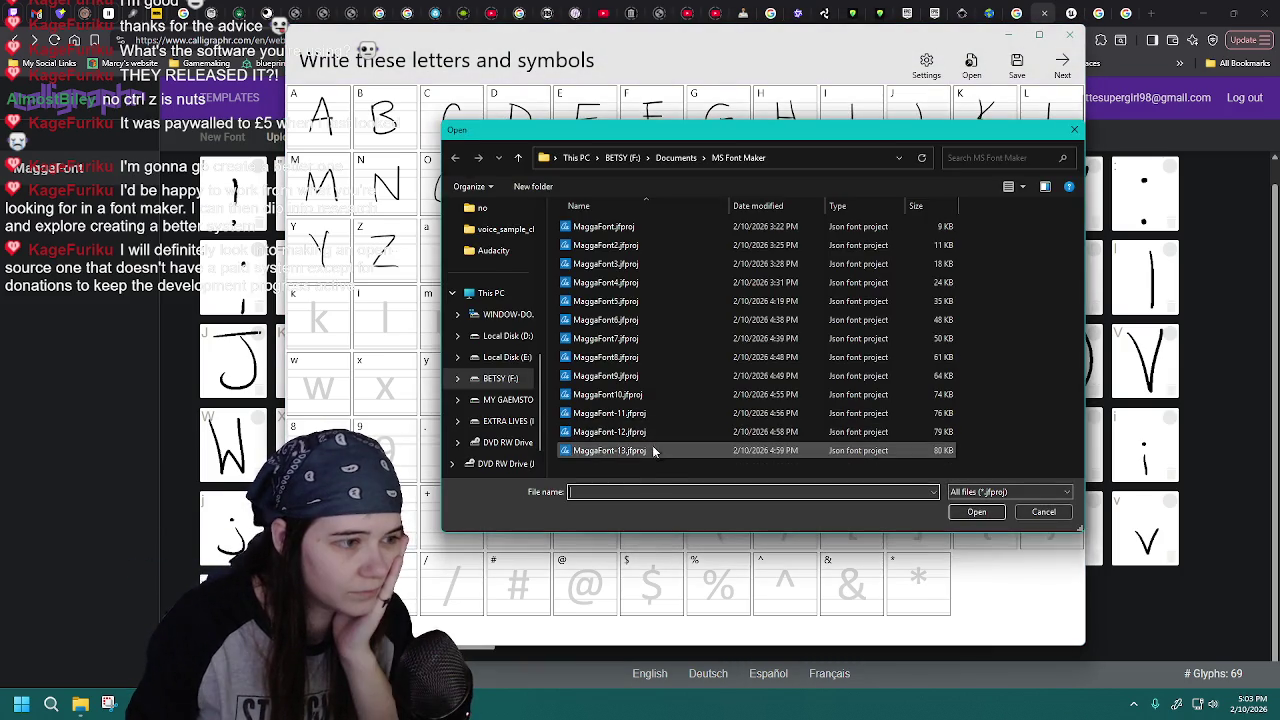
pyautogui.doubleClick(645, 444)
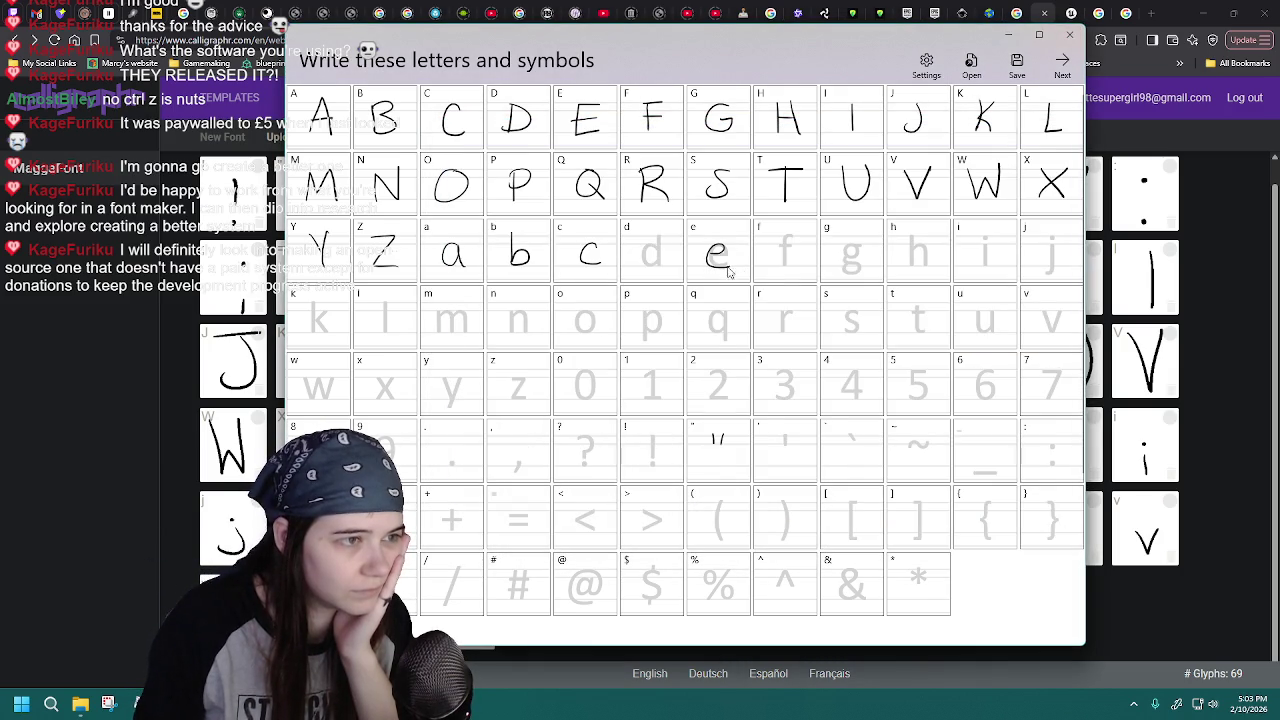
pyautogui.click(971, 62)
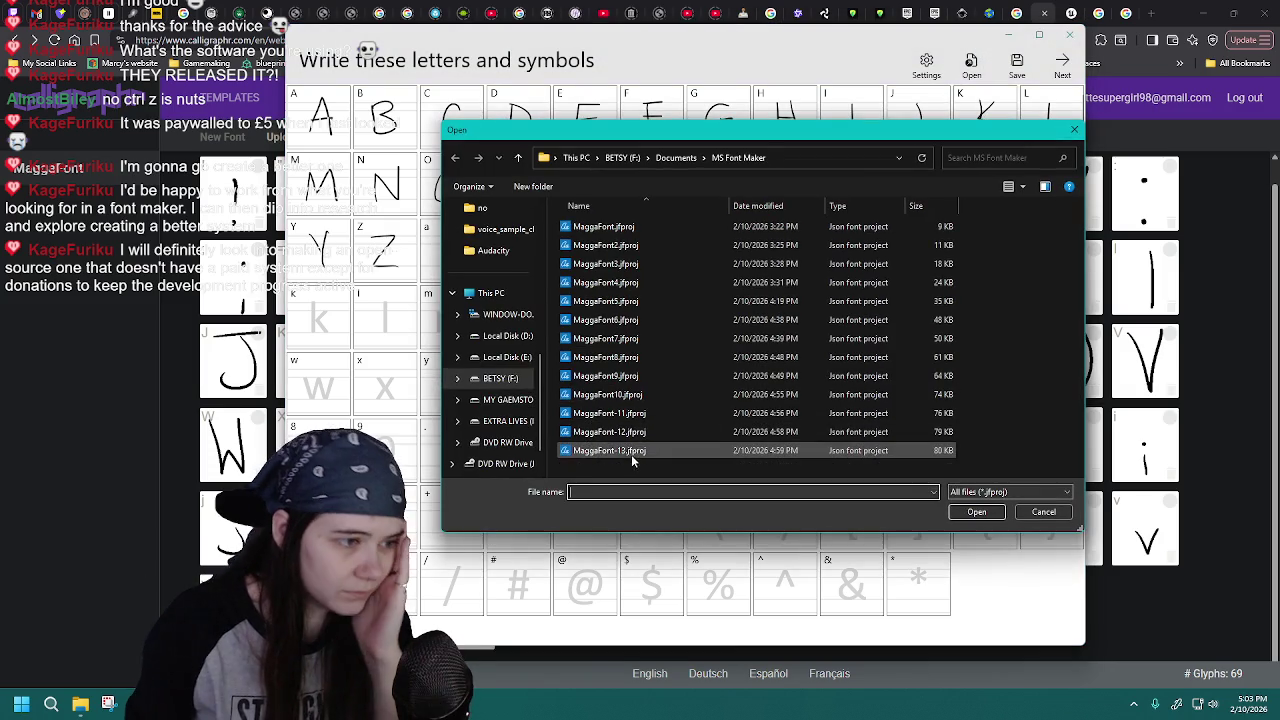
pyautogui.doubleClick(644, 450)
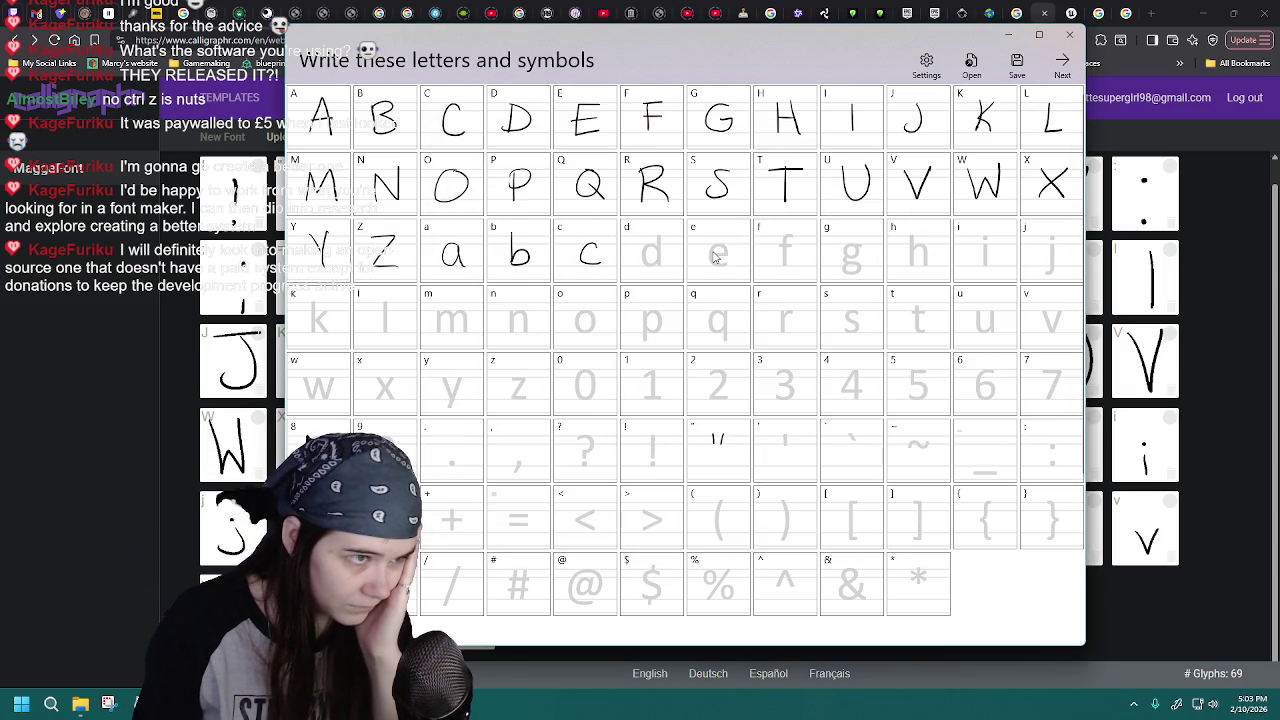
pyautogui.click(971, 62)
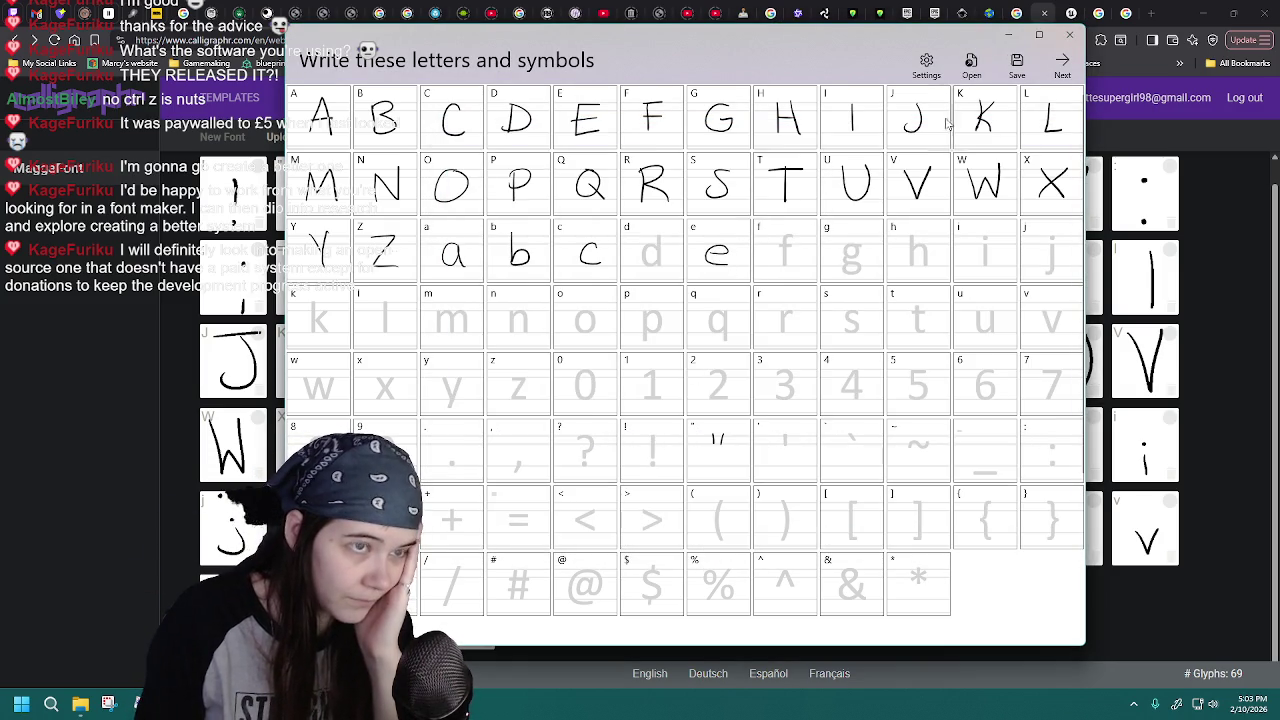
# - Reload the saved font project to clear the e cell
pyautogui.click(714, 451)
pyautogui.doubleClick(714, 451)
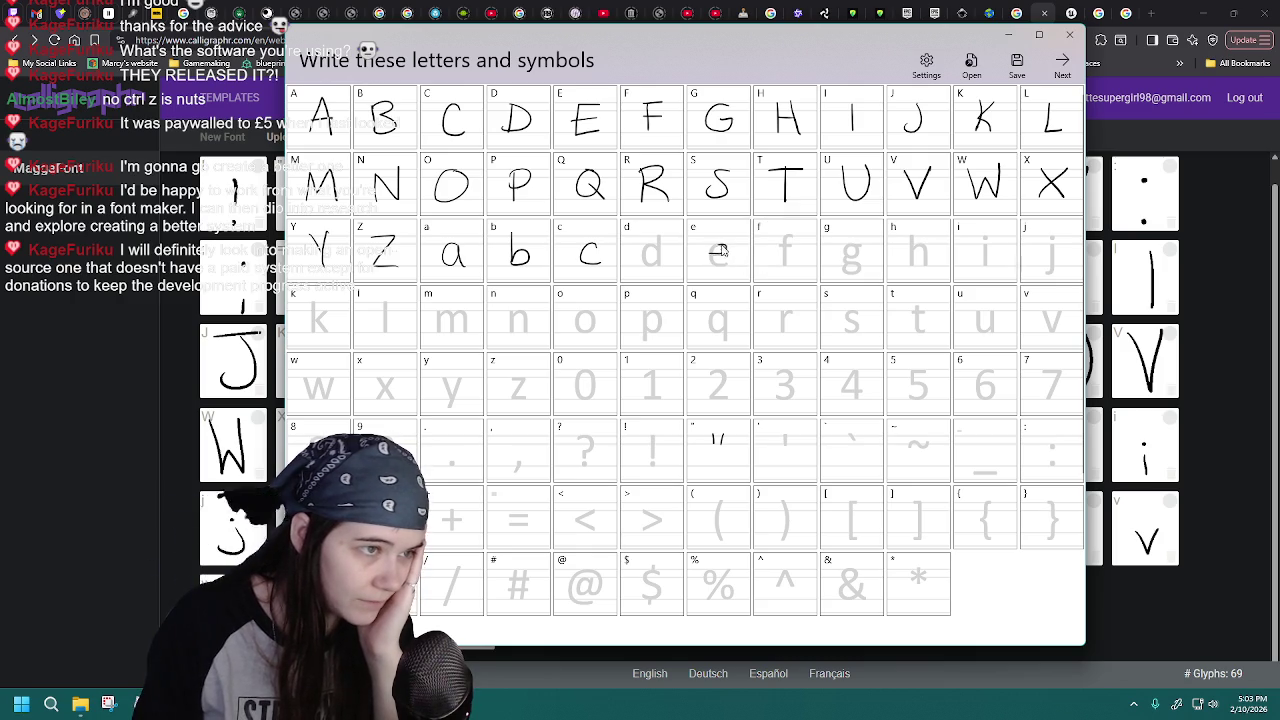
pyautogui.click(971, 70)
pyautogui.doubleClick(630, 451)
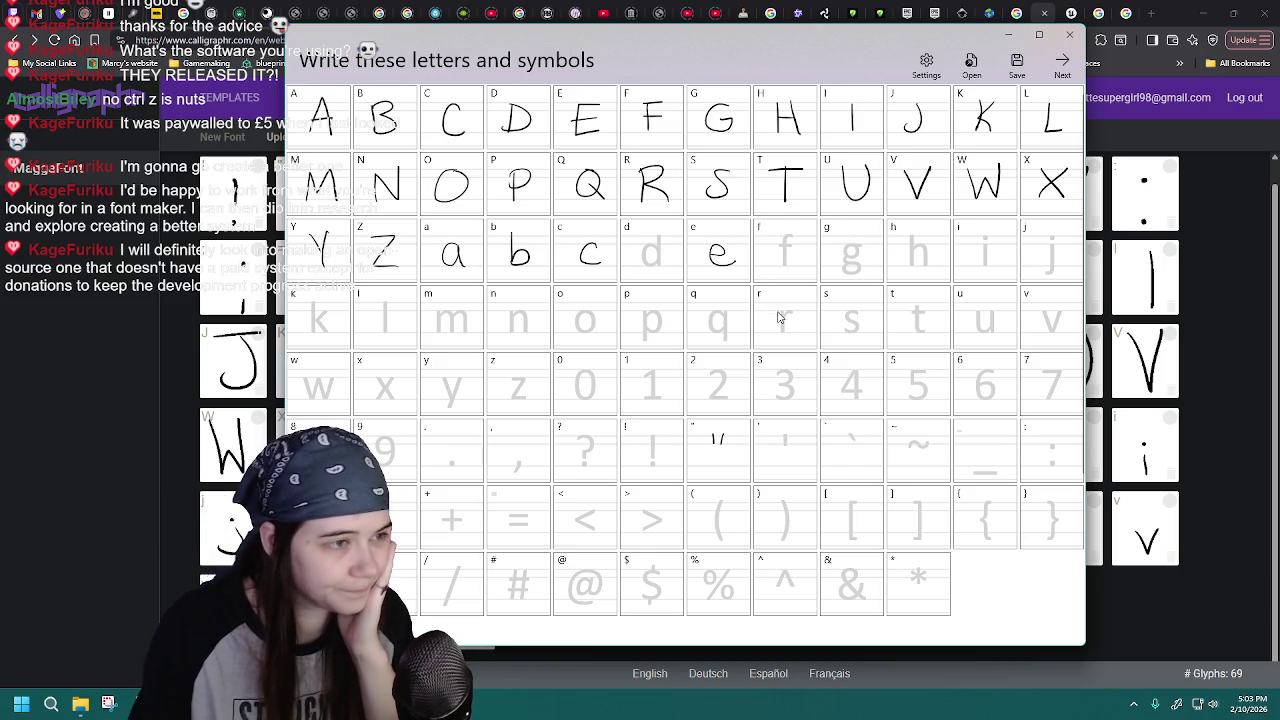
# - Save the font over MaggaFont-13.jfproj, confirming the replacement
pyautogui.click(1017, 64)
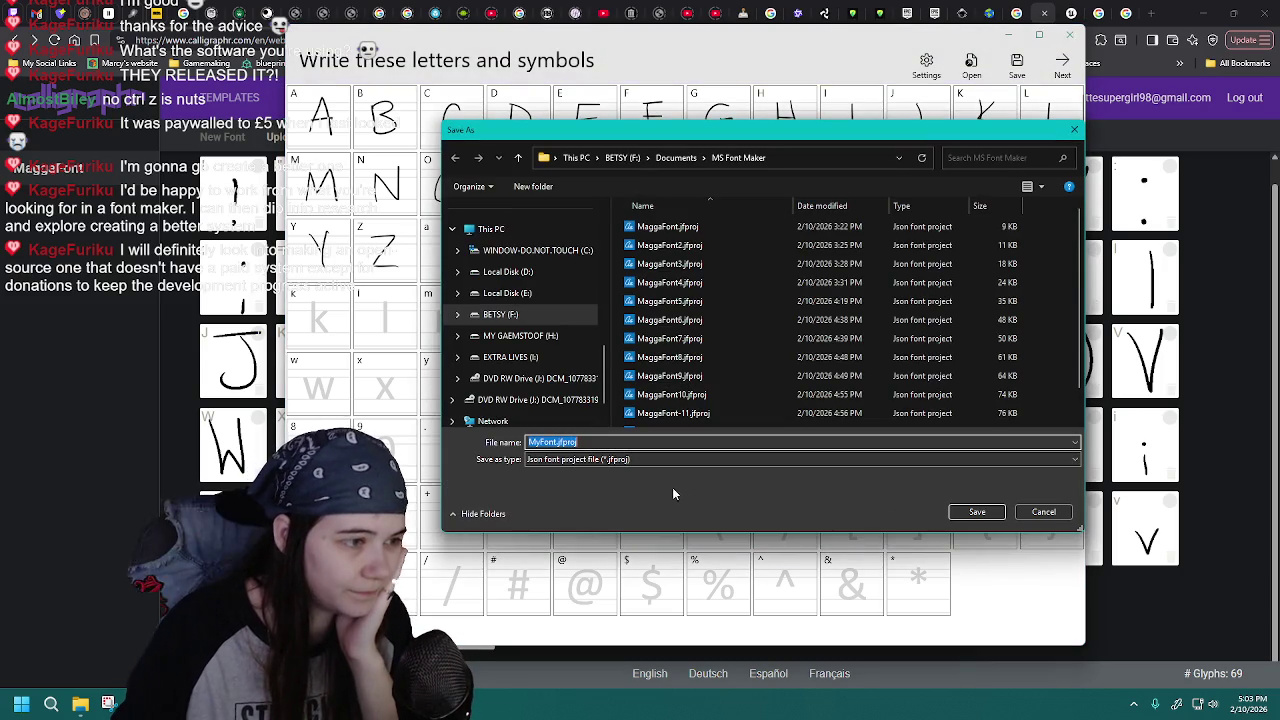
pyautogui.doubleClick(705, 420)
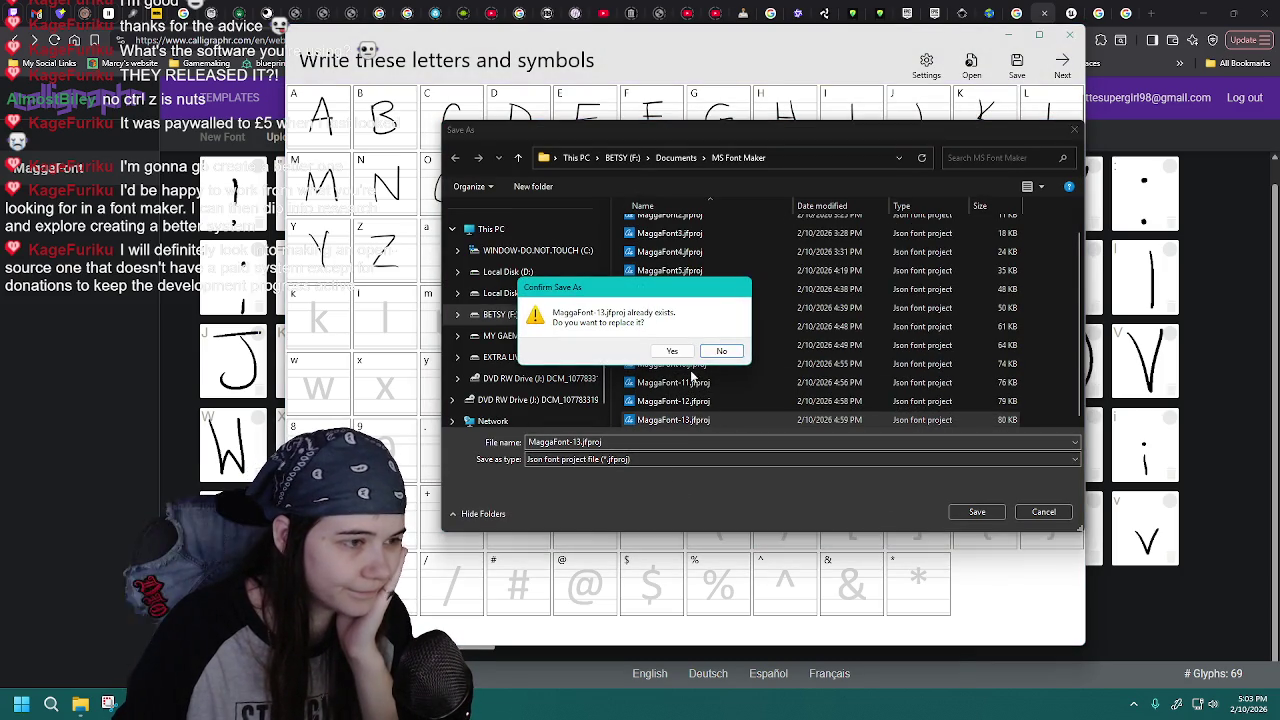
pyautogui.click(688, 351)
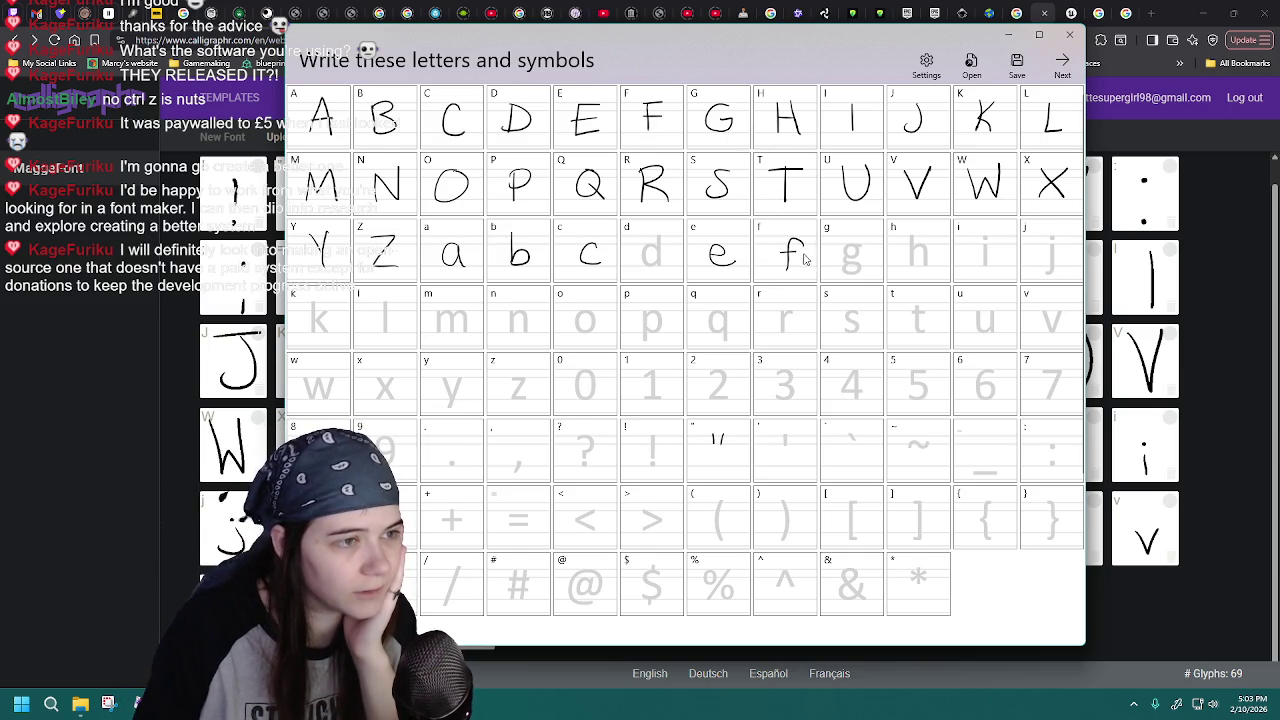
# - Reload MaggaFont-13.jfproj and draw a handwritten lowercase g in its cell
pyautogui.click(971, 65)
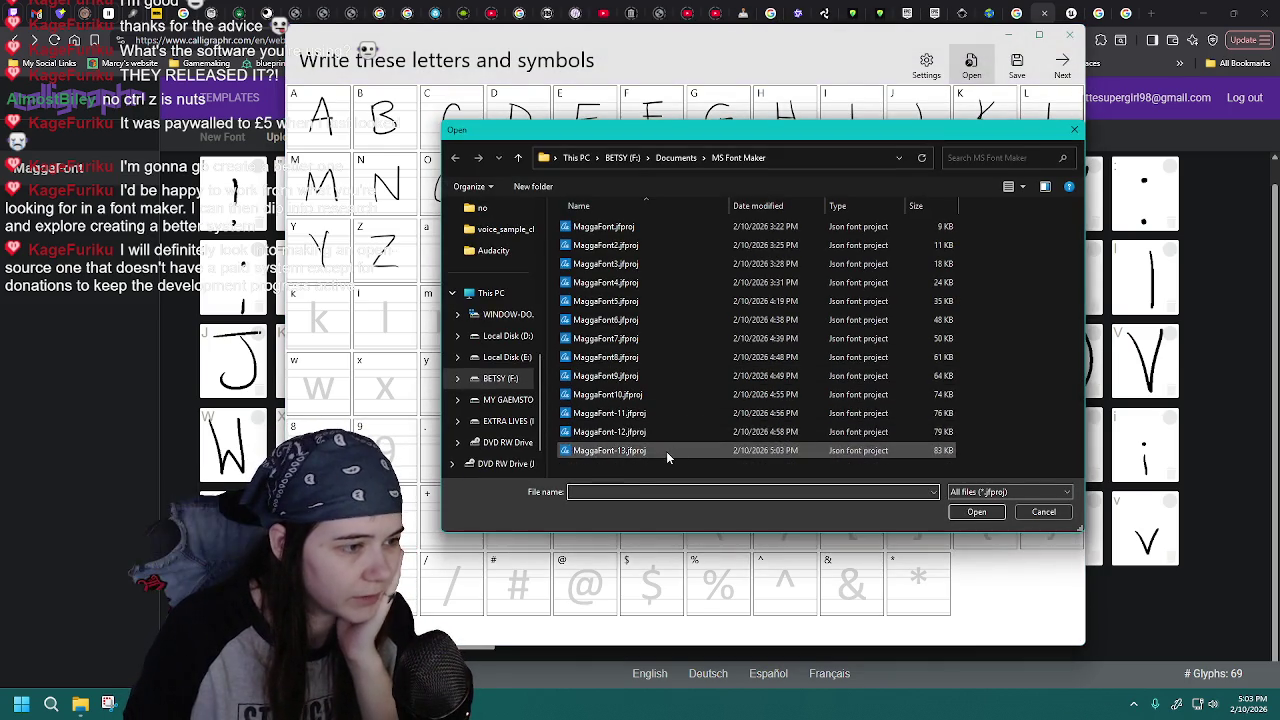
pyautogui.doubleClick(666, 451)
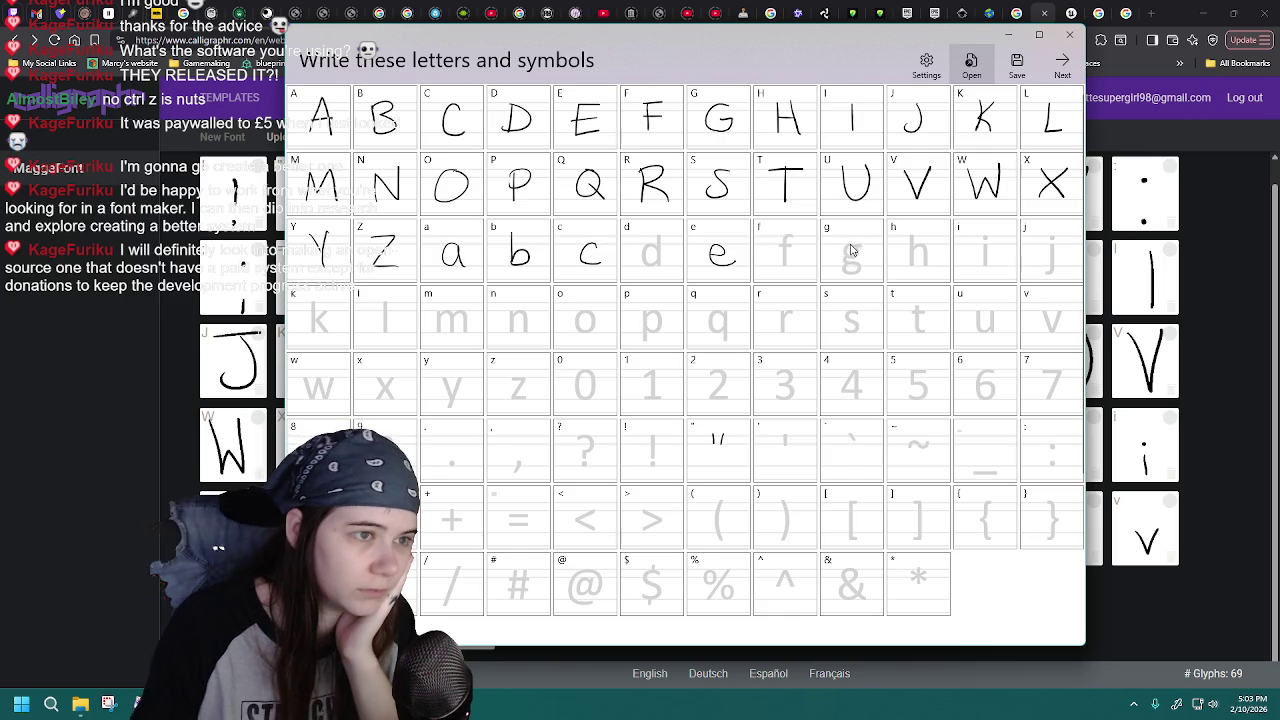
pyautogui.moveTo(862, 247); pyautogui.dragTo(849, 268)
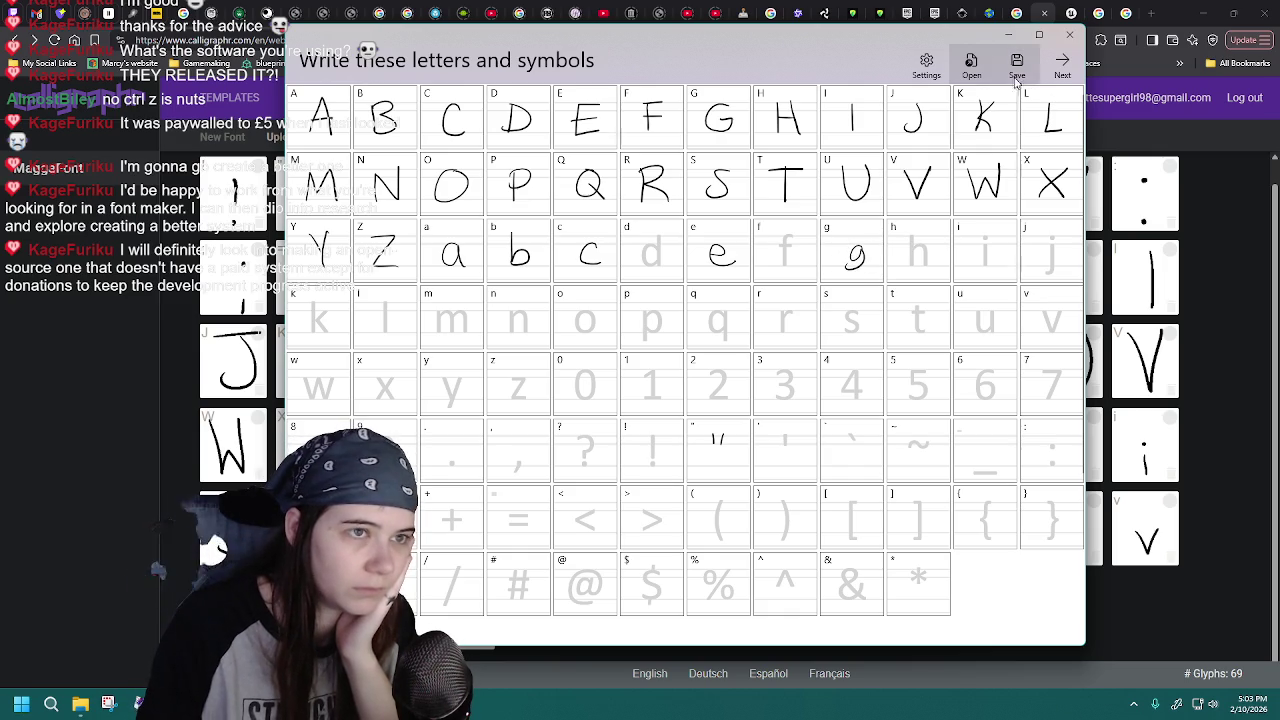
pyautogui.click(971, 65)
pyautogui.doubleClick(648, 455)
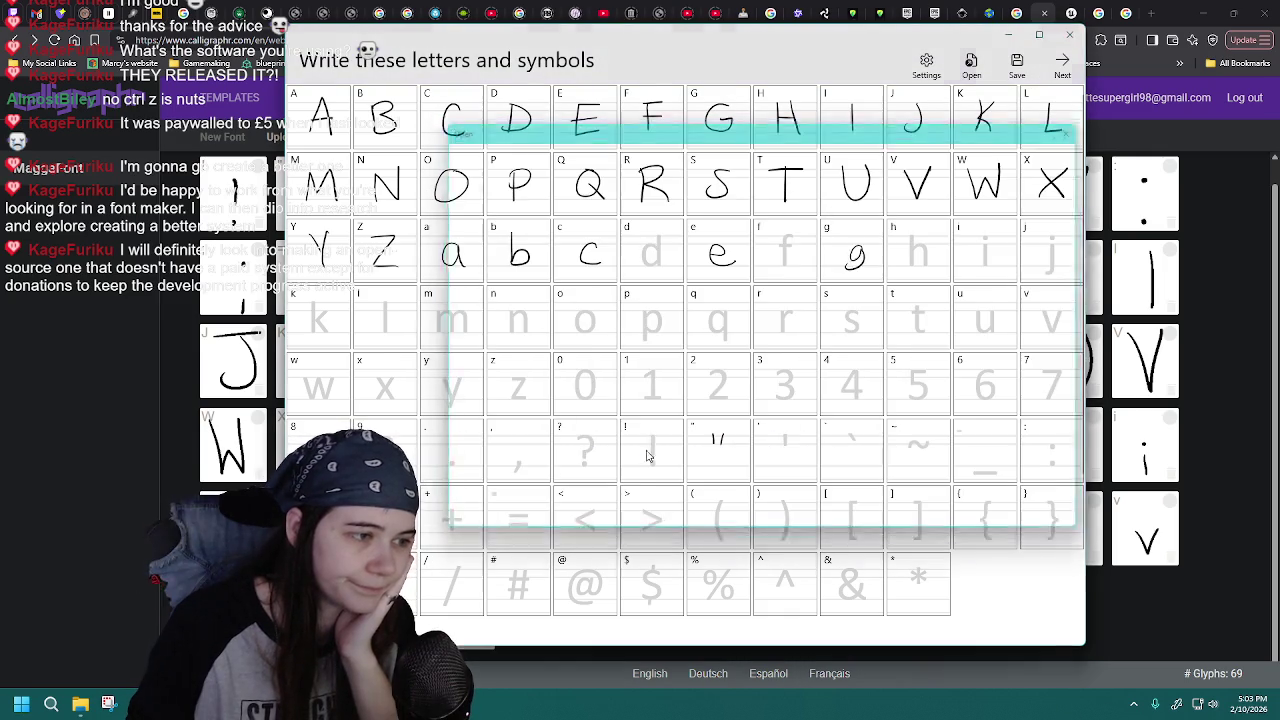
pyautogui.moveTo(860, 254); pyautogui.dragTo(845, 272)
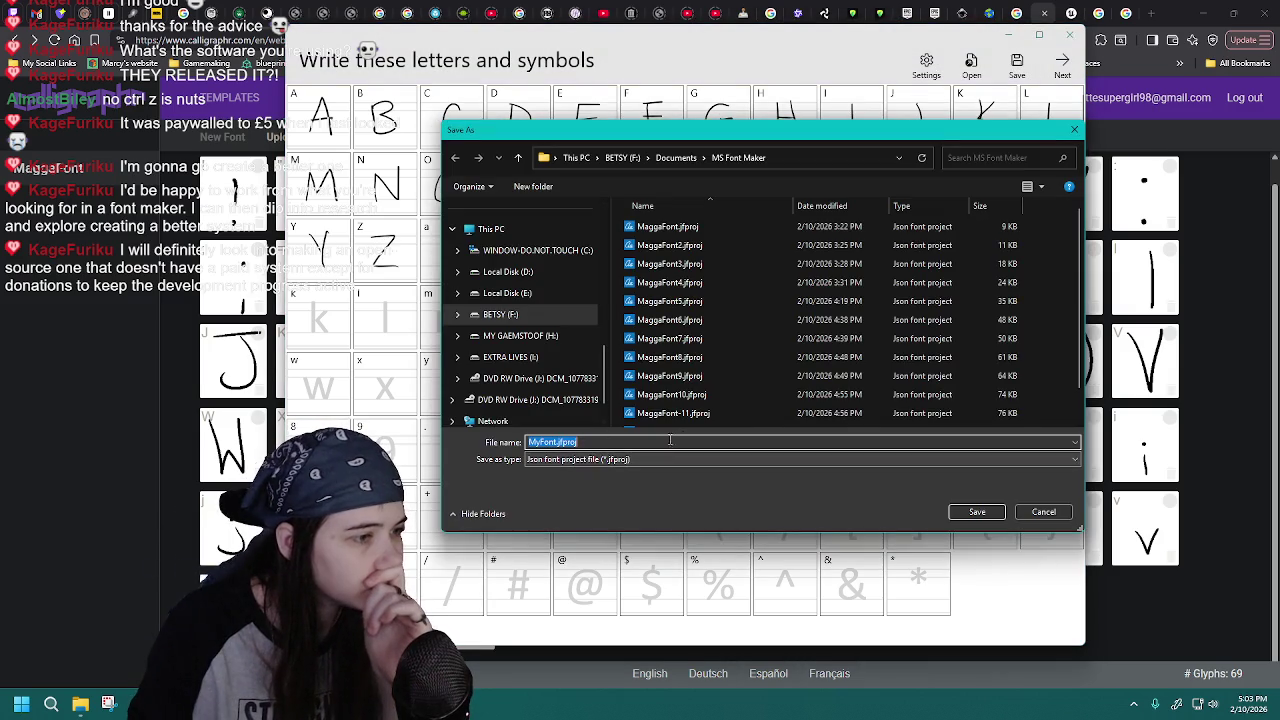
# - Save the project as a new file named MaggaFont-14.jfproj
pyautogui.scroll(-2, 680, 380)
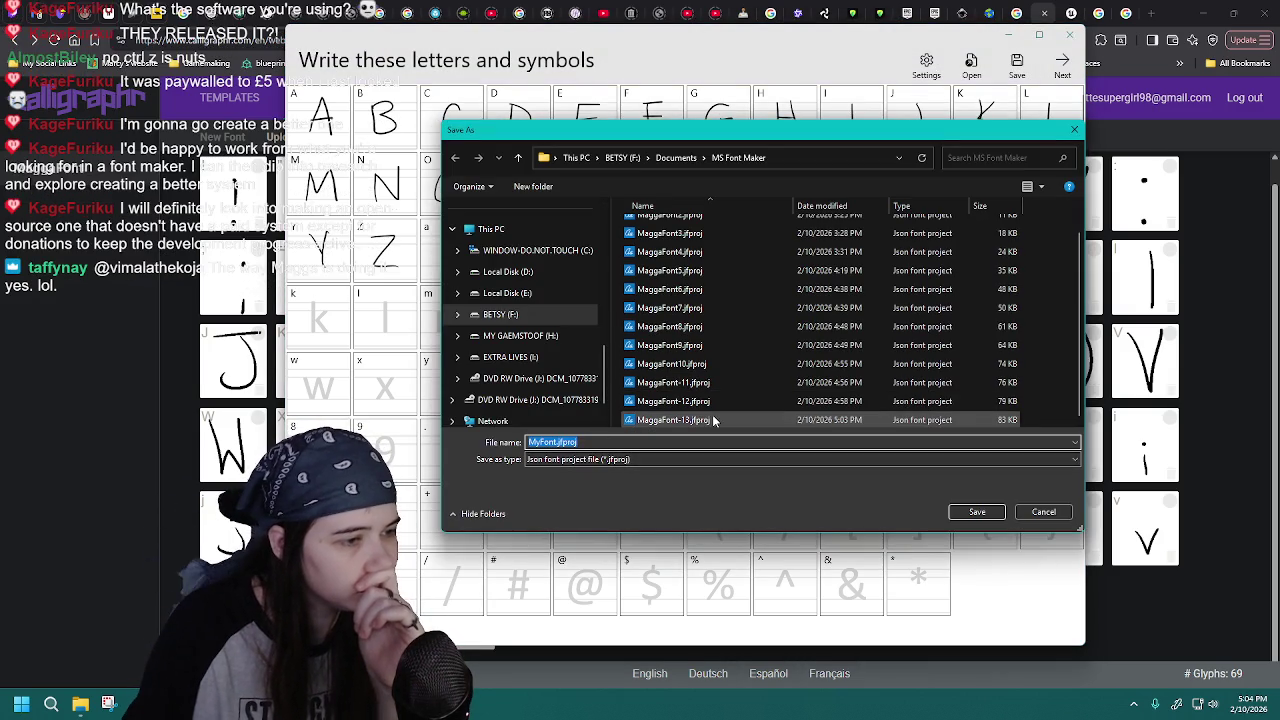
pyautogui.click(673, 420)
pyautogui.click(590, 441)
pyautogui.click(587, 441)
pyautogui.press('BackSpace')
pyautogui.write('4')
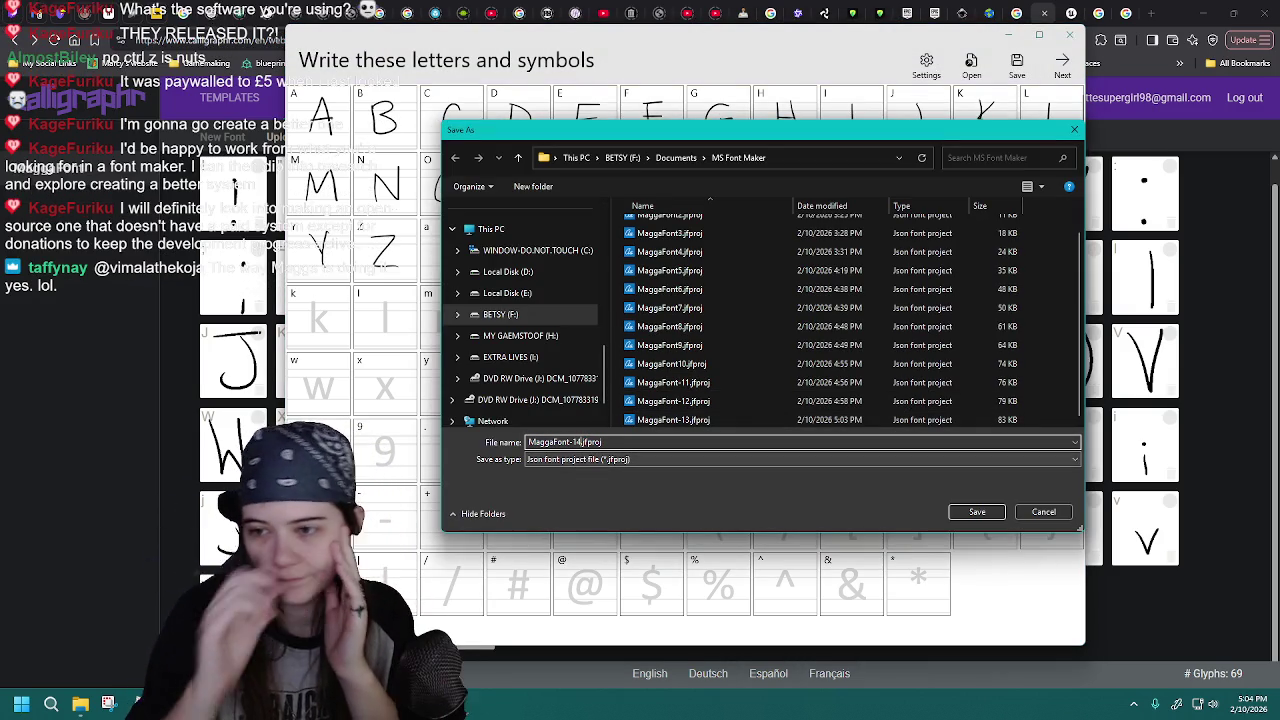
pyautogui.press('Return')
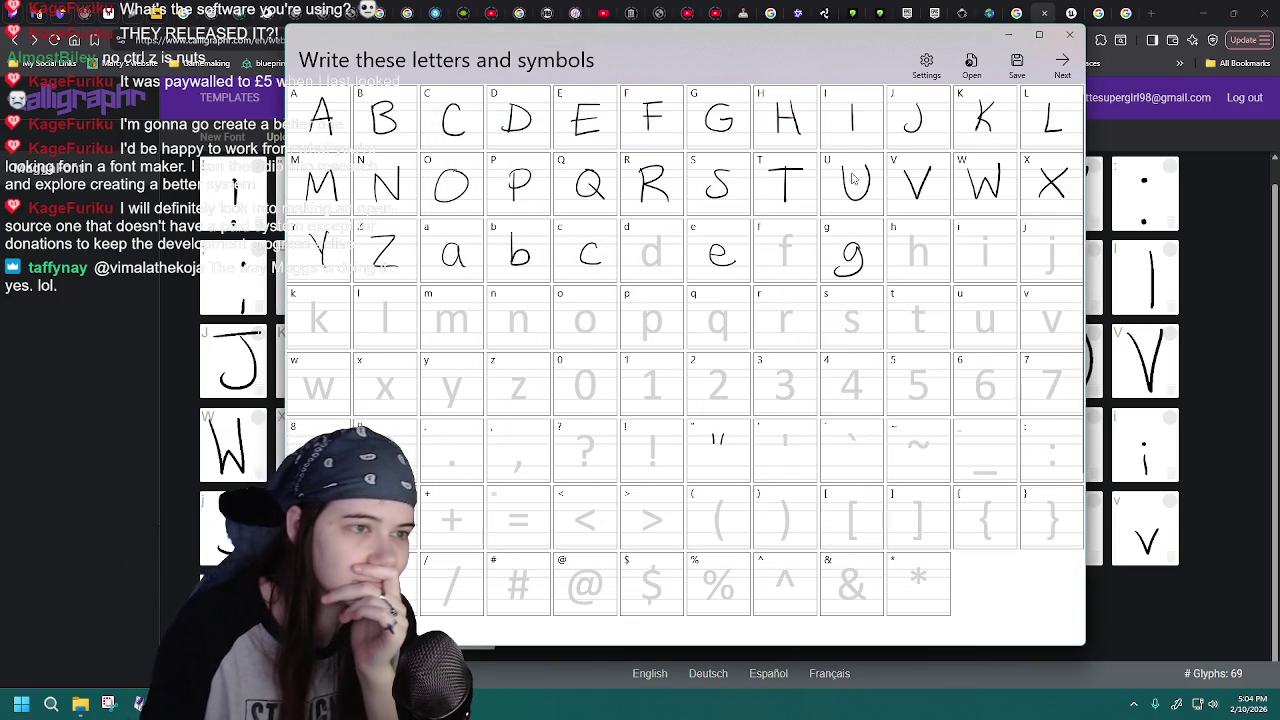
# - Draw a lowercase h, then reload MaggaFont-14.jfproj from an enlarged file list
pyautogui.moveTo(910, 229)
pyautogui.mouseDown()
pyautogui.moveTo(909, 269)
pyautogui.moveTo(927, 268)
pyautogui.mouseUp()
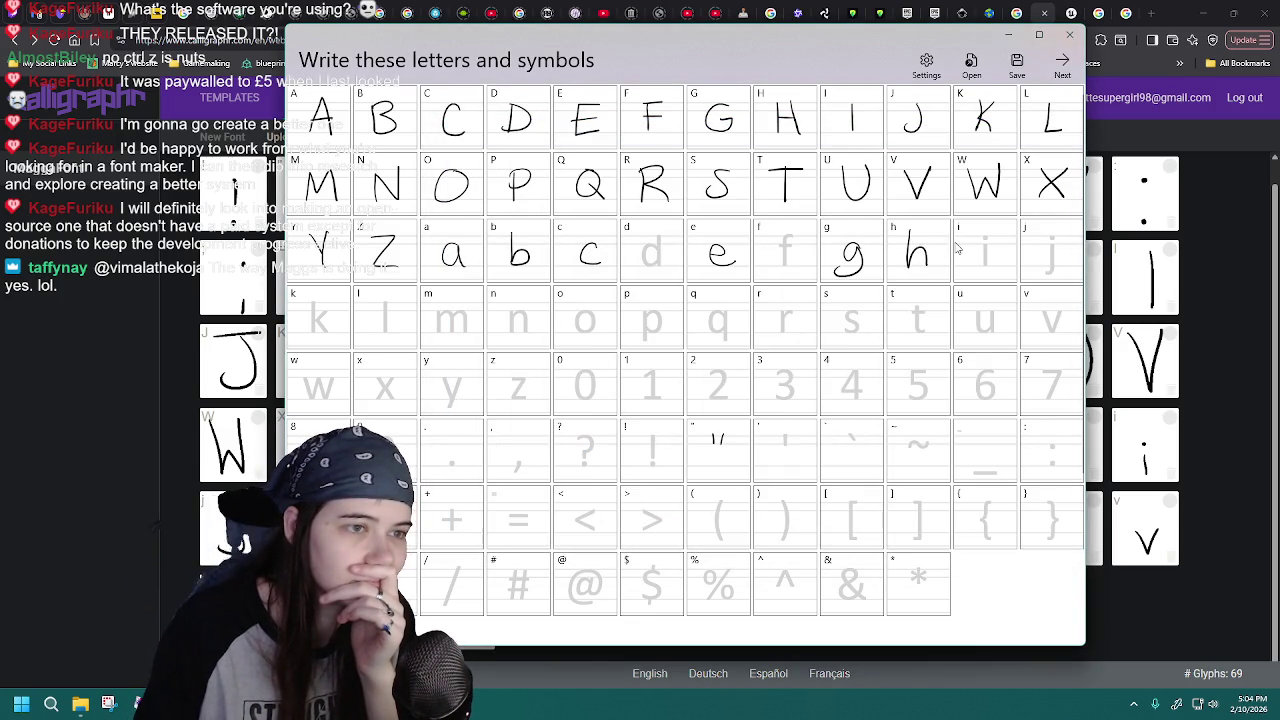
pyautogui.click(971, 63)
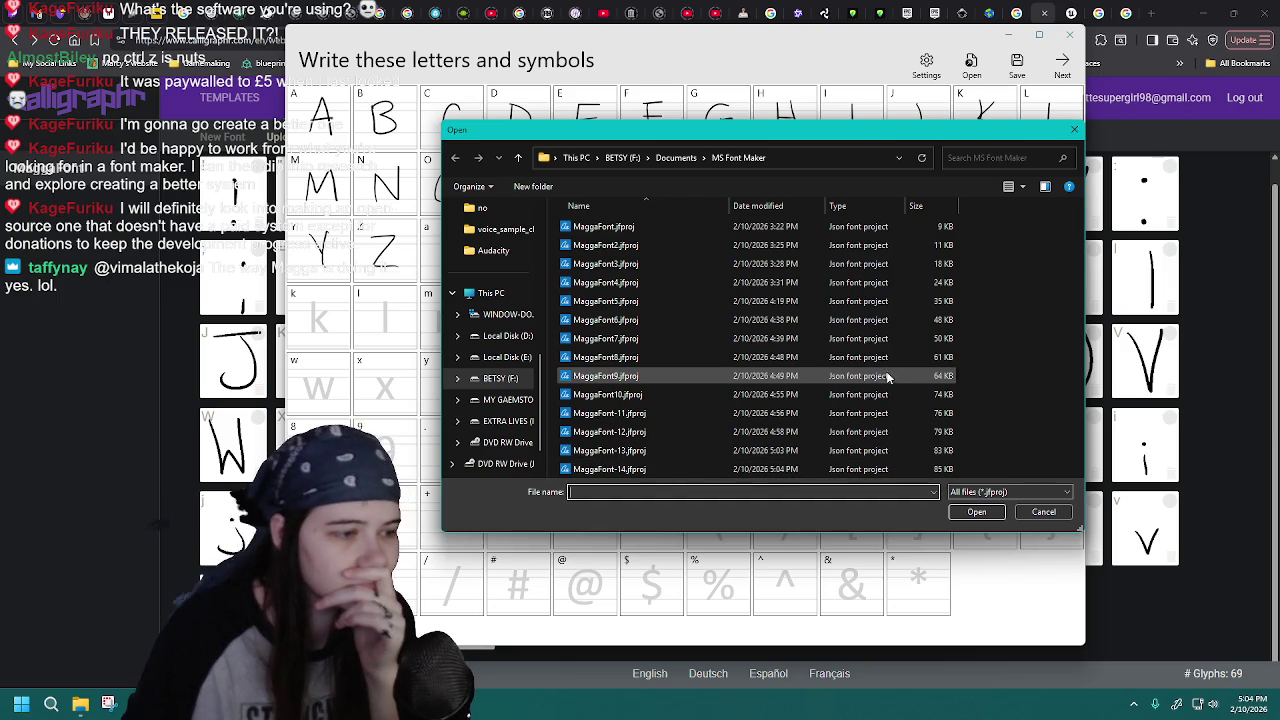
pyautogui.moveTo(1084, 530); pyautogui.dragTo(1123, 553)
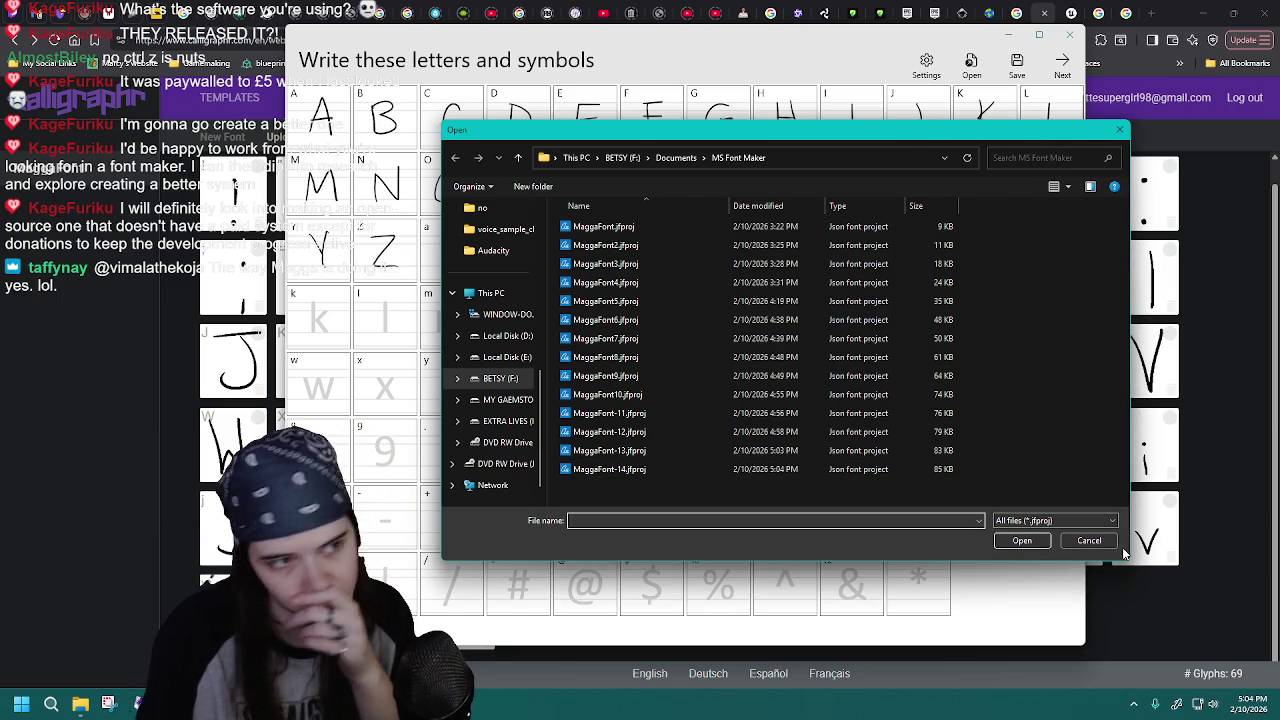
pyautogui.doubleClick(649, 472)
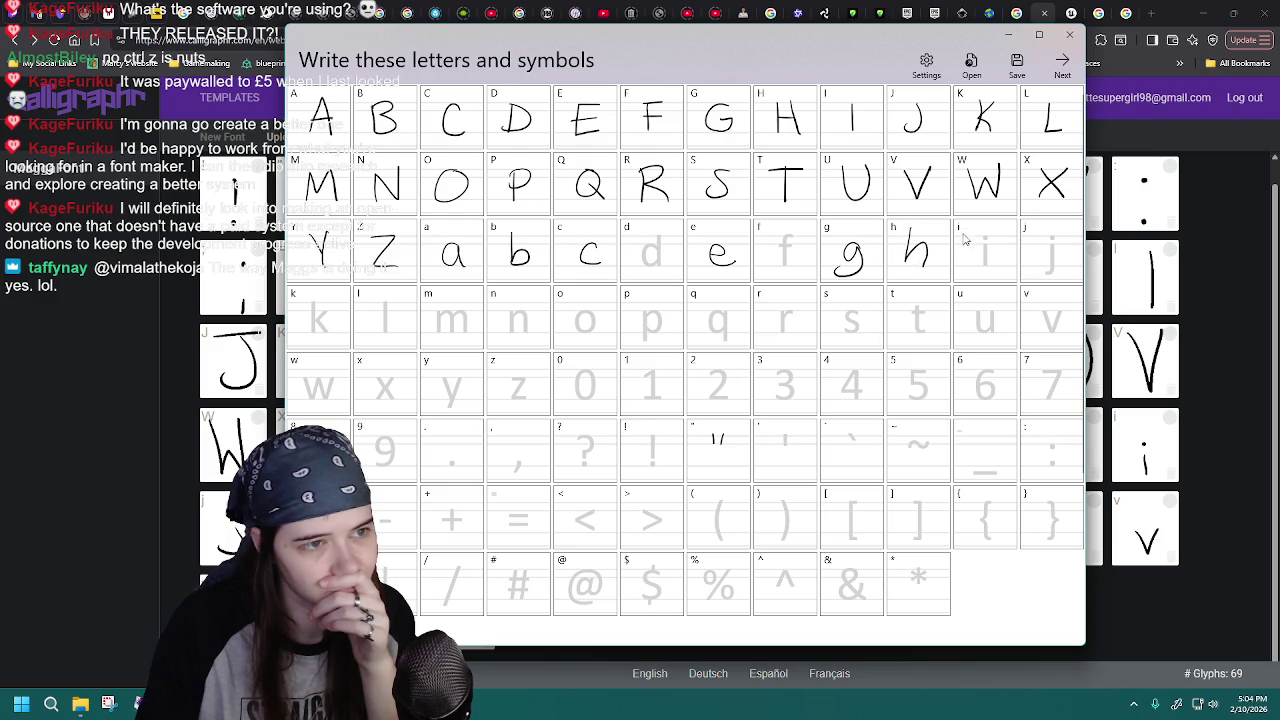
pyautogui.click(971, 62)
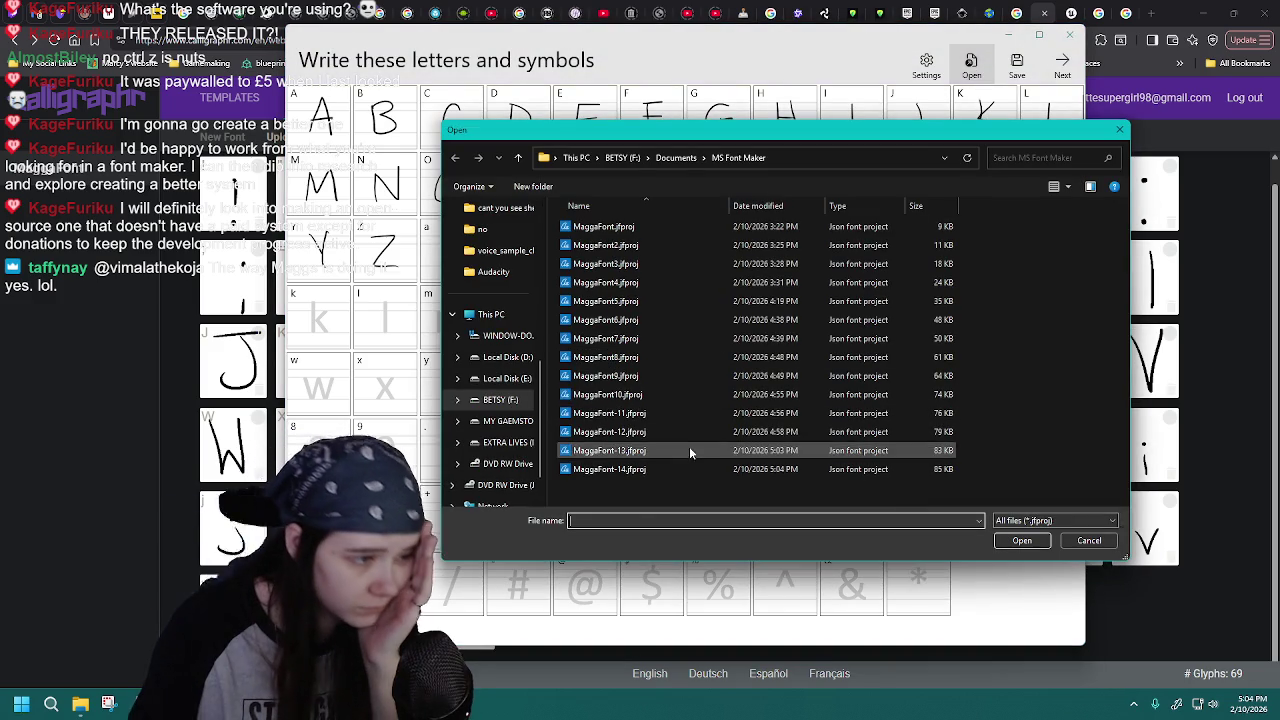
pyautogui.doubleClick(688, 466)
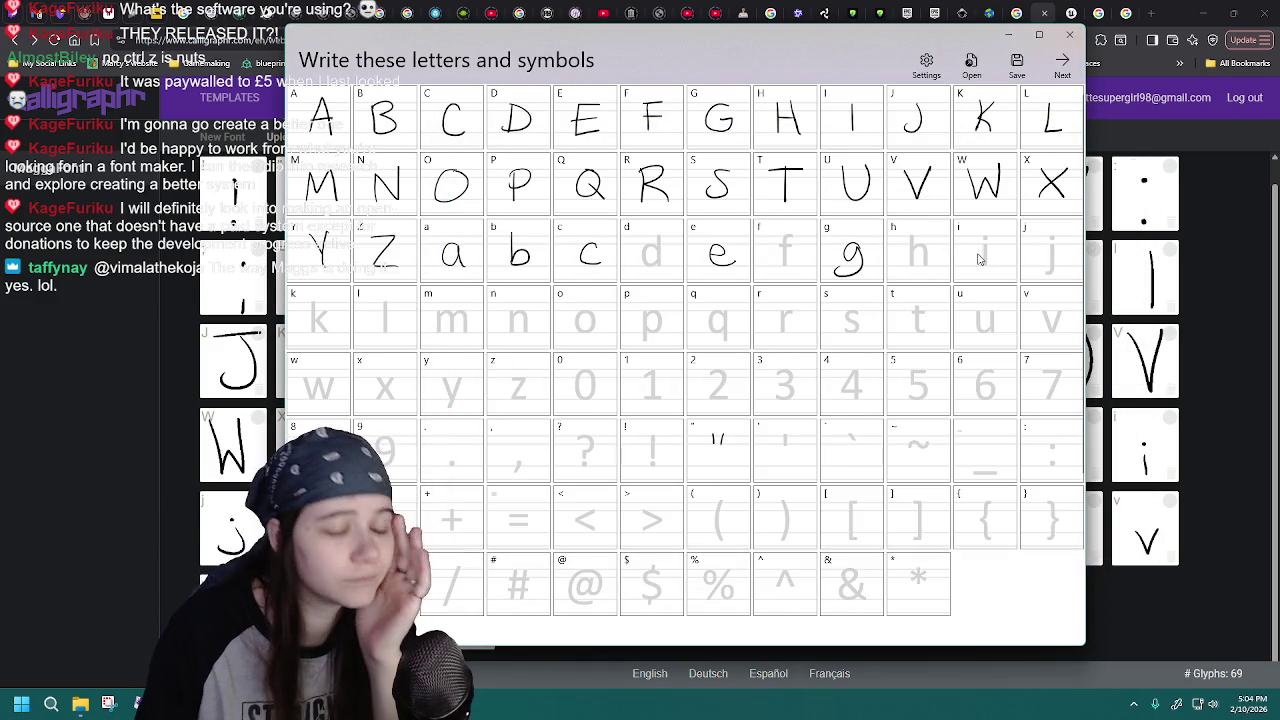
# - Try a lowercase i stroke and discard it by reloading the saved project
pyautogui.moveTo(984, 245); pyautogui.dragTo(984, 268)
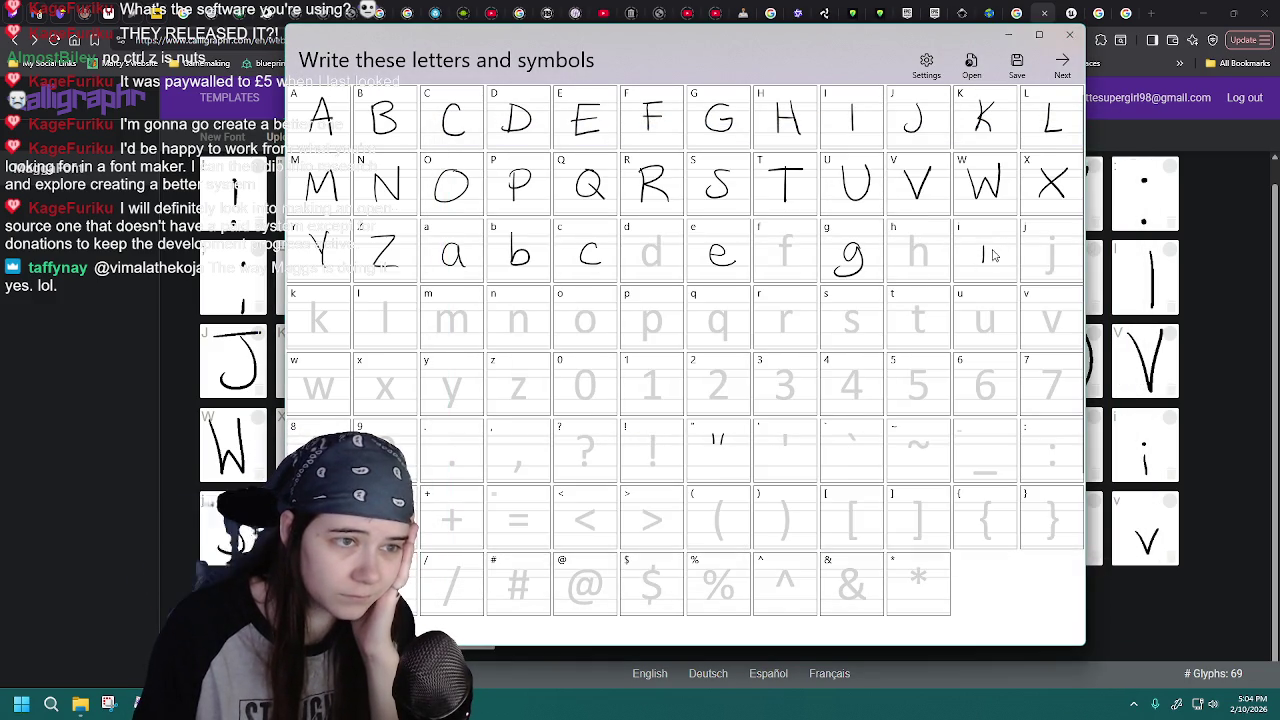
pyautogui.click(970, 60)
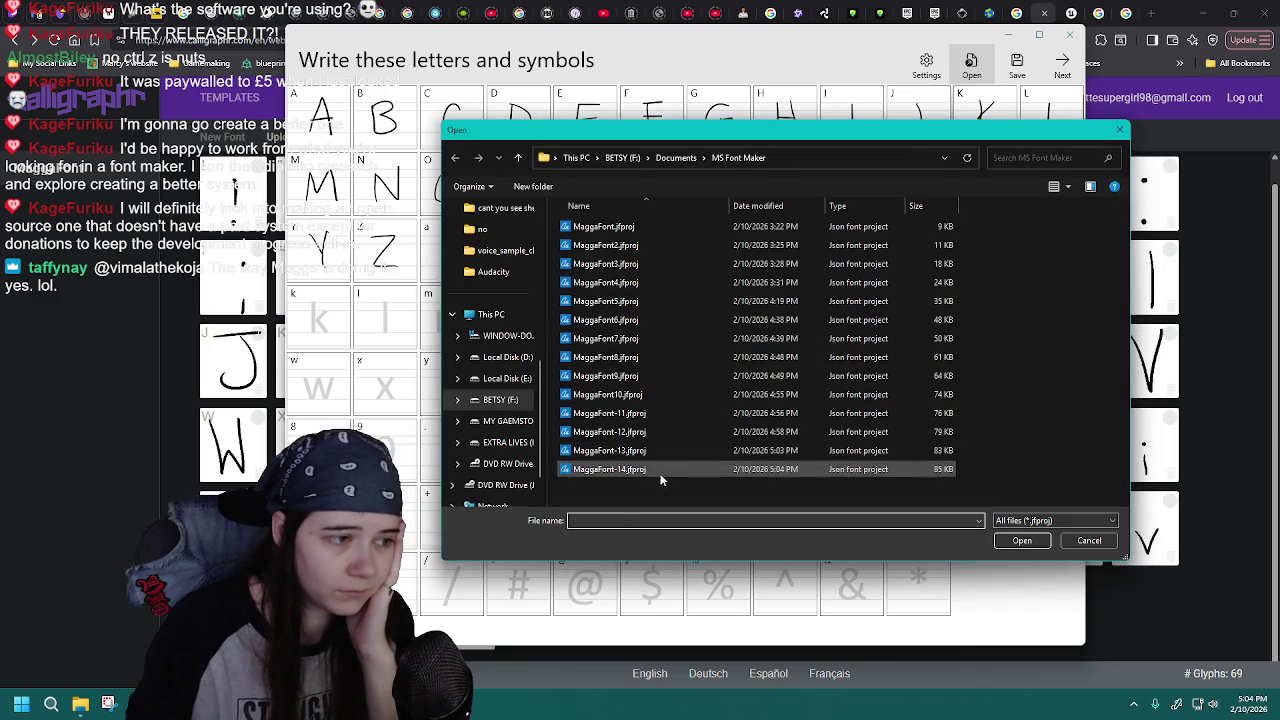
pyautogui.click(1021, 540)
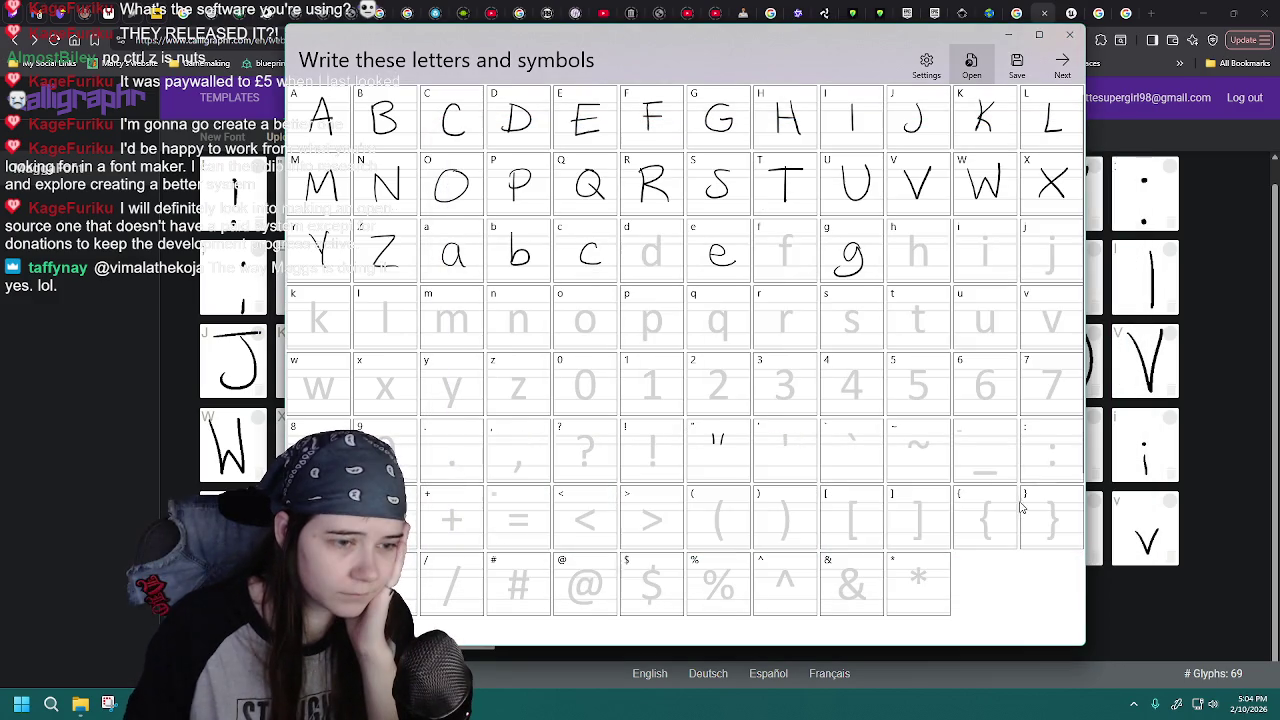
pyautogui.click(970, 62)
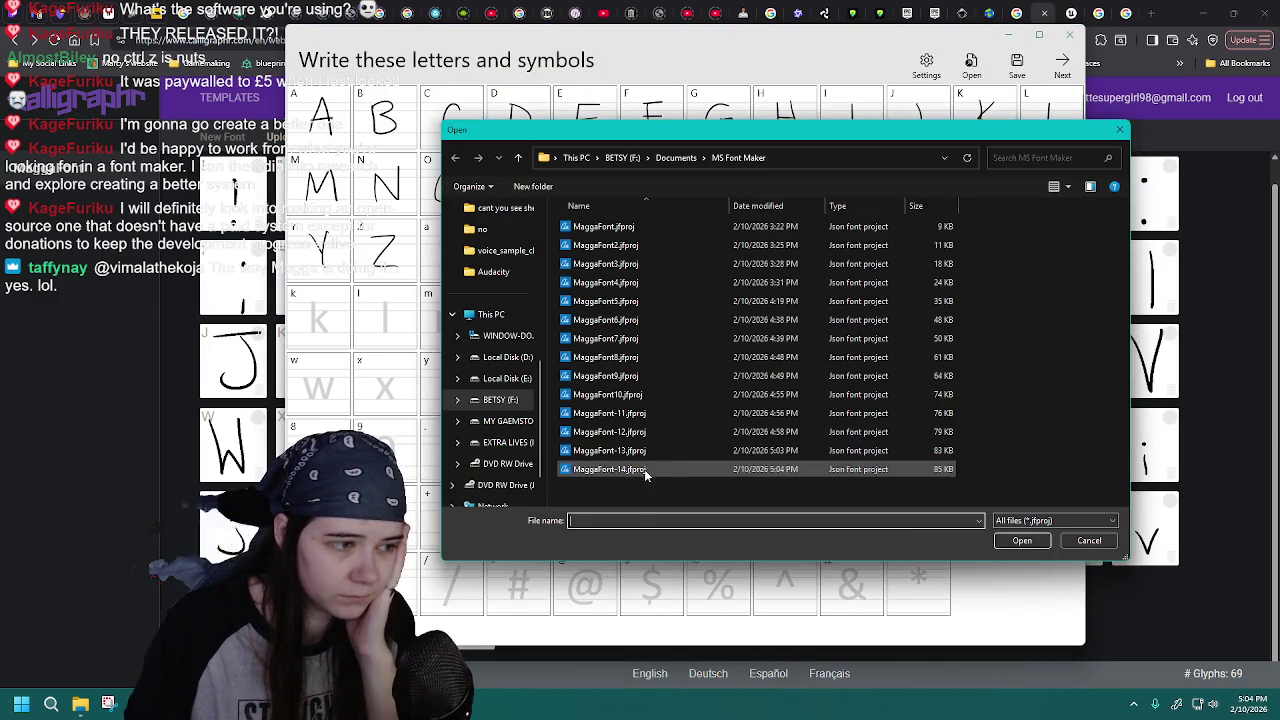
pyautogui.doubleClick(647, 468)
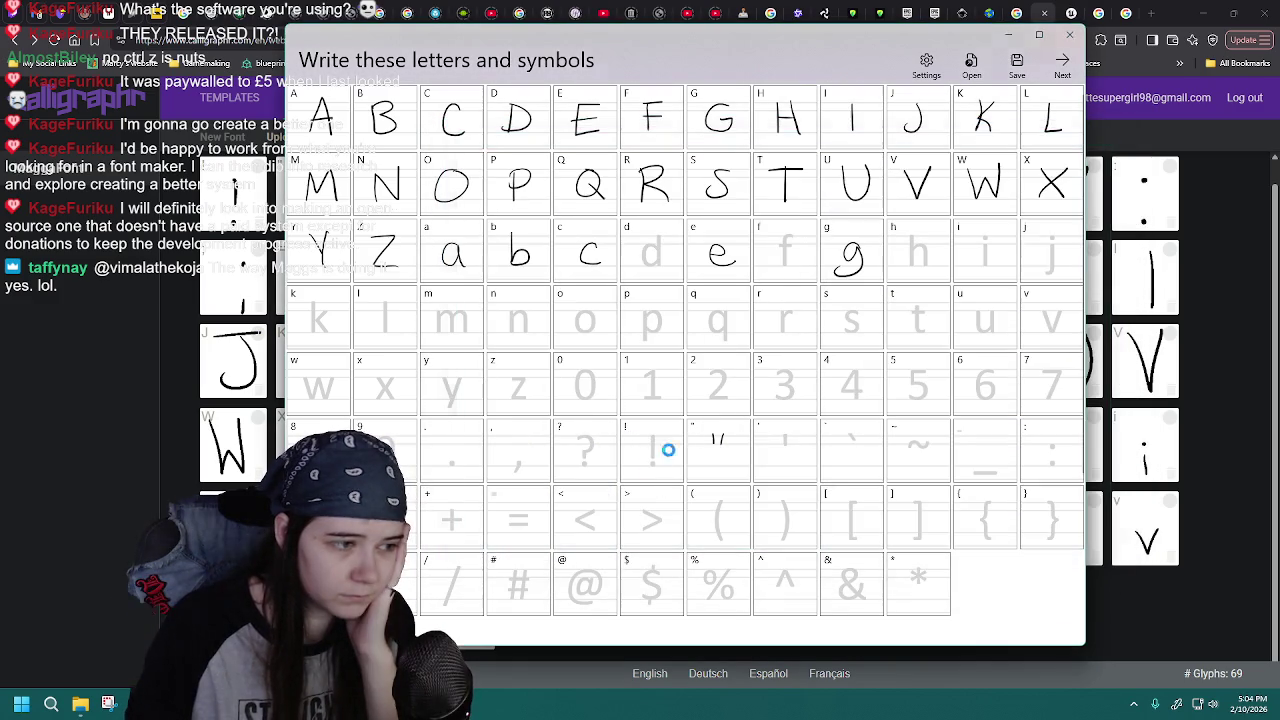
# - Draw the h again, then revert it by reloading MaggaFont-14.jfproj
pyautogui.moveTo(903, 228); pyautogui.dragTo(929, 268)
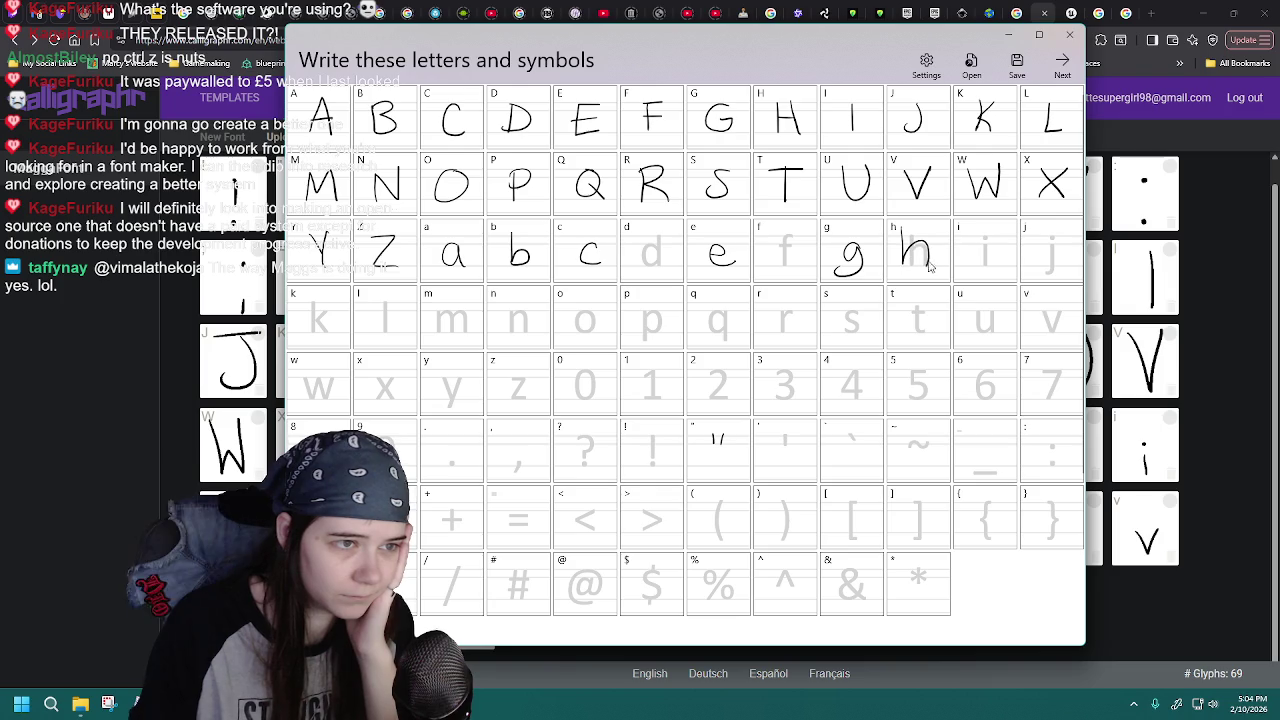
pyautogui.hotkey('ctrl', 'o')
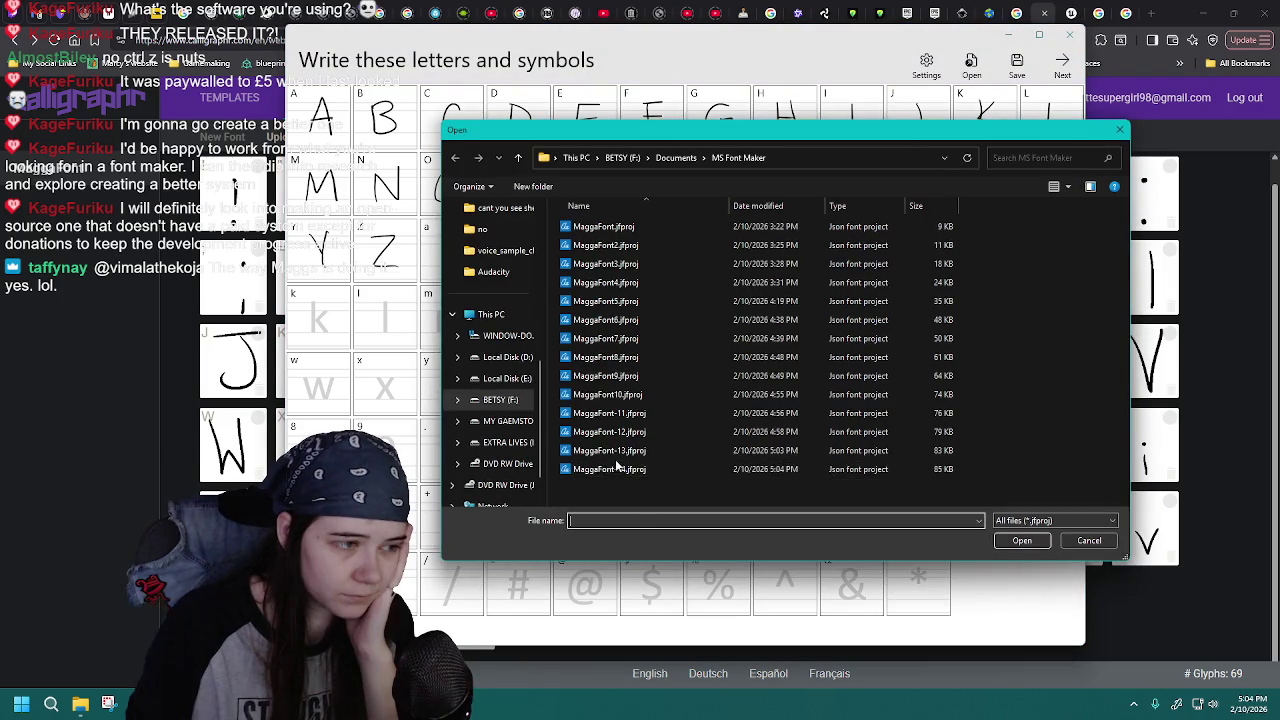
pyautogui.doubleClick(630, 466)
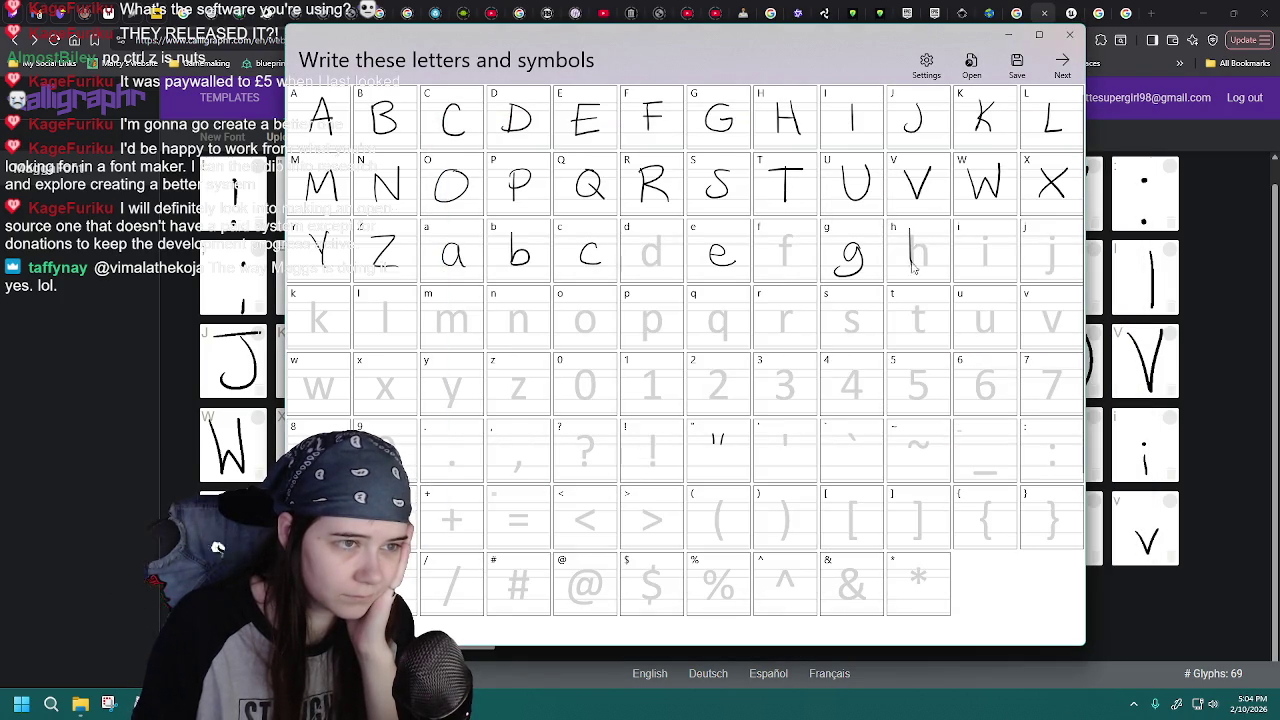
pyautogui.click(971, 63)
pyautogui.click(645, 470)
pyautogui.doubleClick(645, 470)
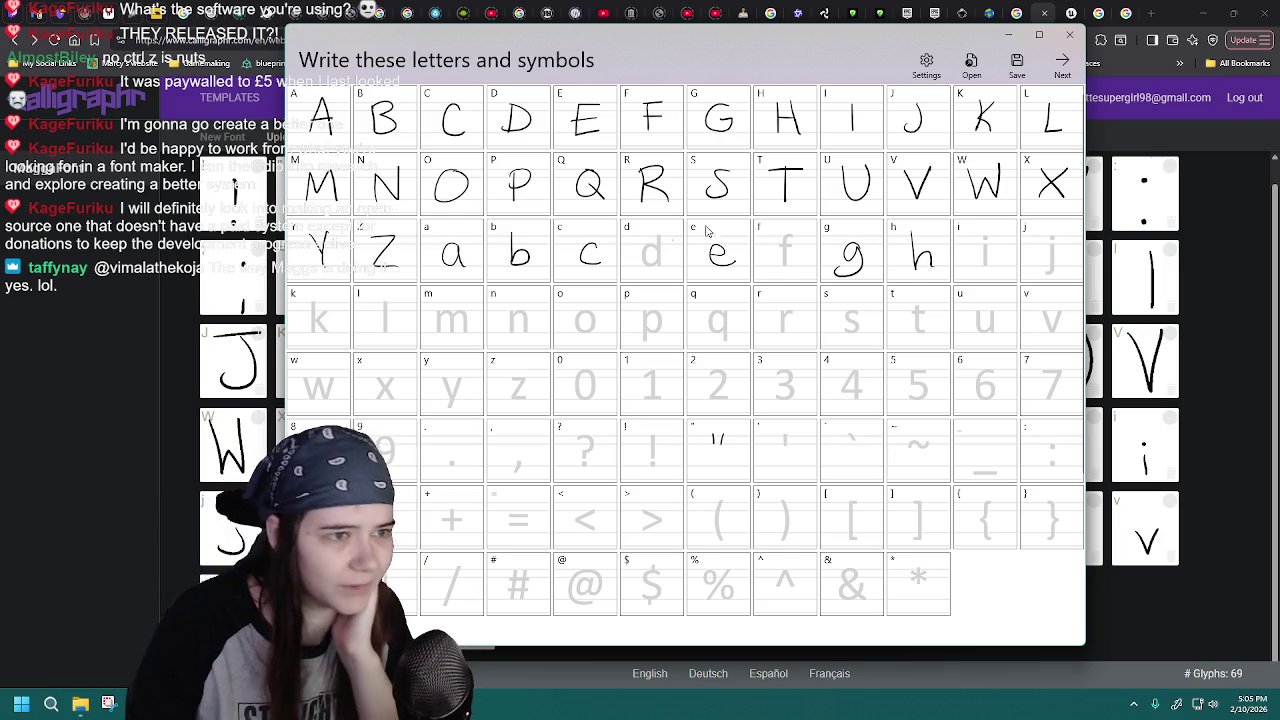
# - Reload MaggaFont-14.jfproj several times to restore the saved letters
pyautogui.click(971, 63)
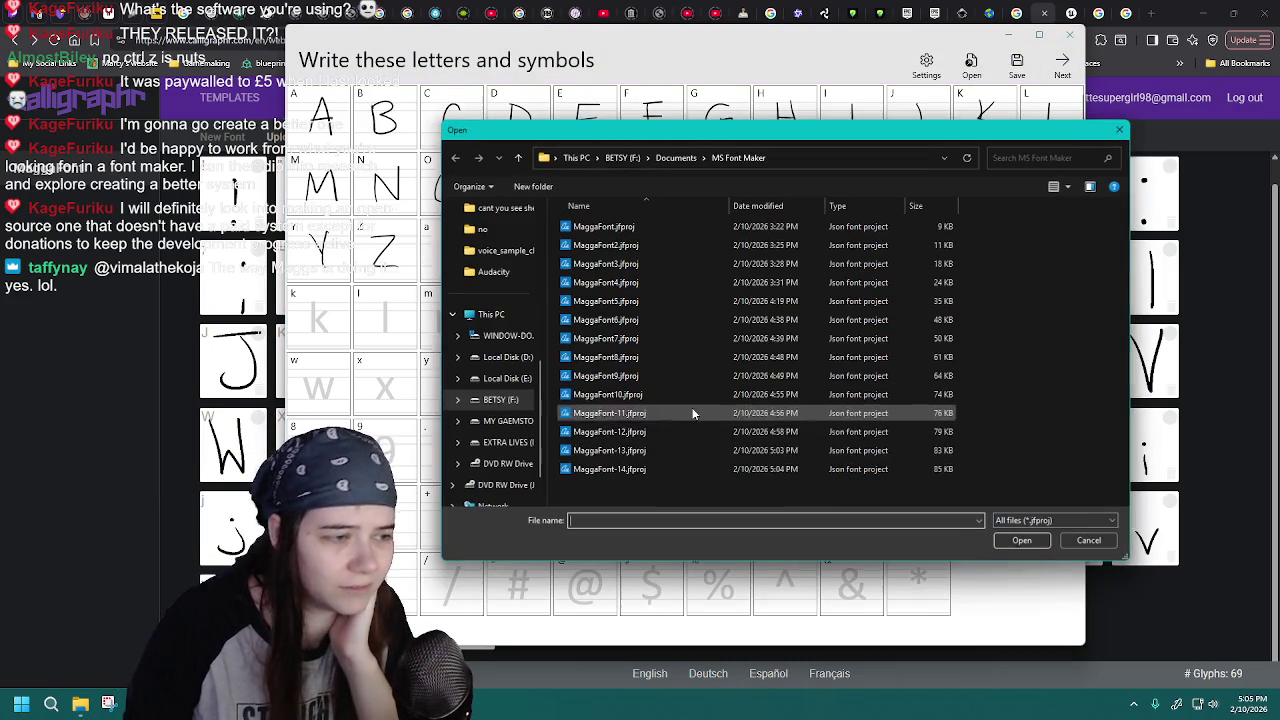
pyautogui.click(672, 469)
pyautogui.click(998, 545)
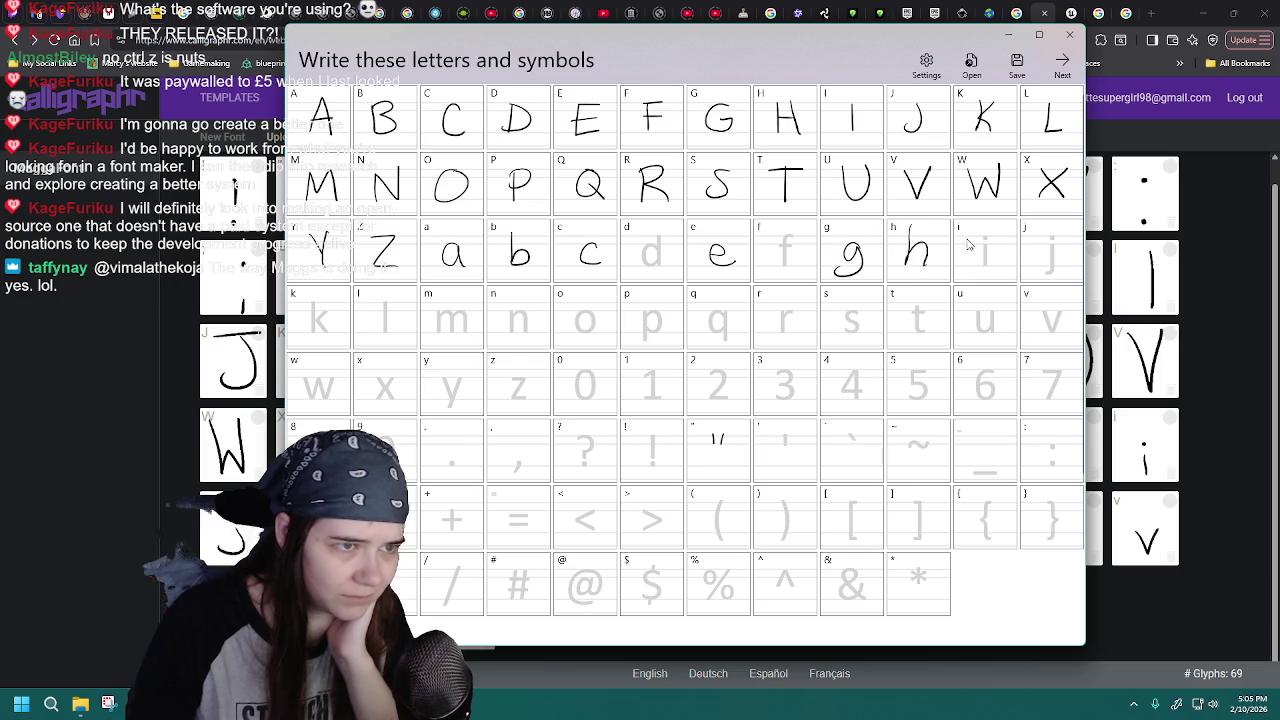
pyautogui.click(971, 70)
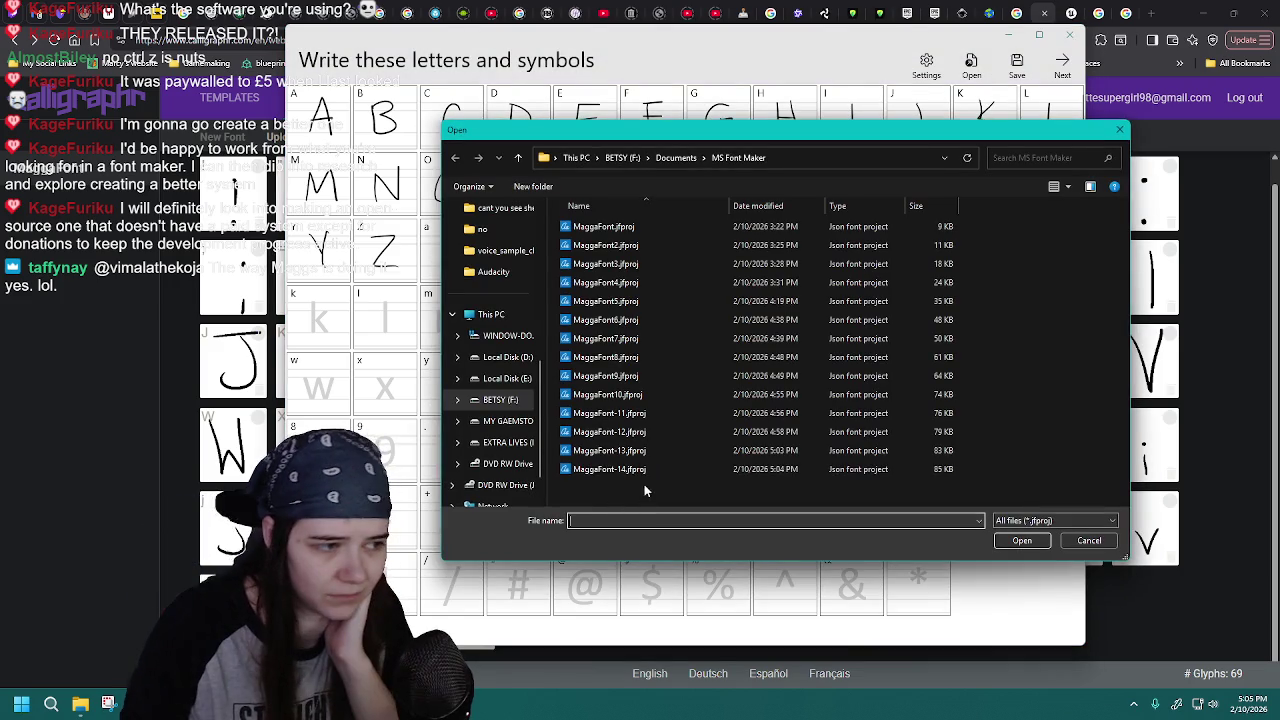
pyautogui.doubleClick(647, 470)
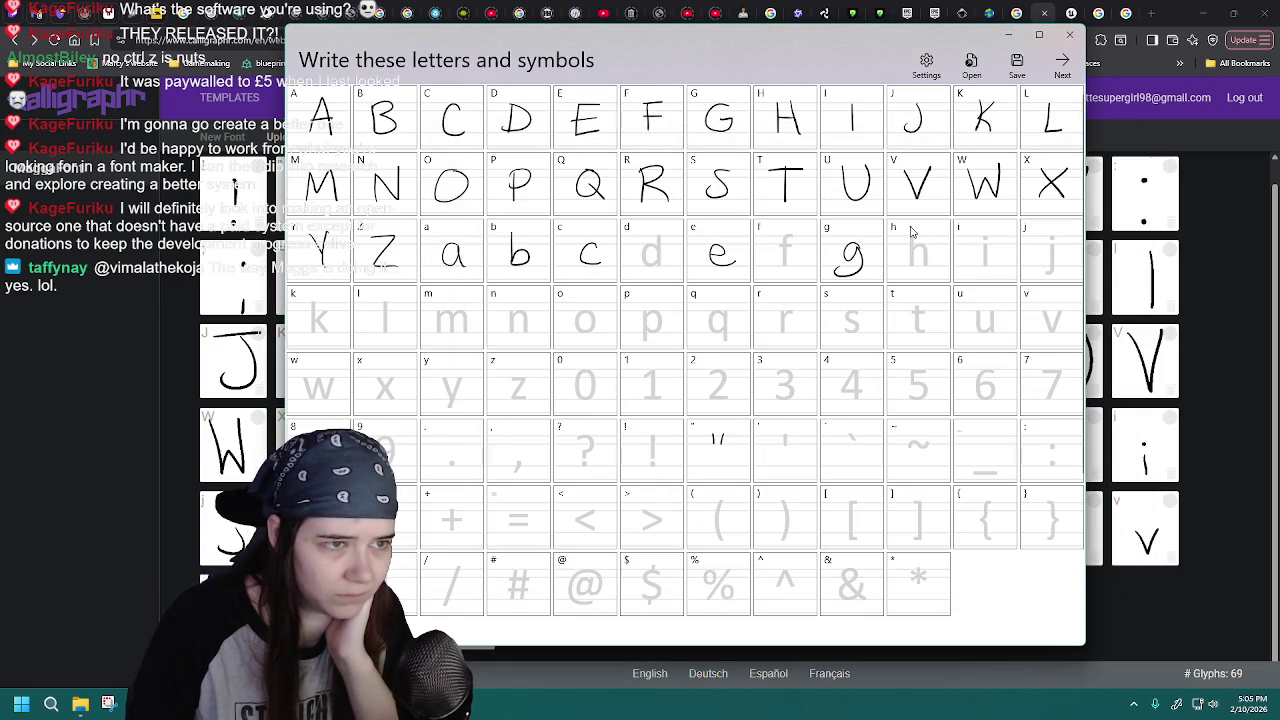
pyautogui.click(971, 70)
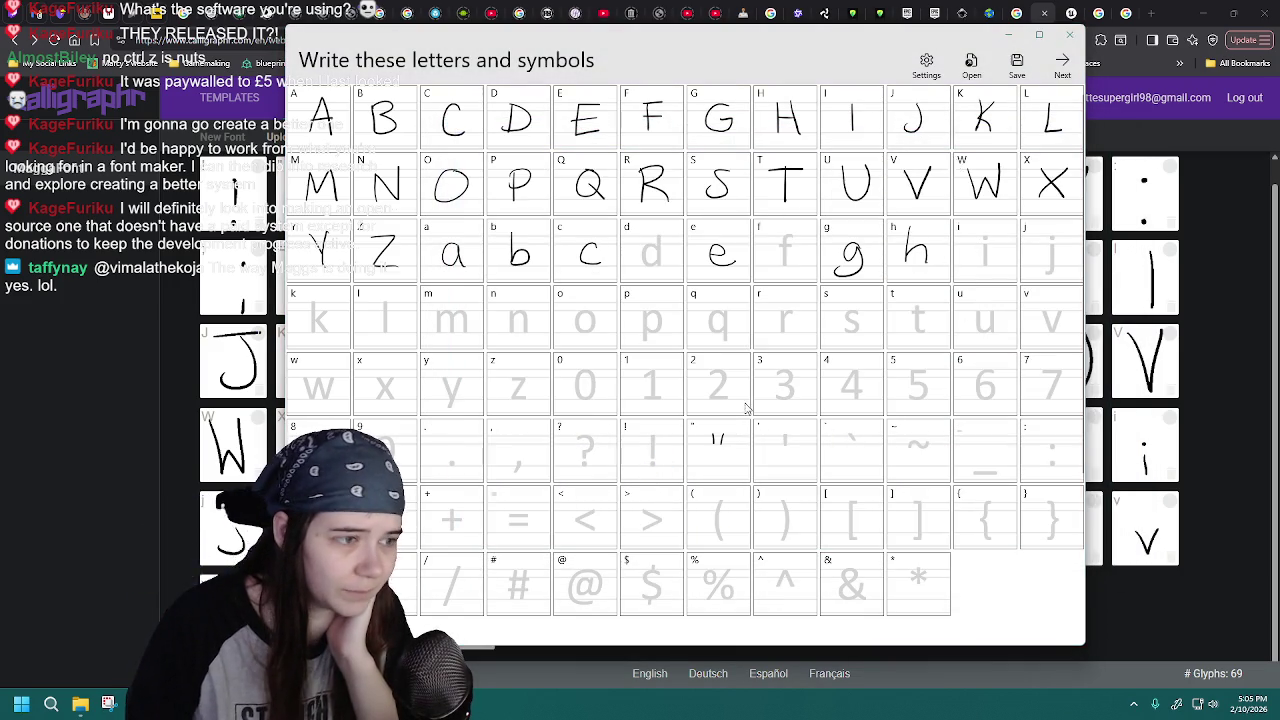
pyautogui.doubleClick(647, 469)
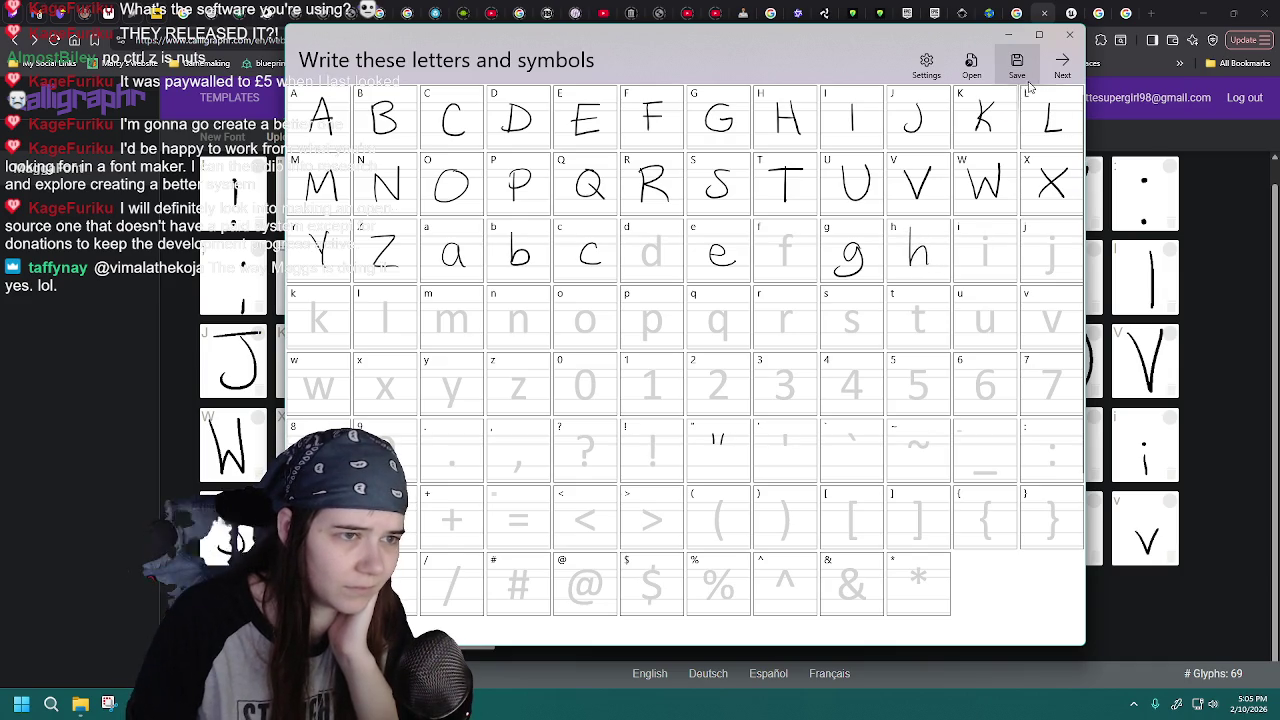
pyautogui.click(971, 66)
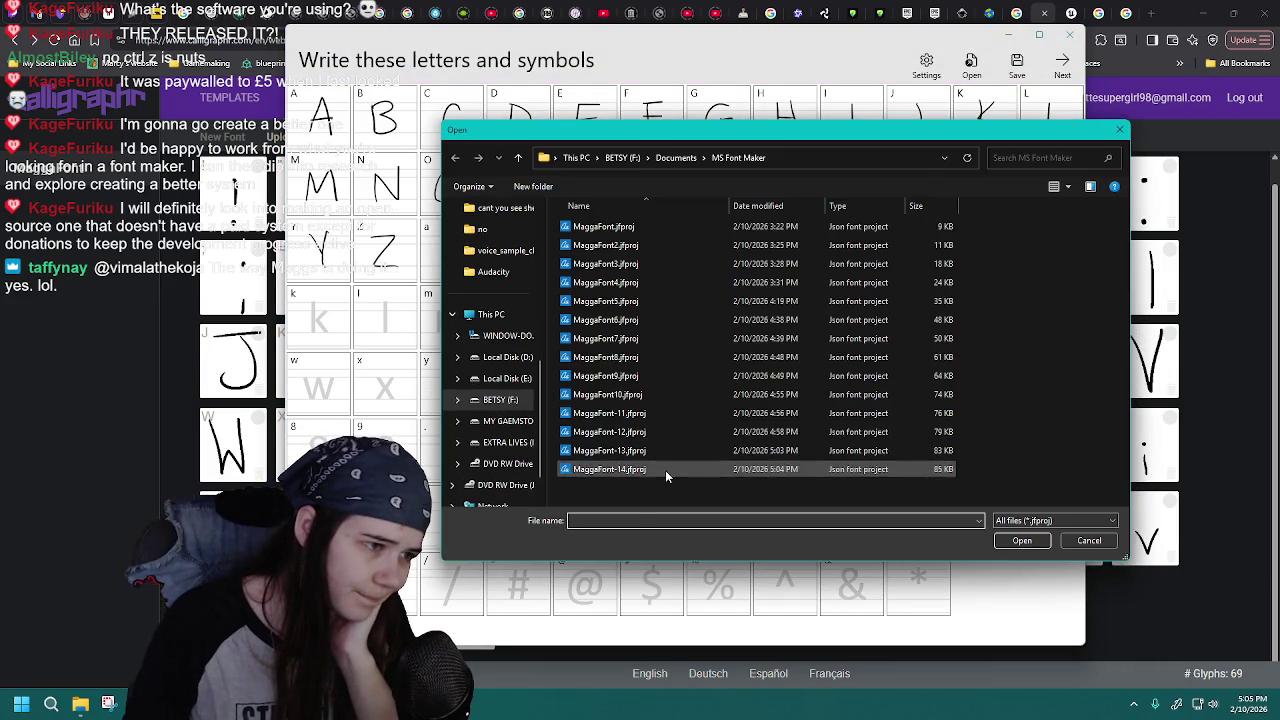
pyautogui.doubleClick(664, 470)
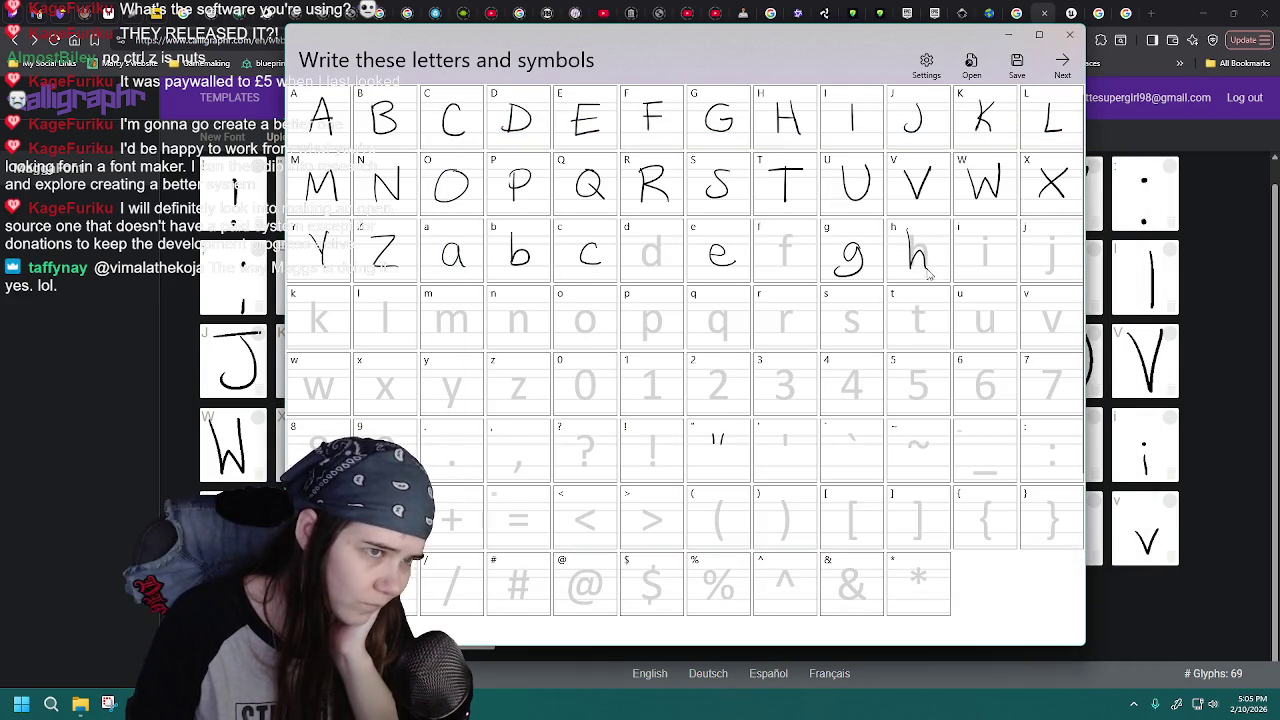
# - Discard a stray h by reloading, then draw a handwritten lowercase j in its cell
pyautogui.click(975, 84)
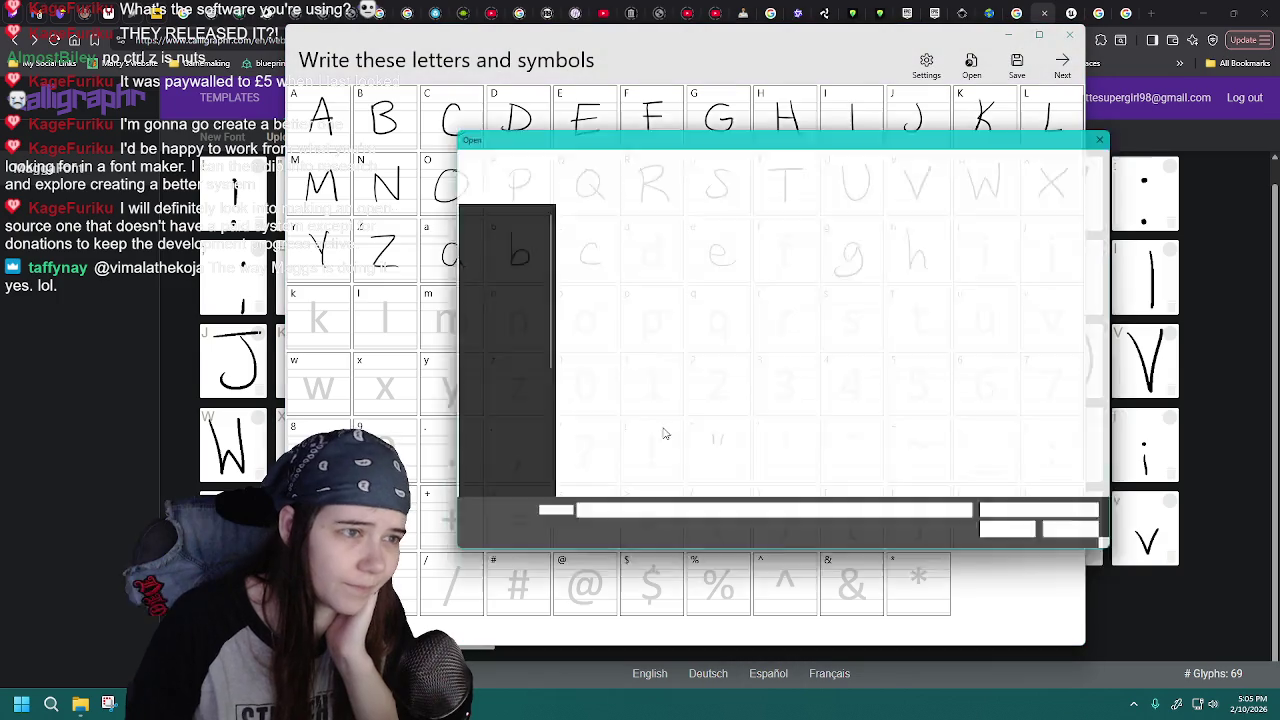
pyautogui.doubleClick(633, 472)
pyautogui.moveTo(910, 227); pyautogui.dragTo(940, 273)
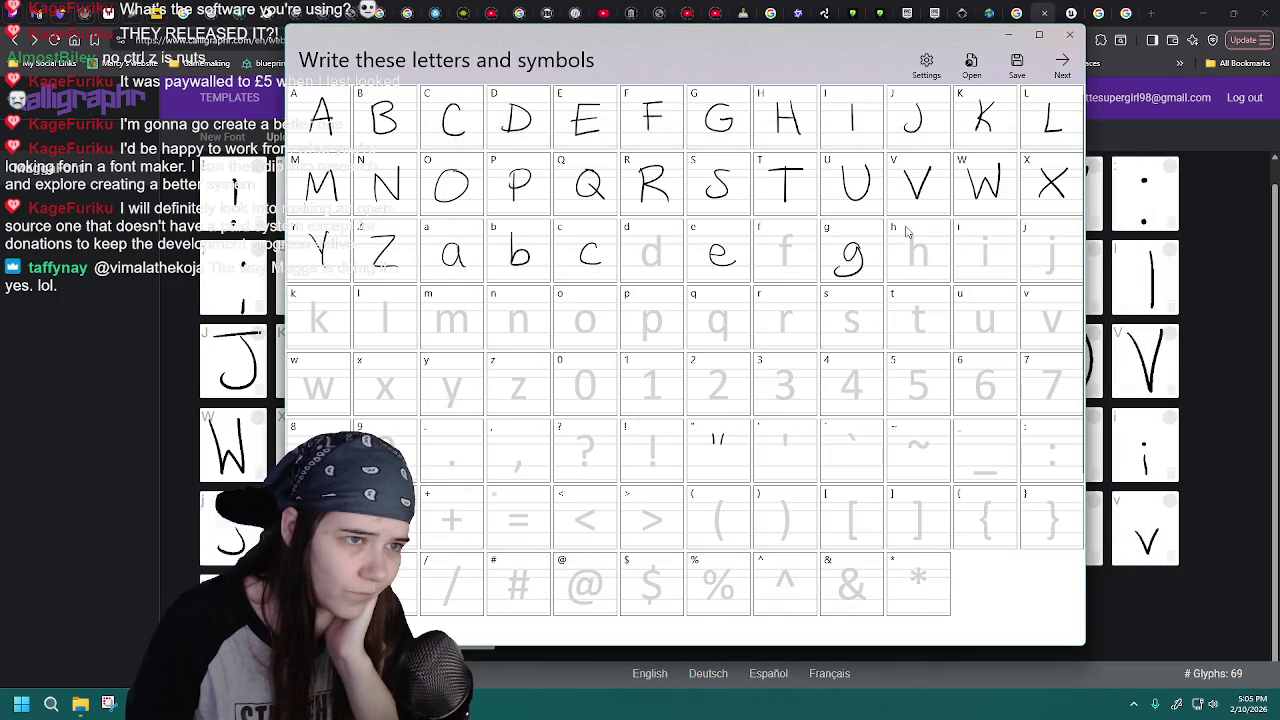
pyautogui.click(975, 66)
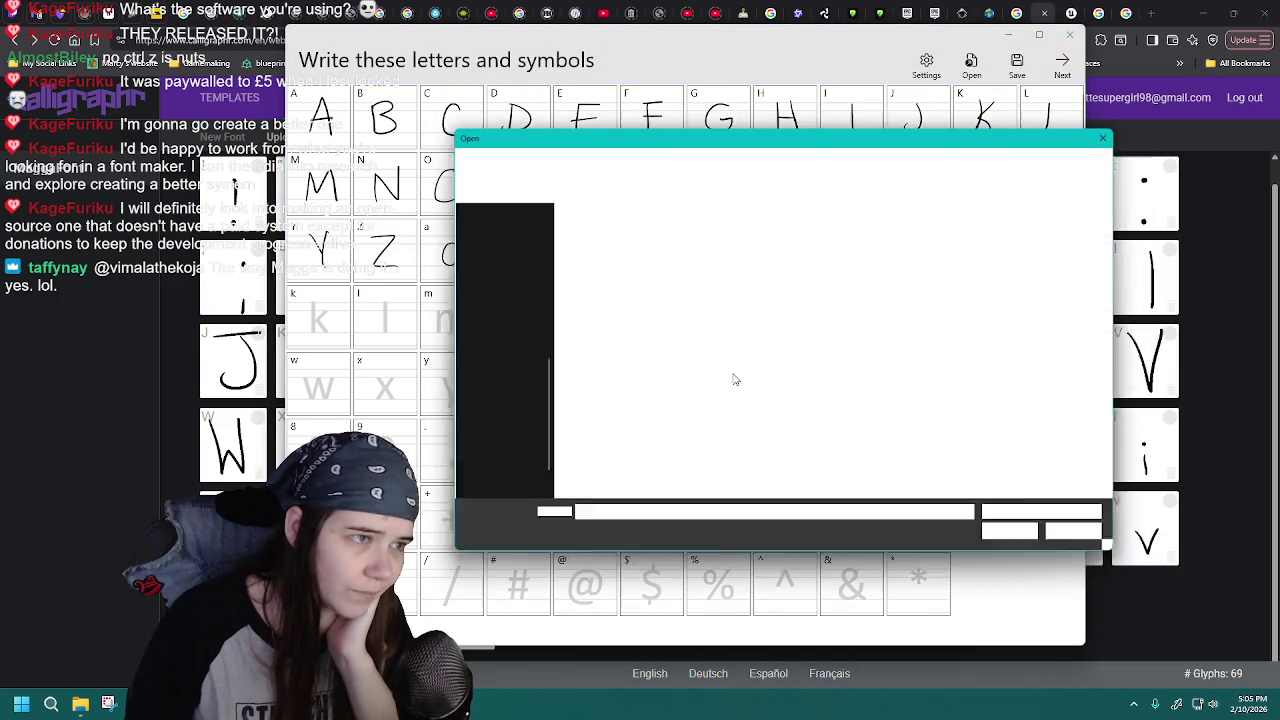
pyautogui.doubleClick(685, 466)
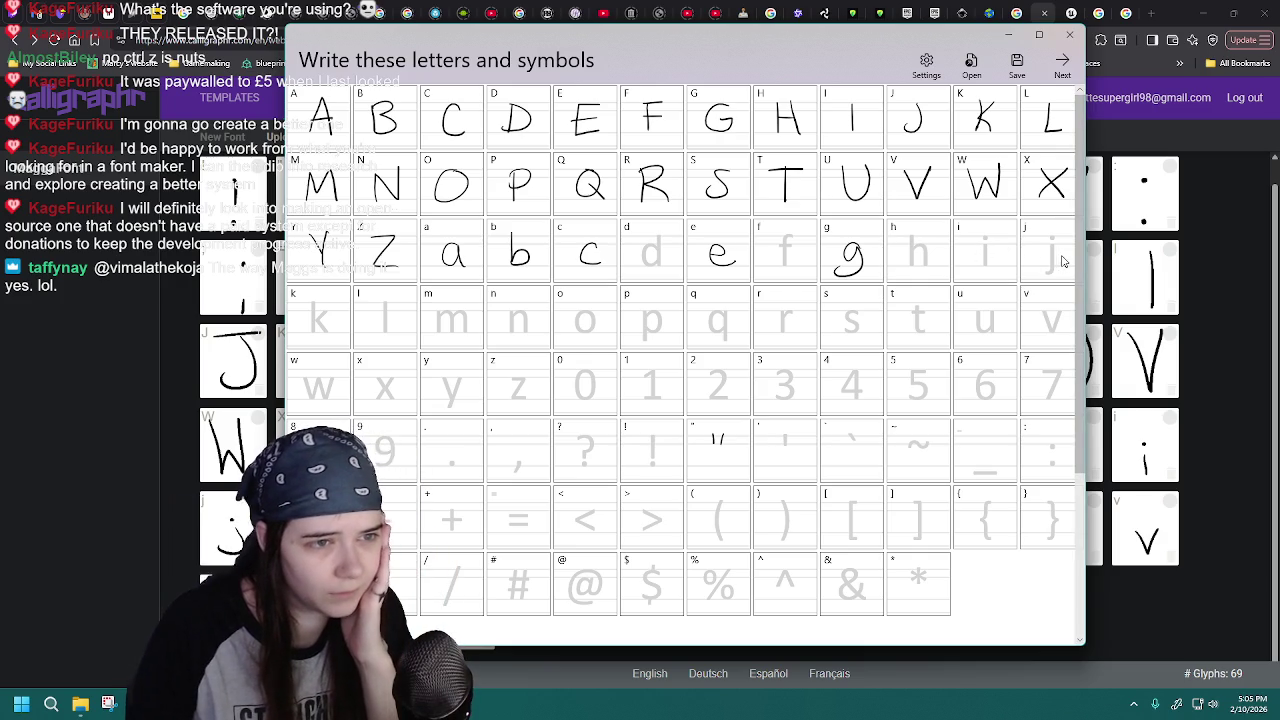
pyautogui.moveTo(1054, 243); pyautogui.dragTo(1035, 268)
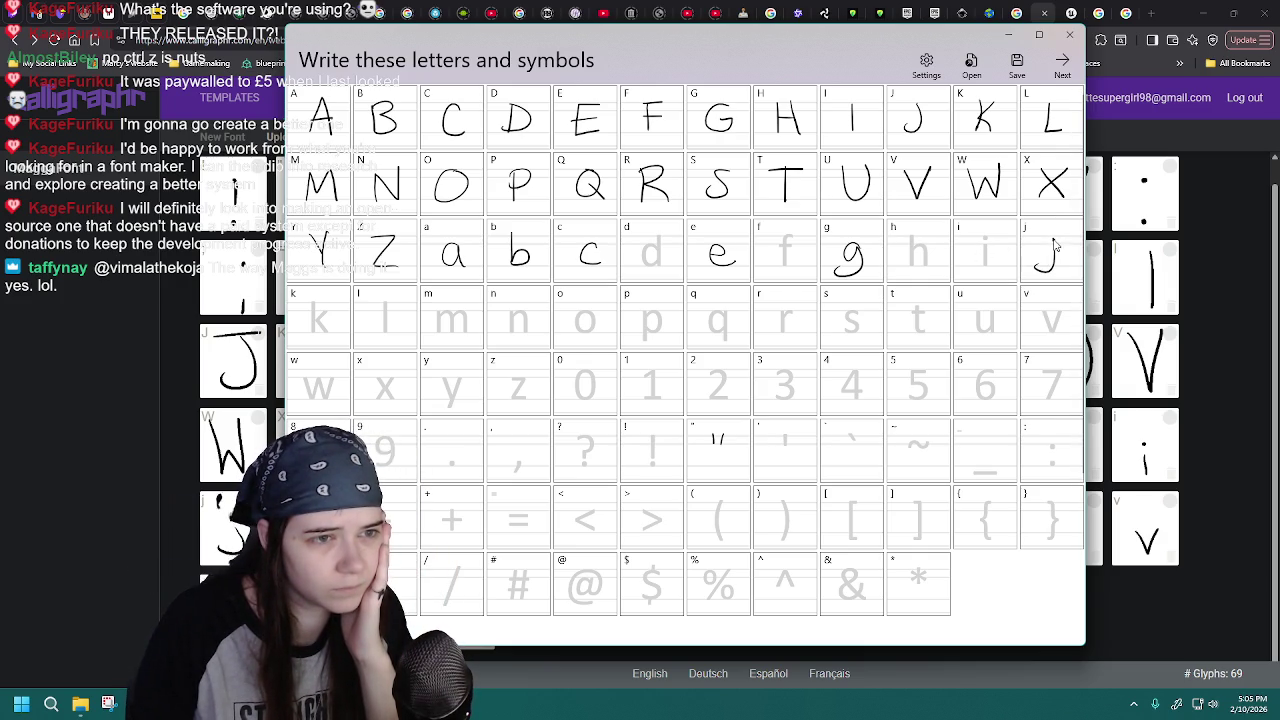
# - Save over MaggaFont-14.jfproj and confirm replacing the existing file
pyautogui.click(1016, 65)
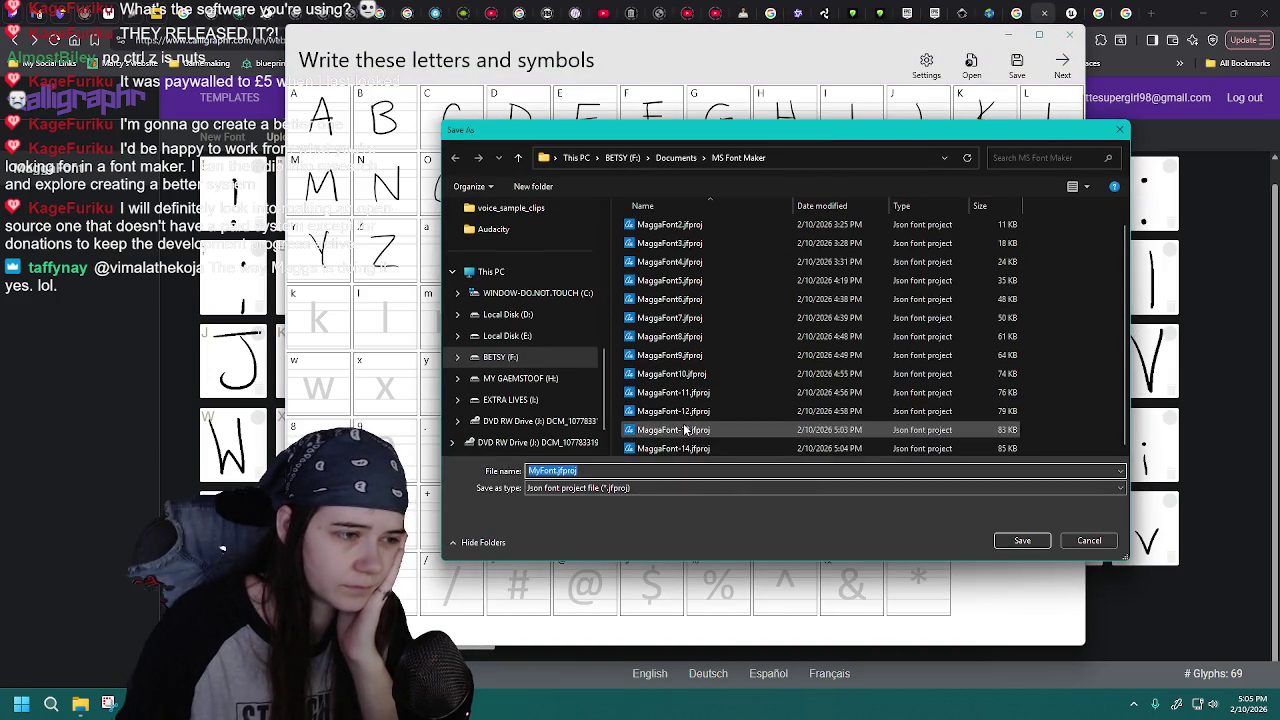
pyautogui.moveTo(1120, 556); pyautogui.dragTo(1053, 608)
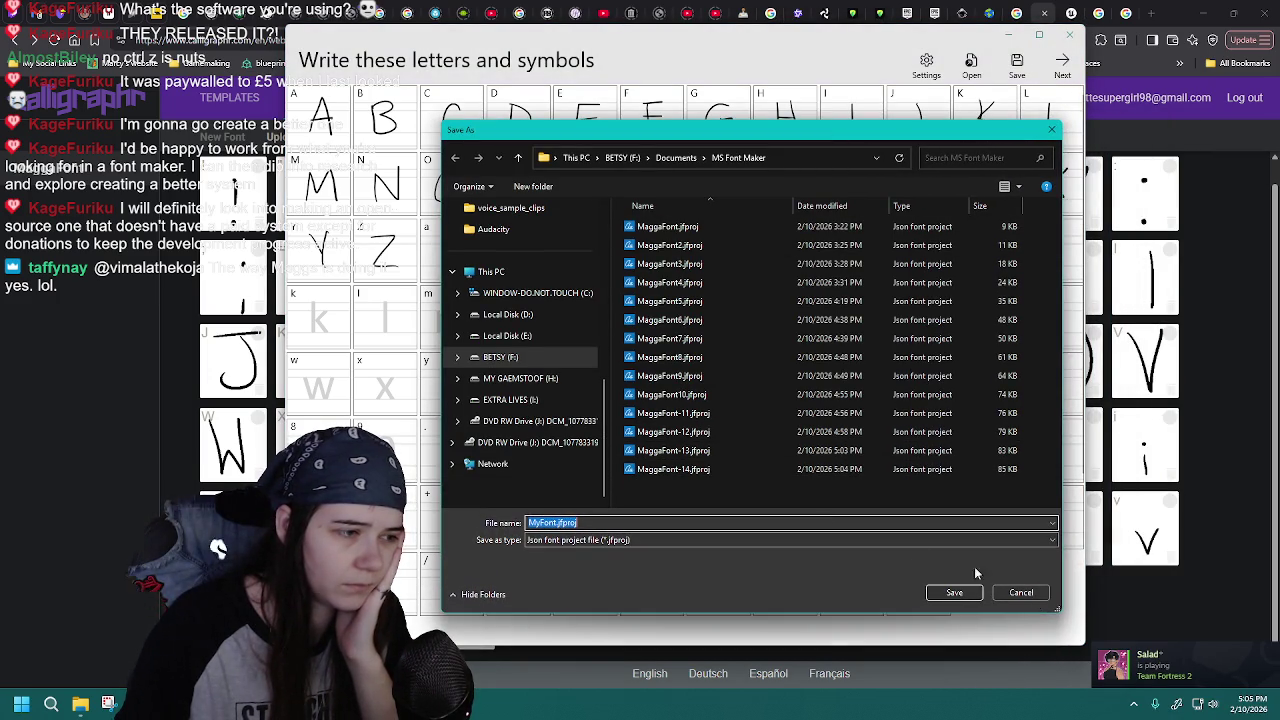
pyautogui.click(698, 469)
pyautogui.moveTo(945, 137)
pyautogui.mouseDown()
pyautogui.moveTo(887, 421)
pyautogui.moveTo(897, 107)
pyautogui.mouseUp()
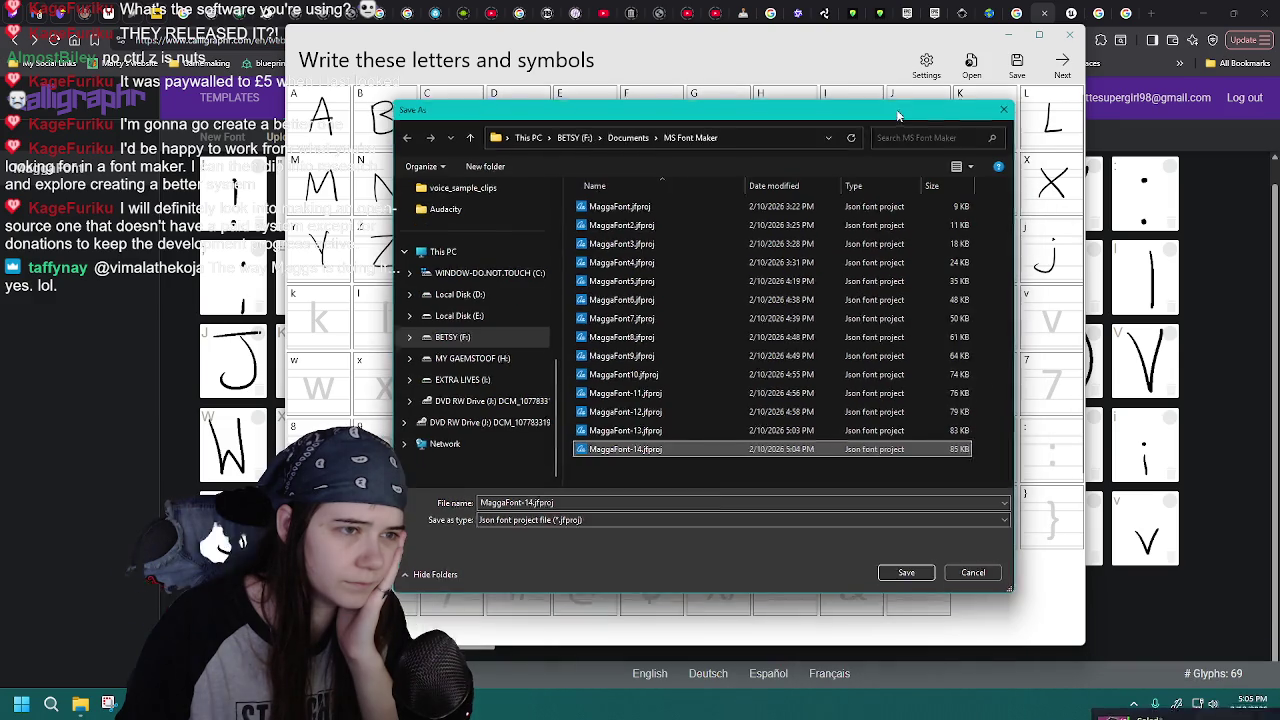
pyautogui.doubleClick(673, 449)
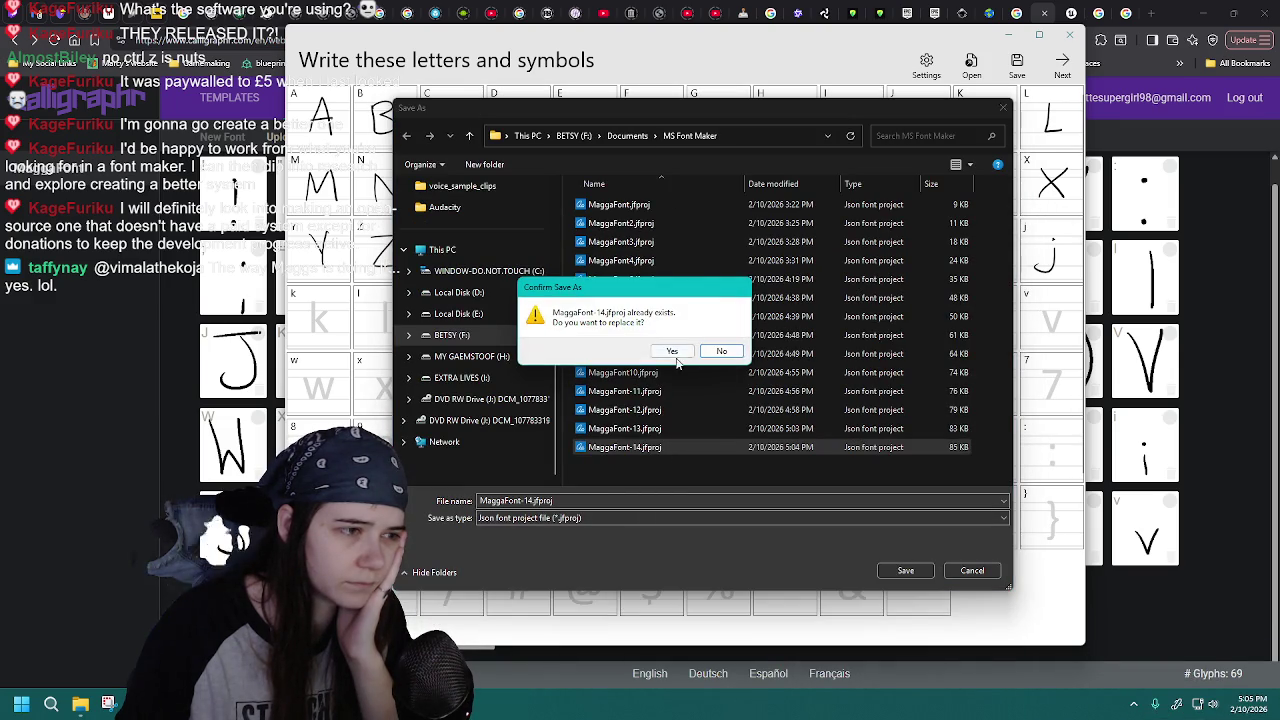
pyautogui.click(673, 352)
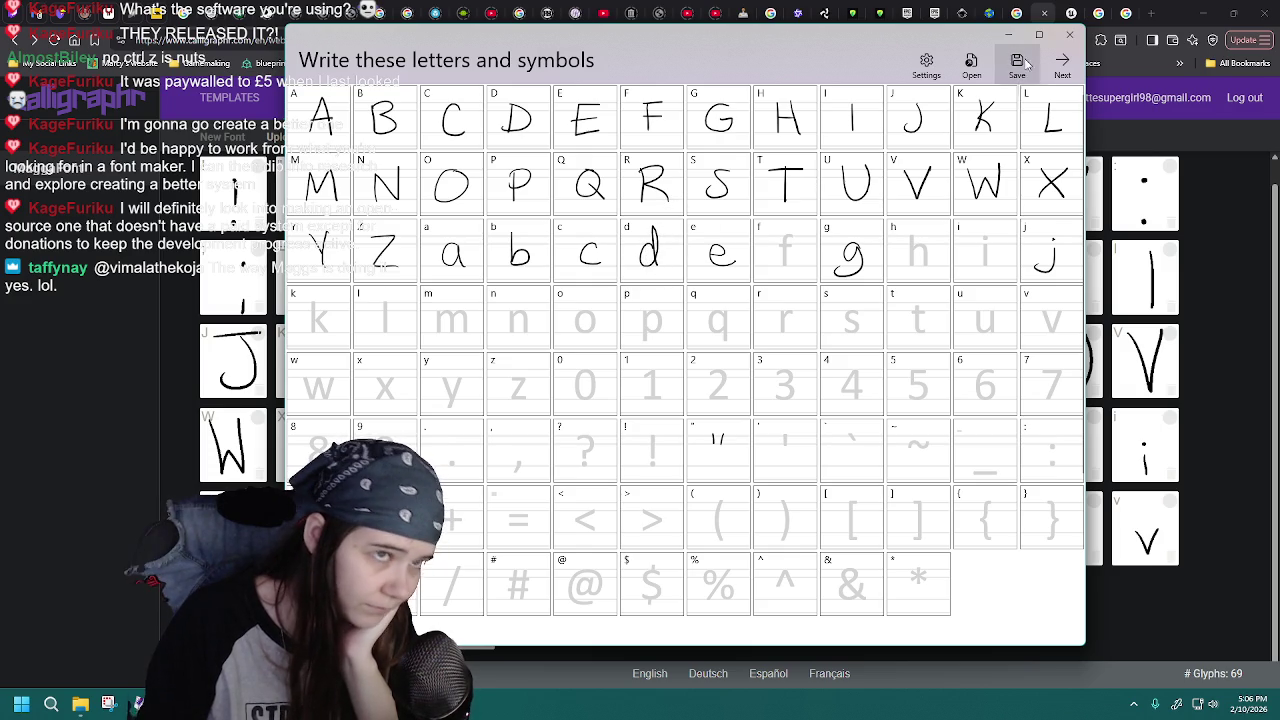
# - Reopen MaggaFont-14.jfproj to reload the saved letters, now including d
pyautogui.click(971, 65)
pyautogui.doubleClick(616, 447)
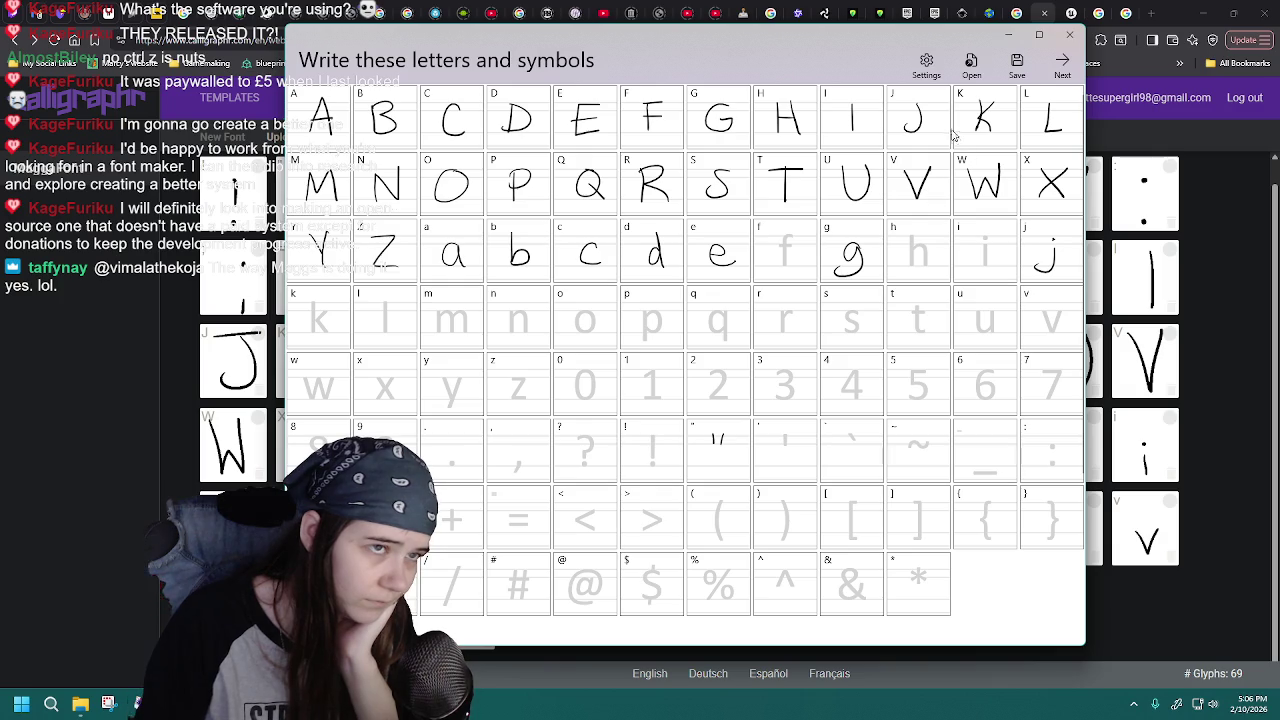
pyautogui.click(971, 68)
pyautogui.doubleClick(643, 443)
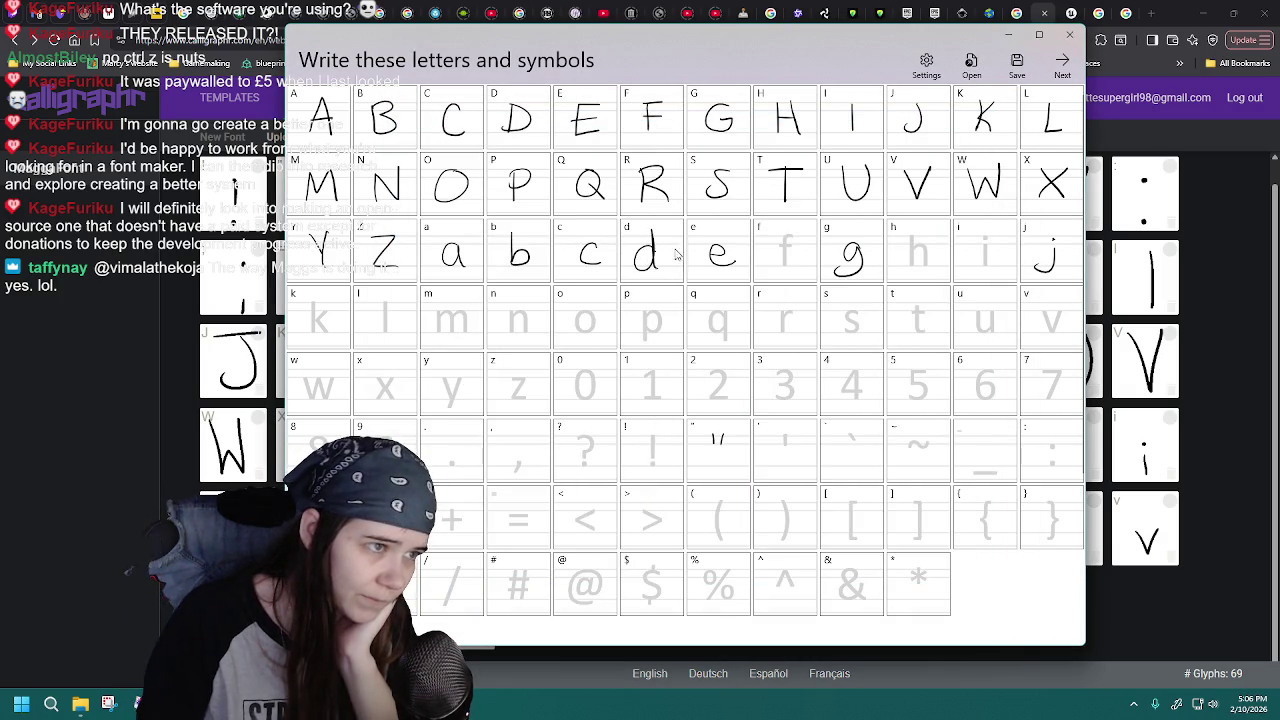
# - Reload the project and save it as a new file, MaggaFont-15.jfproj
pyautogui.click(971, 68)
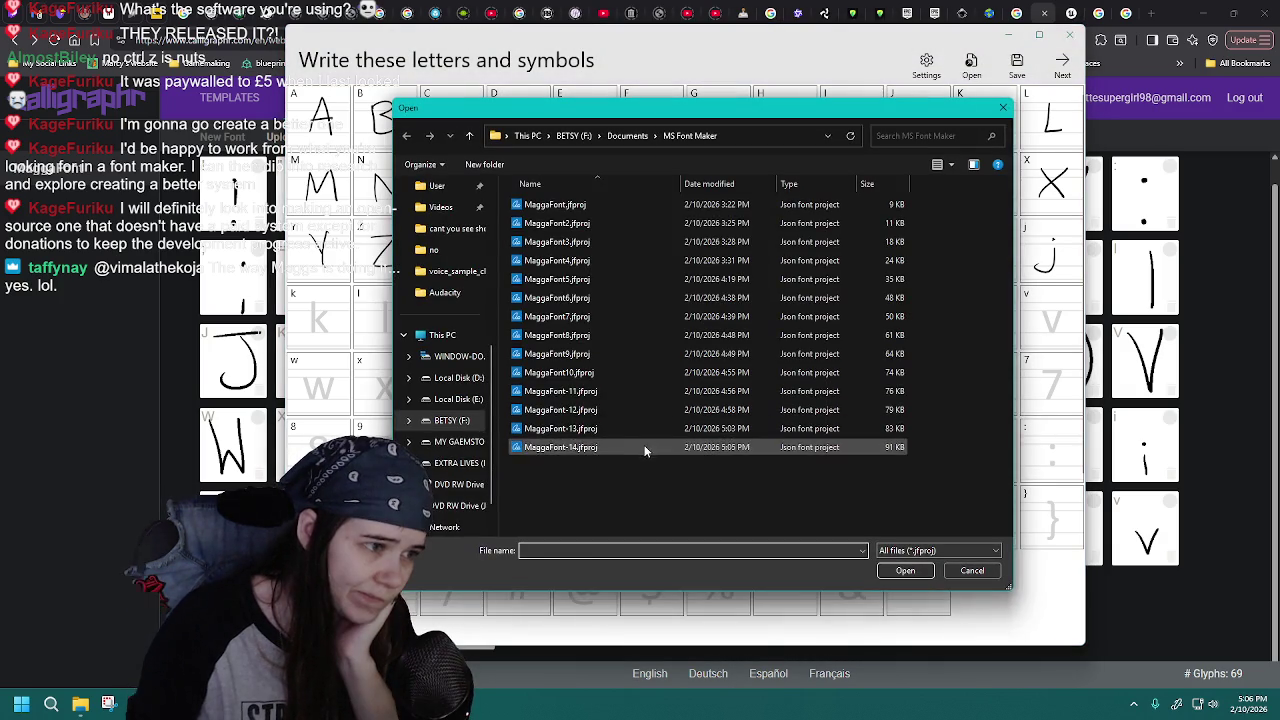
pyautogui.doubleClick(644, 444)
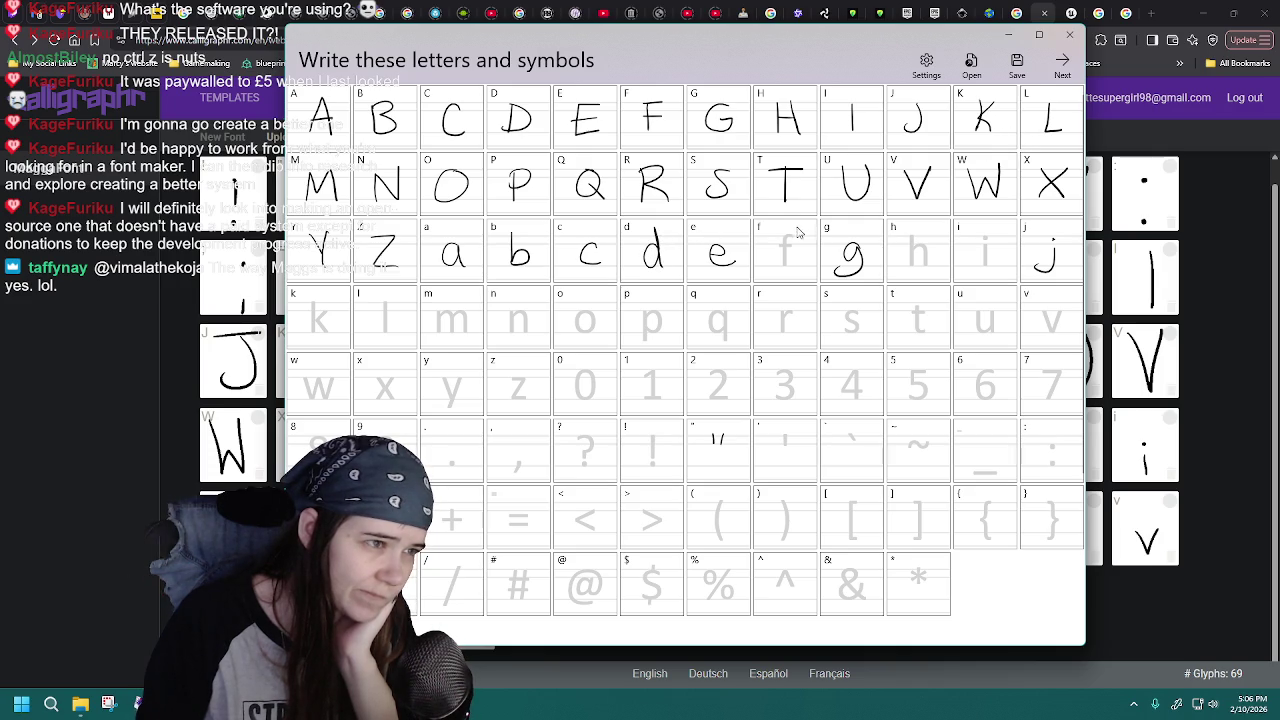
pyautogui.click(1016, 62)
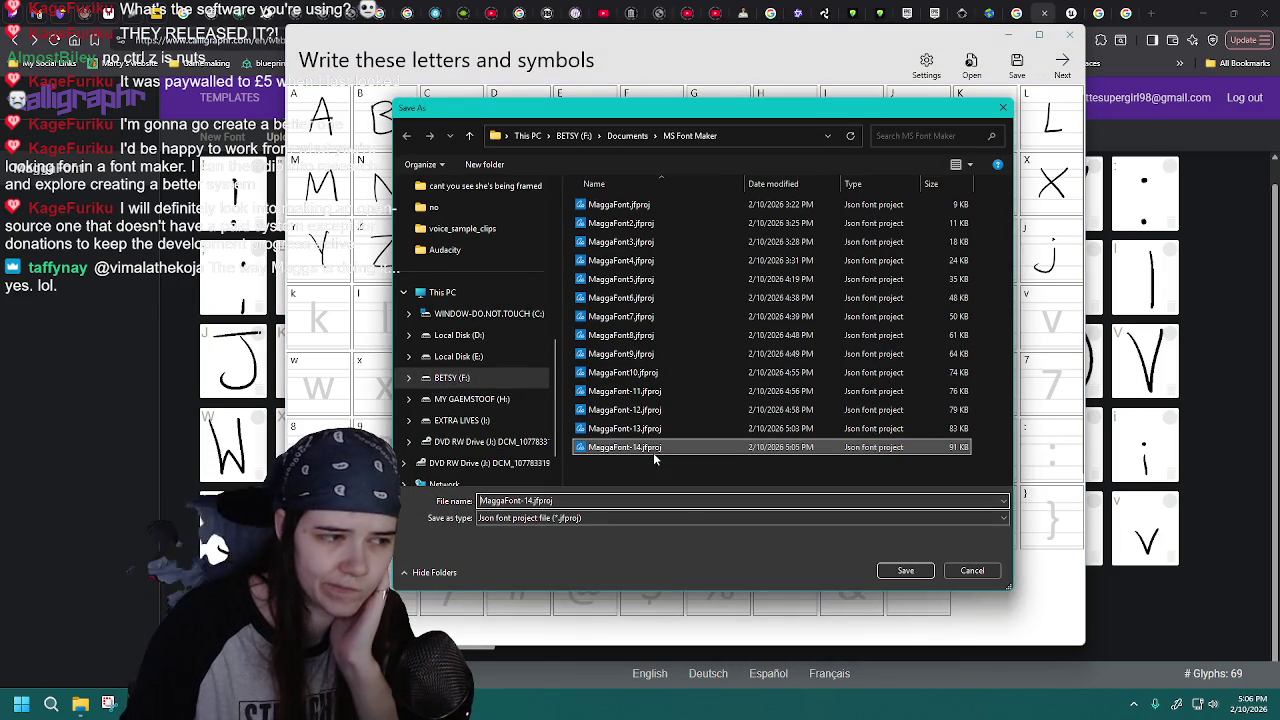
pyautogui.click(653, 447)
pyautogui.click(535, 500)
pyautogui.press('BackSpace')
pyautogui.write('5')
pyautogui.press('Return')
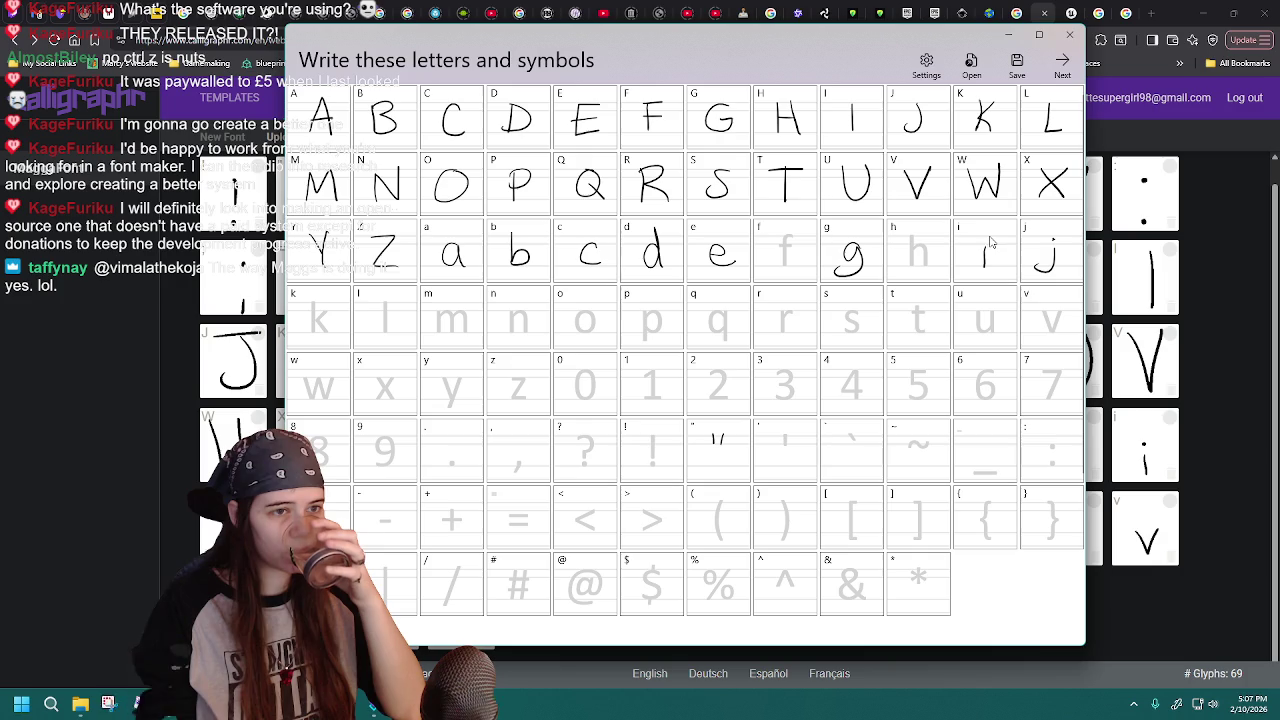
# - Save over MaggaFont-15.jfproj twice, confirming Yes to replace each time
pyautogui.click(1016, 64)
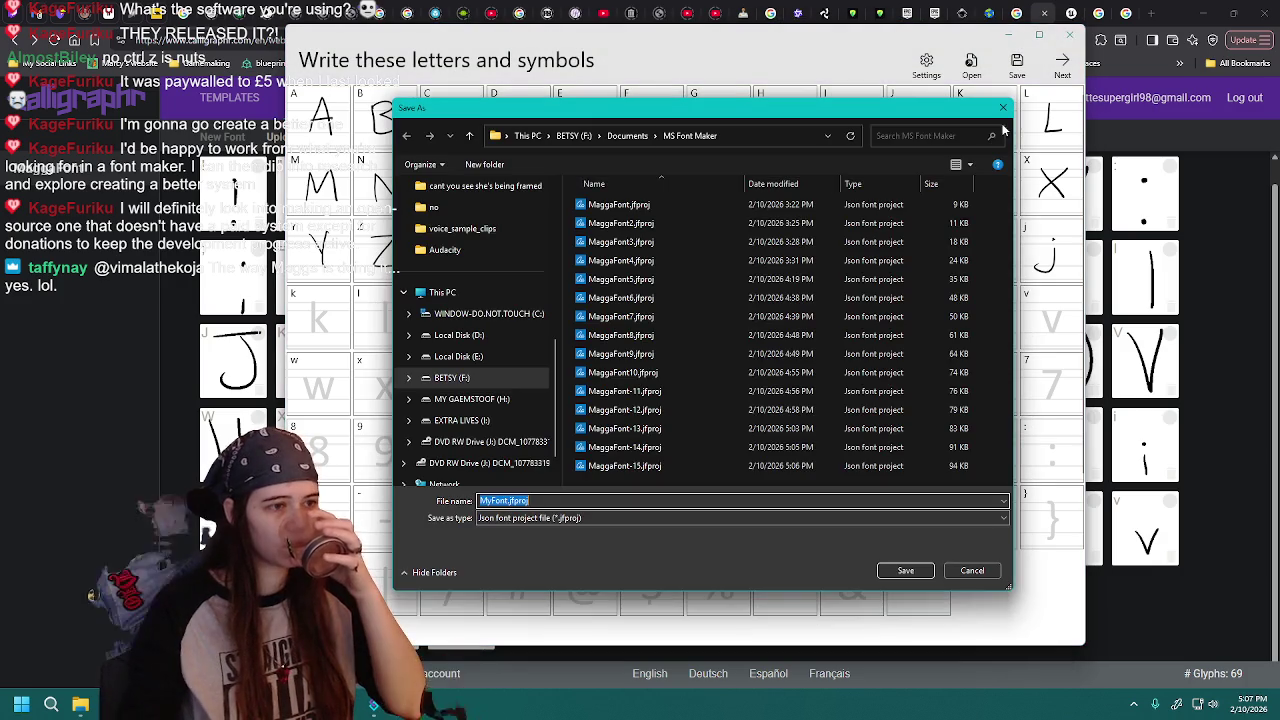
pyautogui.doubleClick(666, 464)
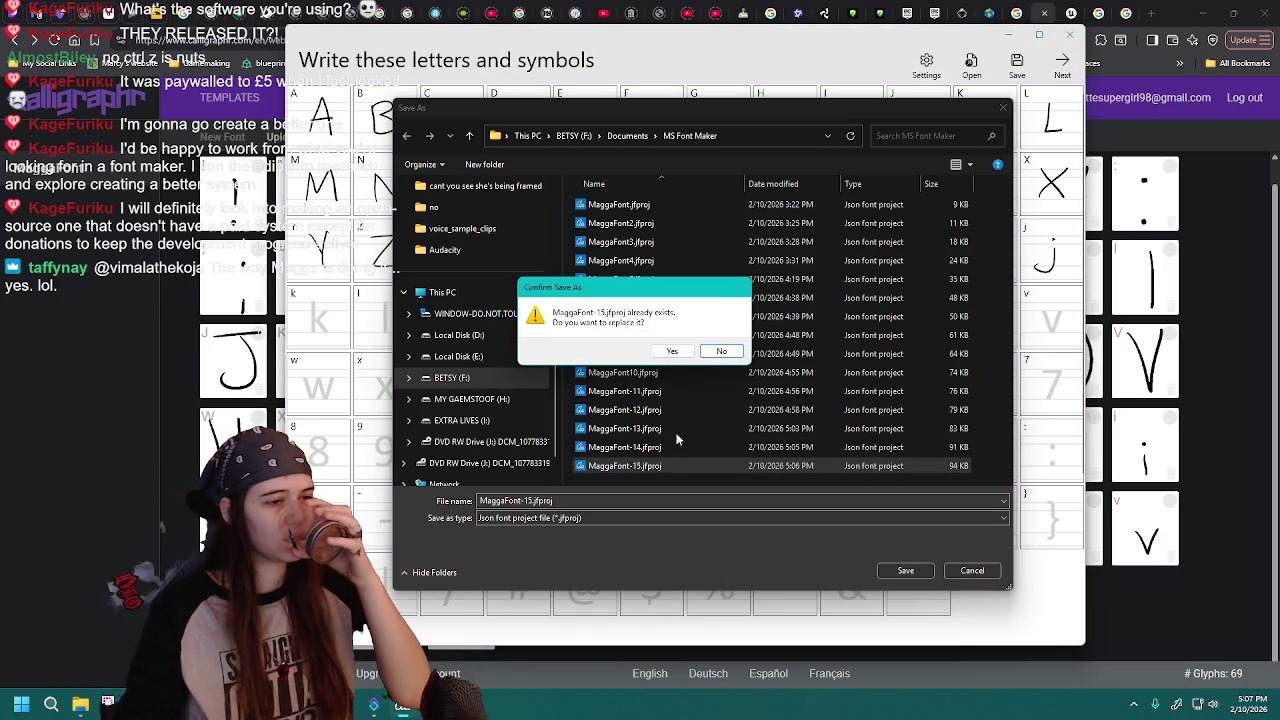
pyautogui.click(672, 352)
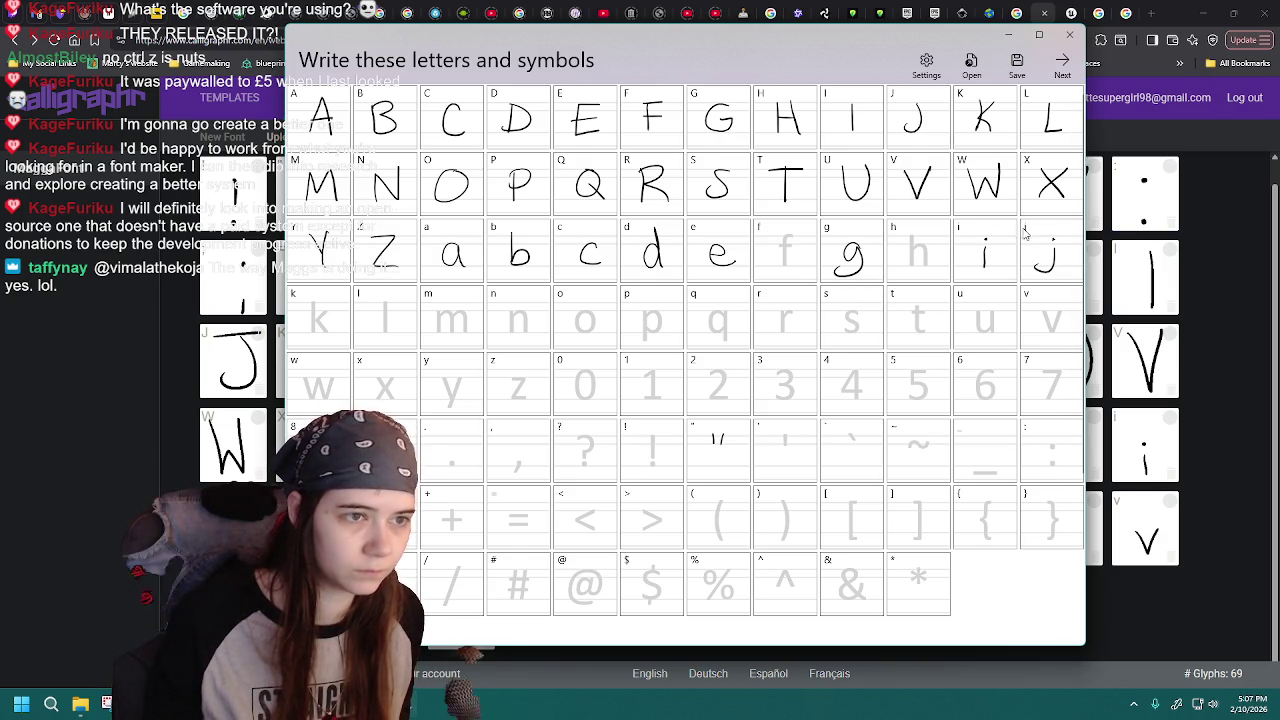
pyautogui.click(1017, 62)
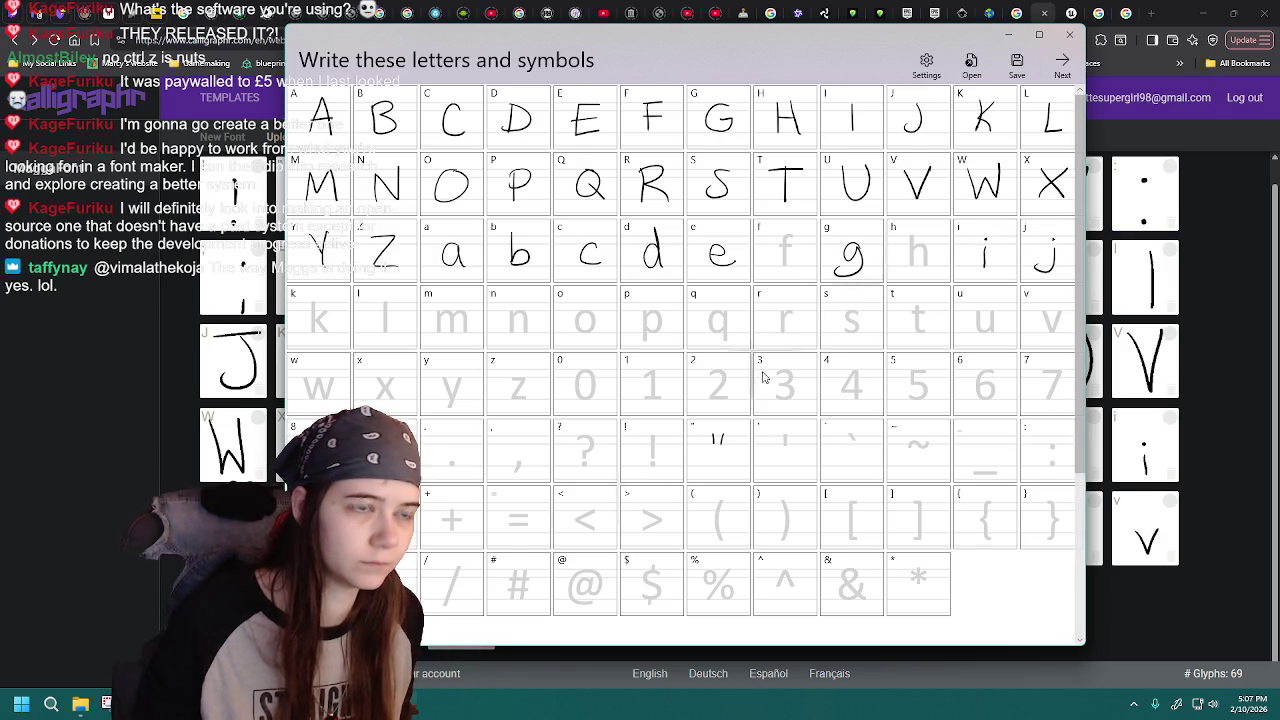
pyautogui.doubleClick(672, 464)
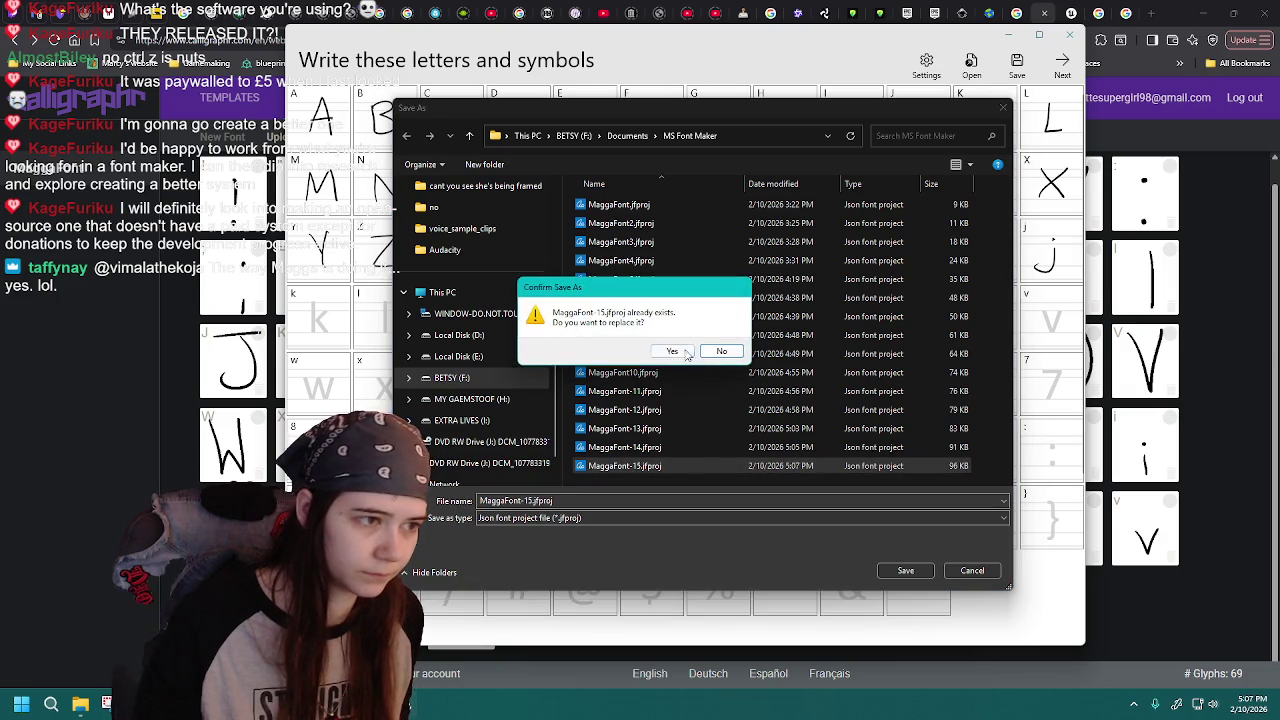
pyautogui.click(669, 352)
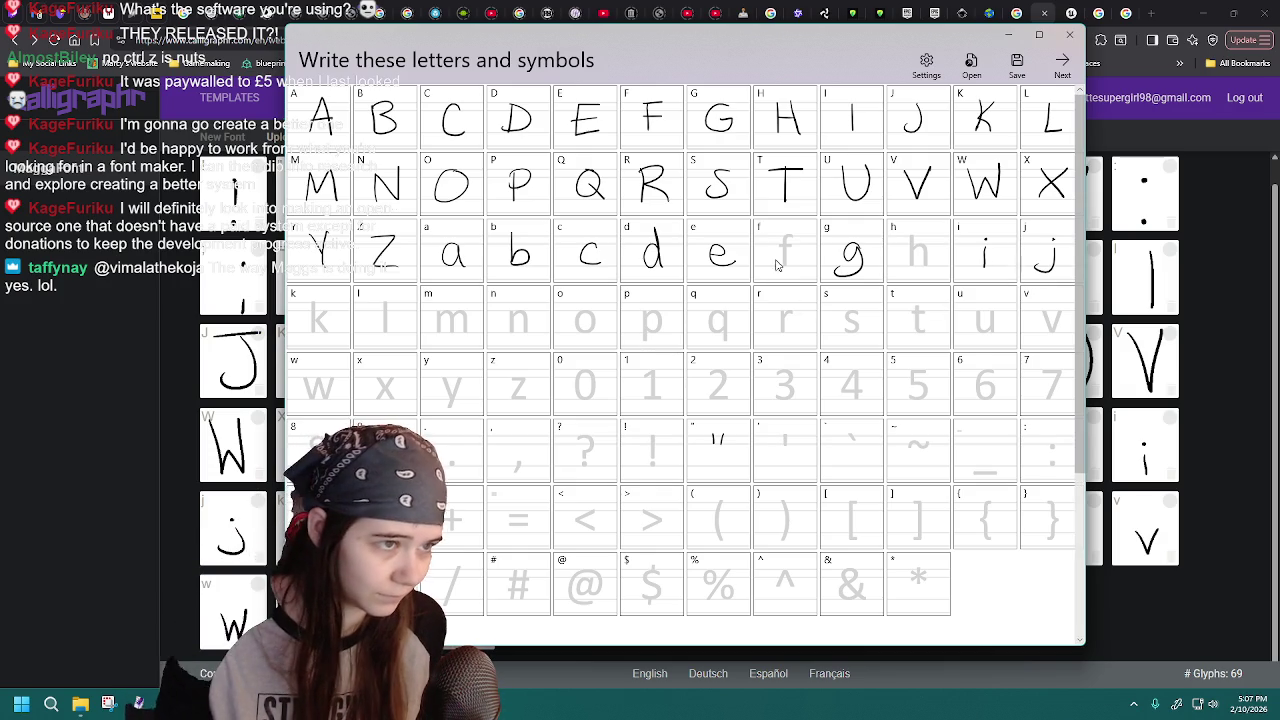
# - Discard the trial f strokes by reloading MaggaFont-15.jfproj repeatedly
pyautogui.moveTo(786, 268); pyautogui.dragTo(797, 250)
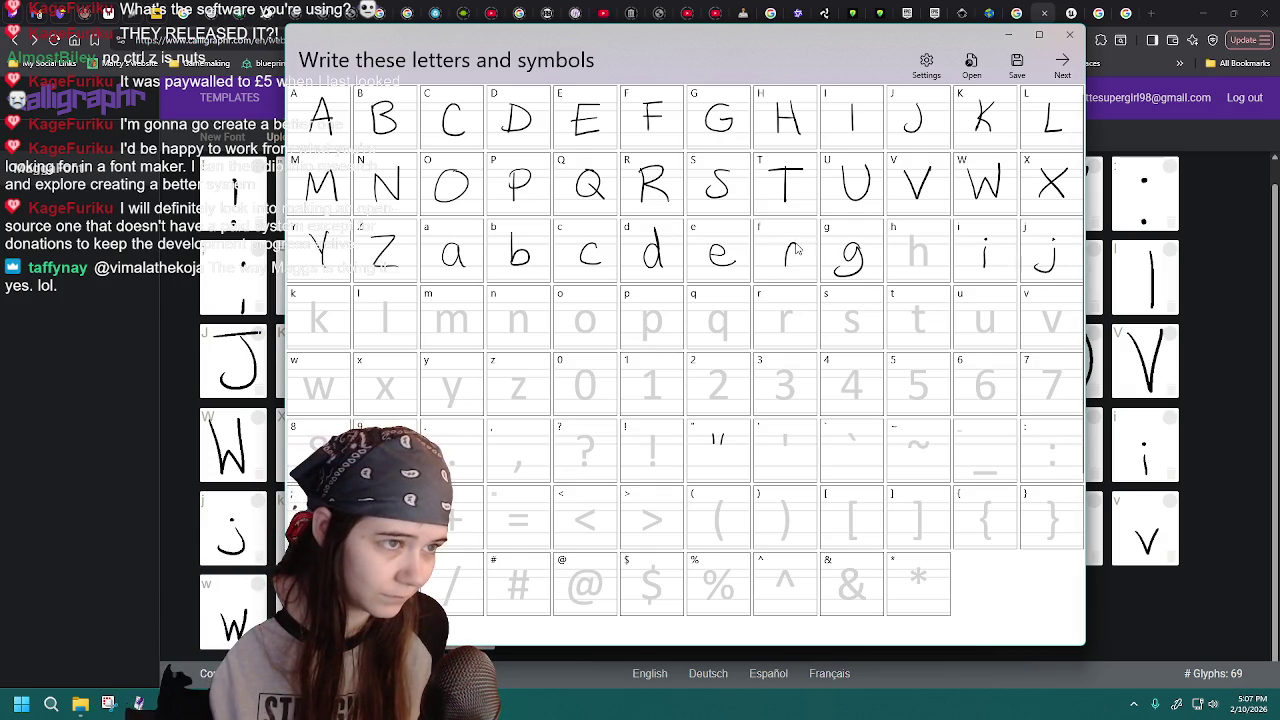
pyautogui.click(971, 64)
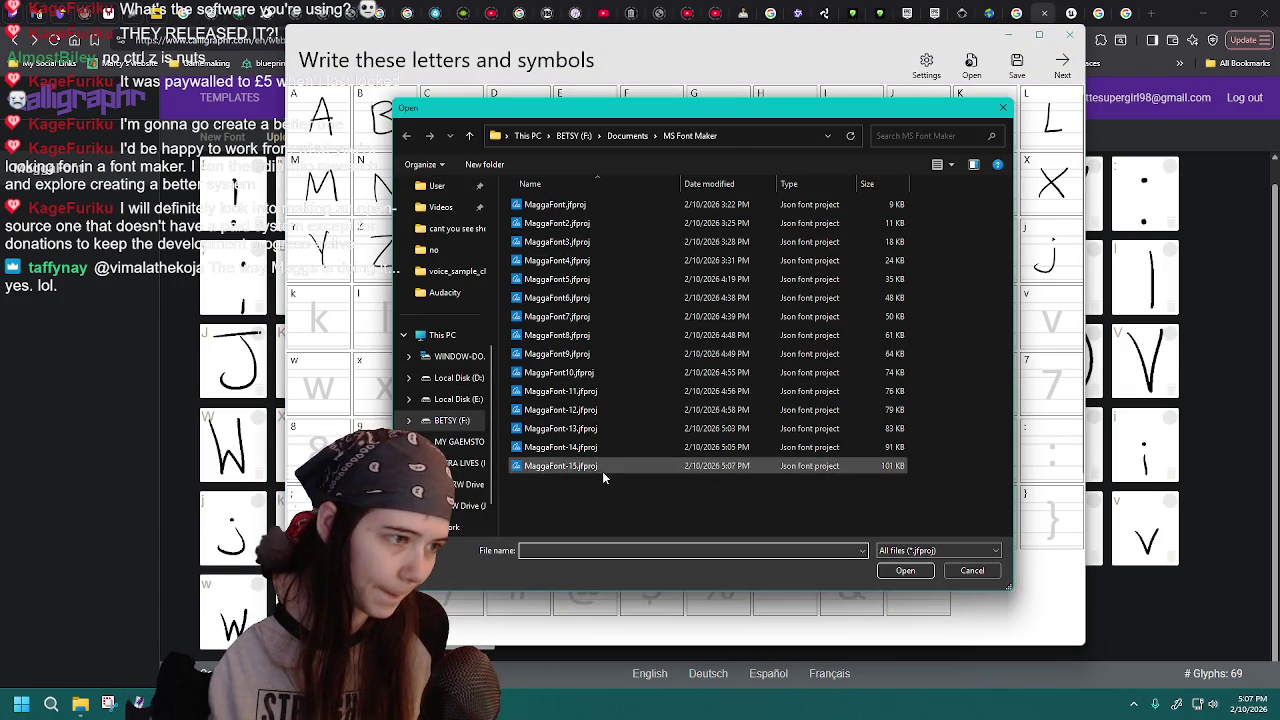
pyautogui.doubleClick(643, 467)
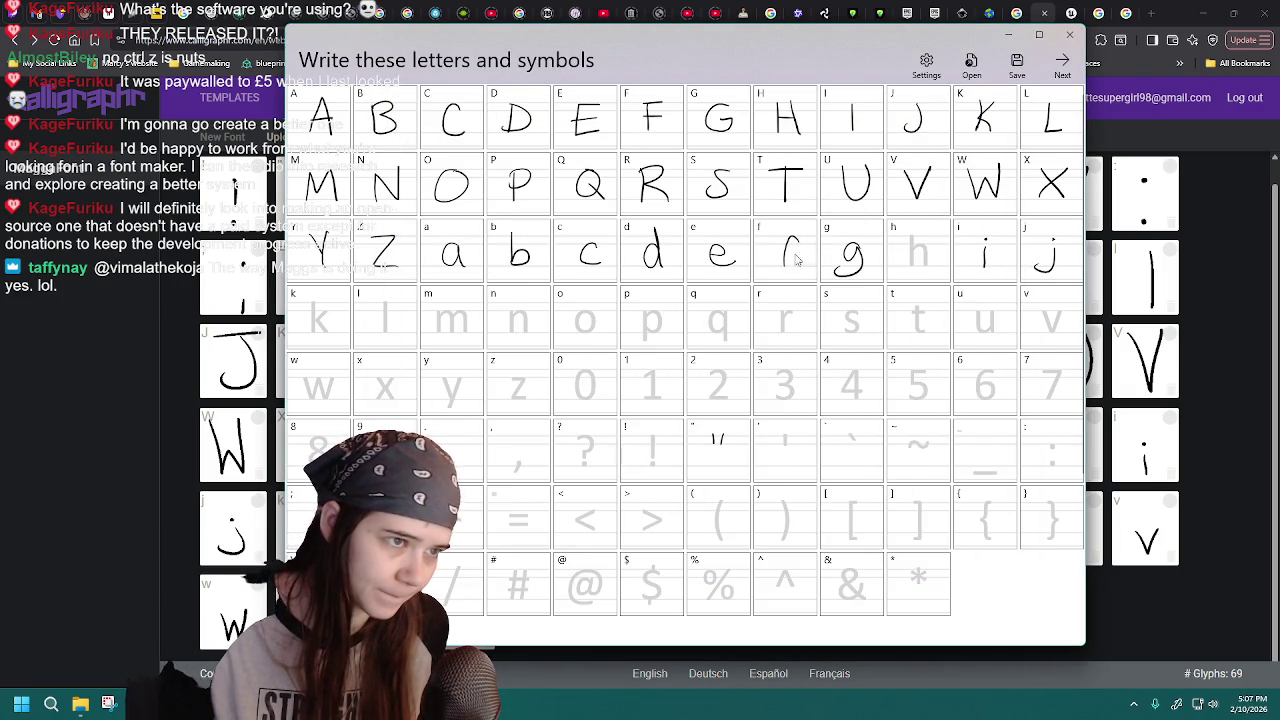
pyautogui.click(971, 64)
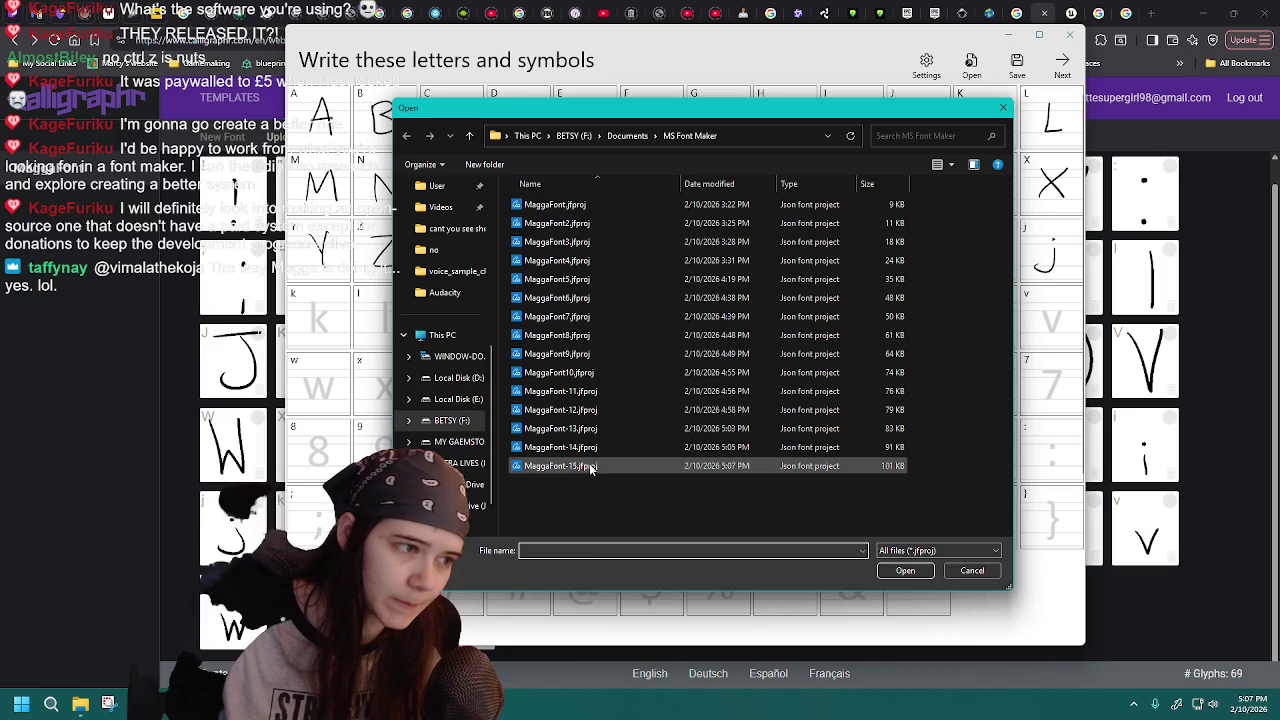
pyautogui.doubleClick(590, 467)
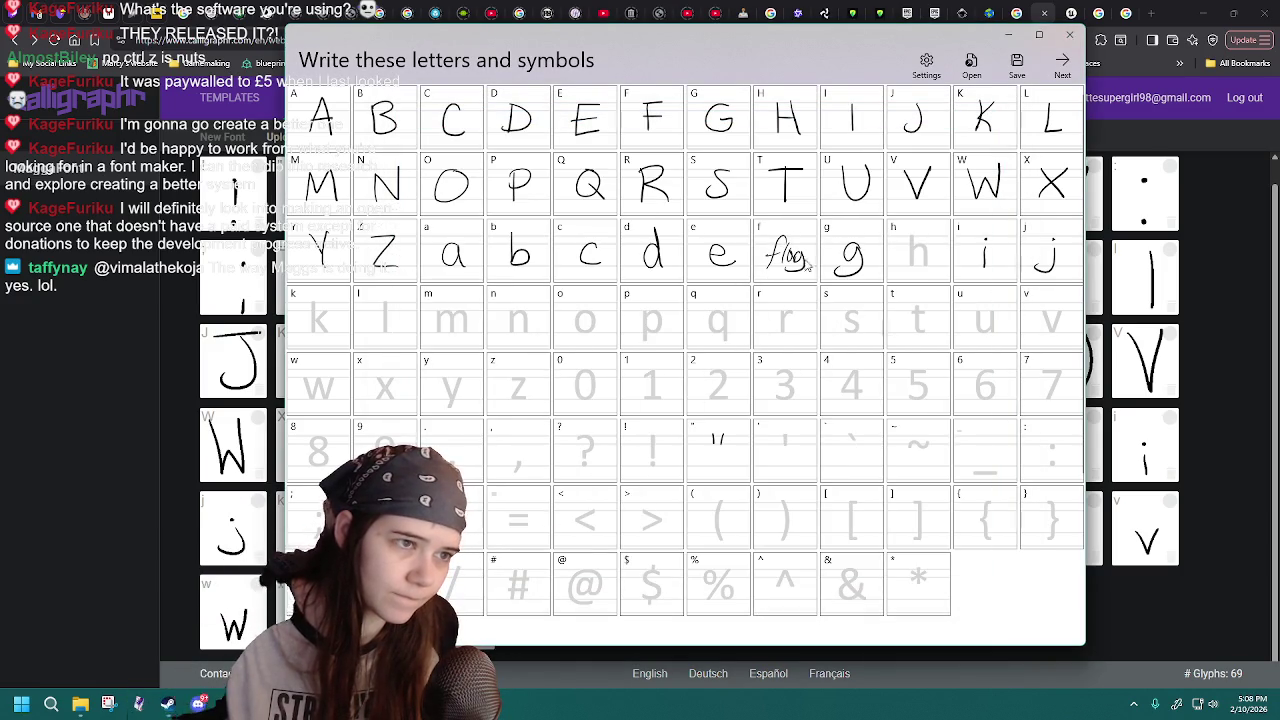
pyautogui.click(971, 64)
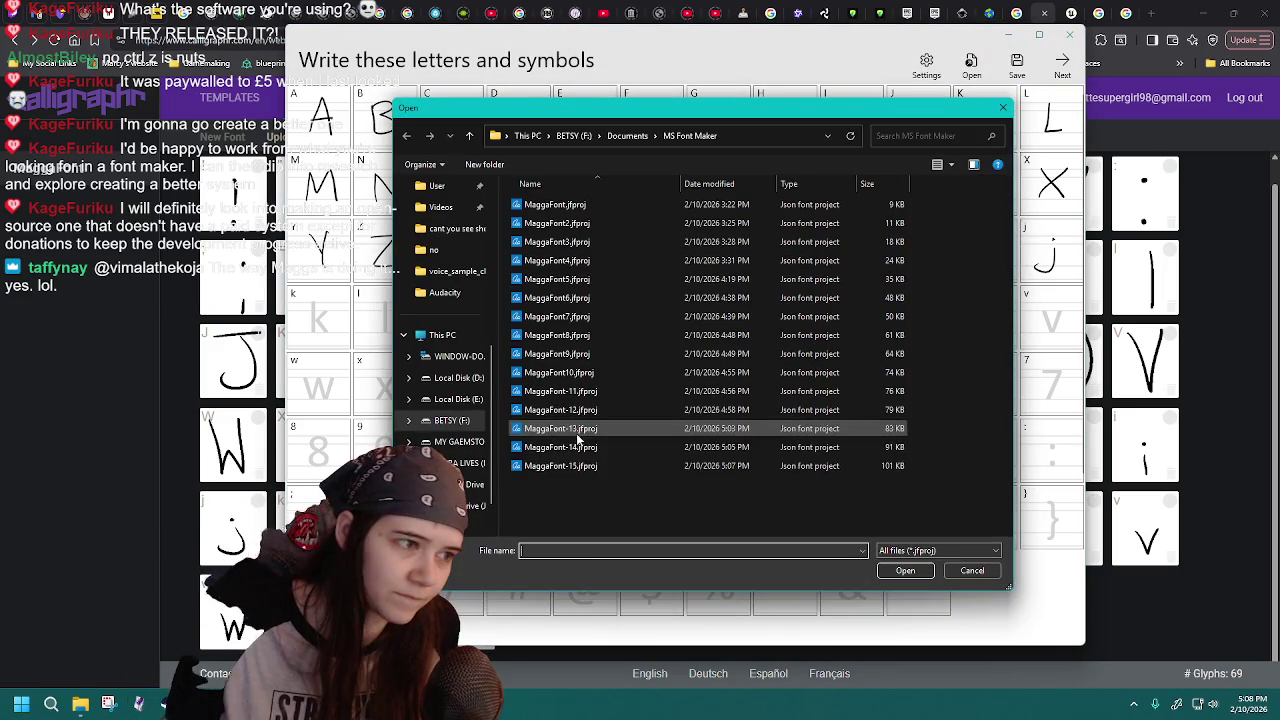
pyautogui.doubleClick(590, 466)
# - Draw the lowercase f and save over MaggaFont-15.jfproj, confirming the replacement
pyautogui.moveTo(797, 240); pyautogui.dragTo(782, 264)
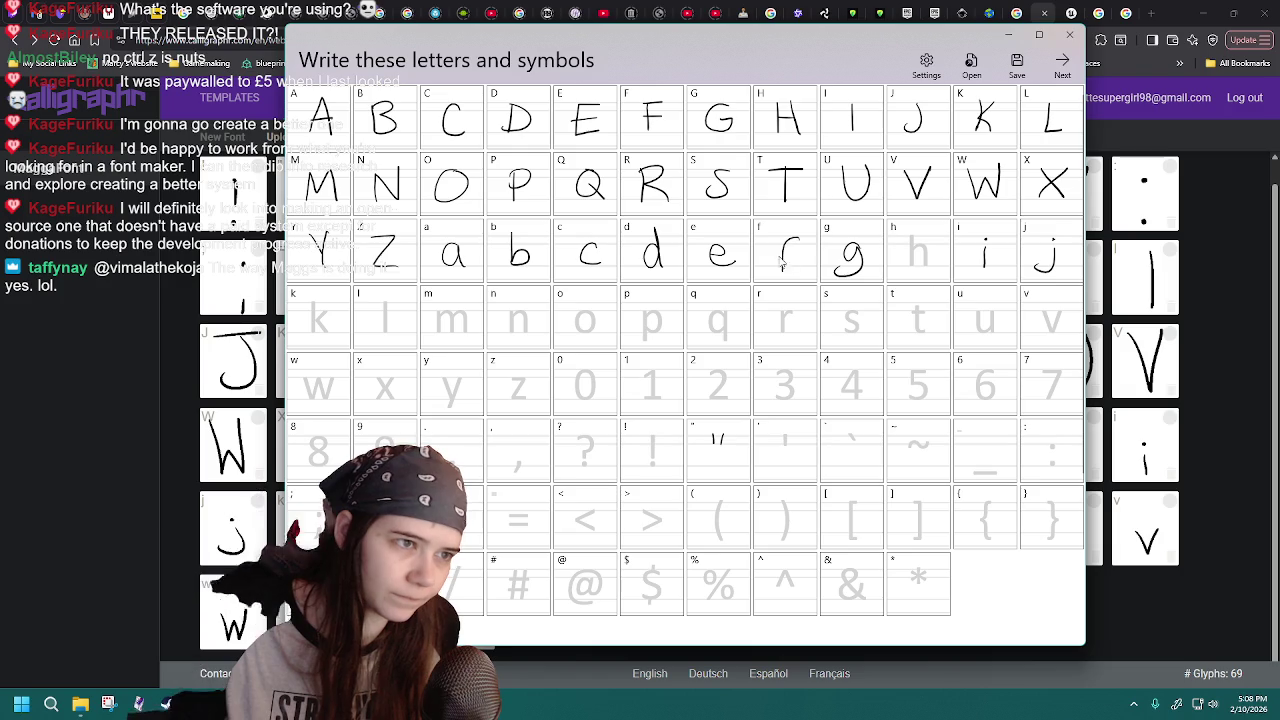
pyautogui.click(1017, 62)
pyautogui.click(662, 466)
pyautogui.doubleClick(662, 466)
pyautogui.click(673, 347)
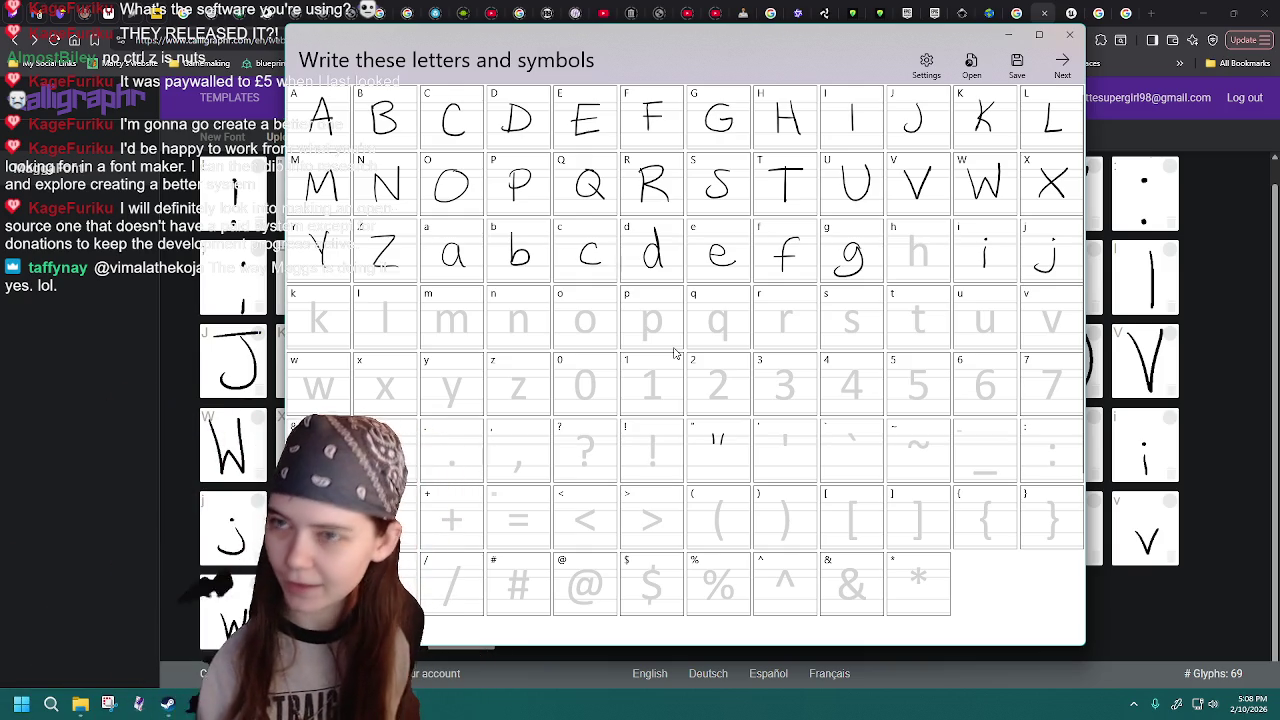
# - Draw a lowercase h and reload the latest saved MaggaFont project
pyautogui.moveTo(910, 229); pyautogui.dragTo(931, 267)
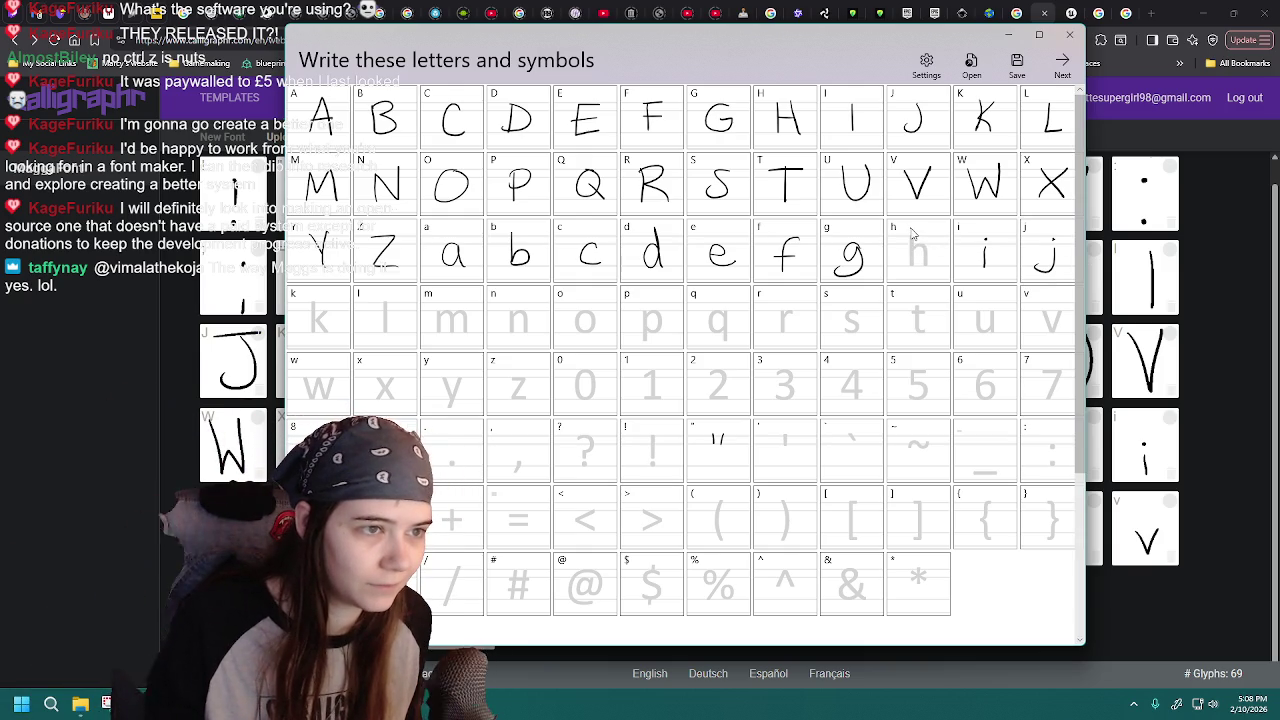
pyautogui.click(971, 66)
pyautogui.doubleClick(614, 470)
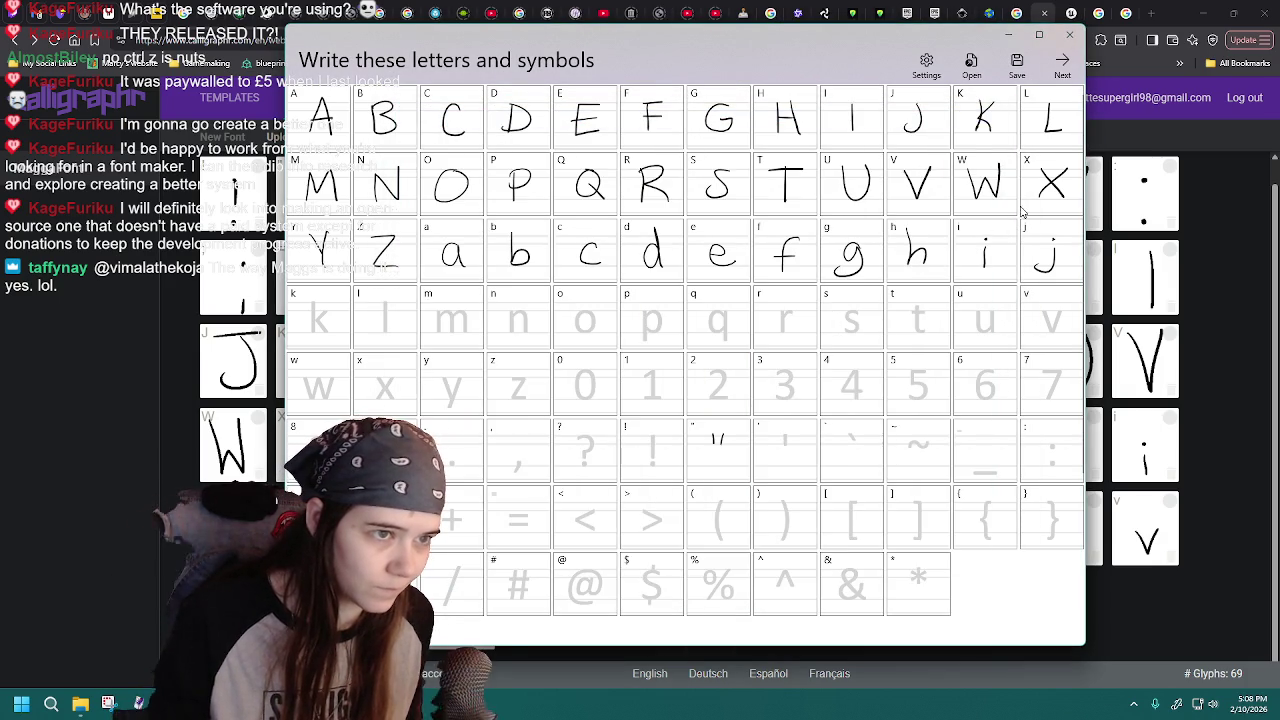
pyautogui.click(971, 66)
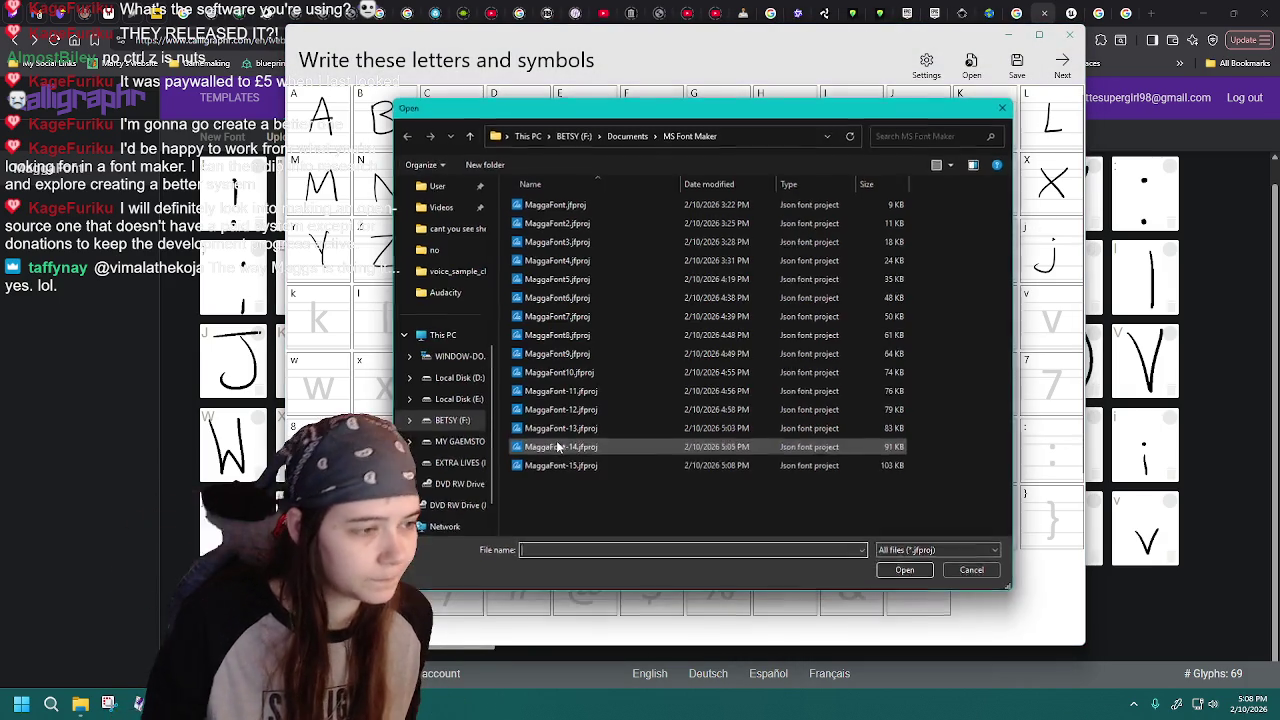
pyautogui.doubleClick(560, 464)
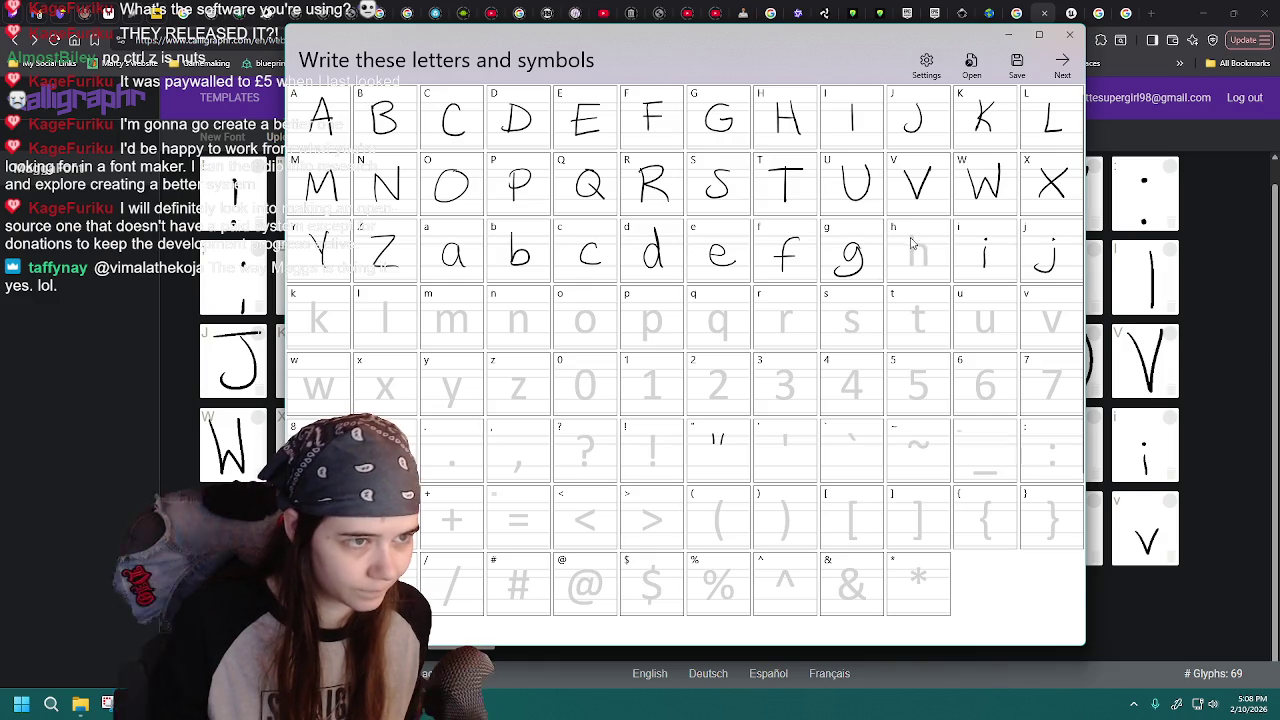
pyautogui.click(971, 66)
pyautogui.doubleClick(617, 467)
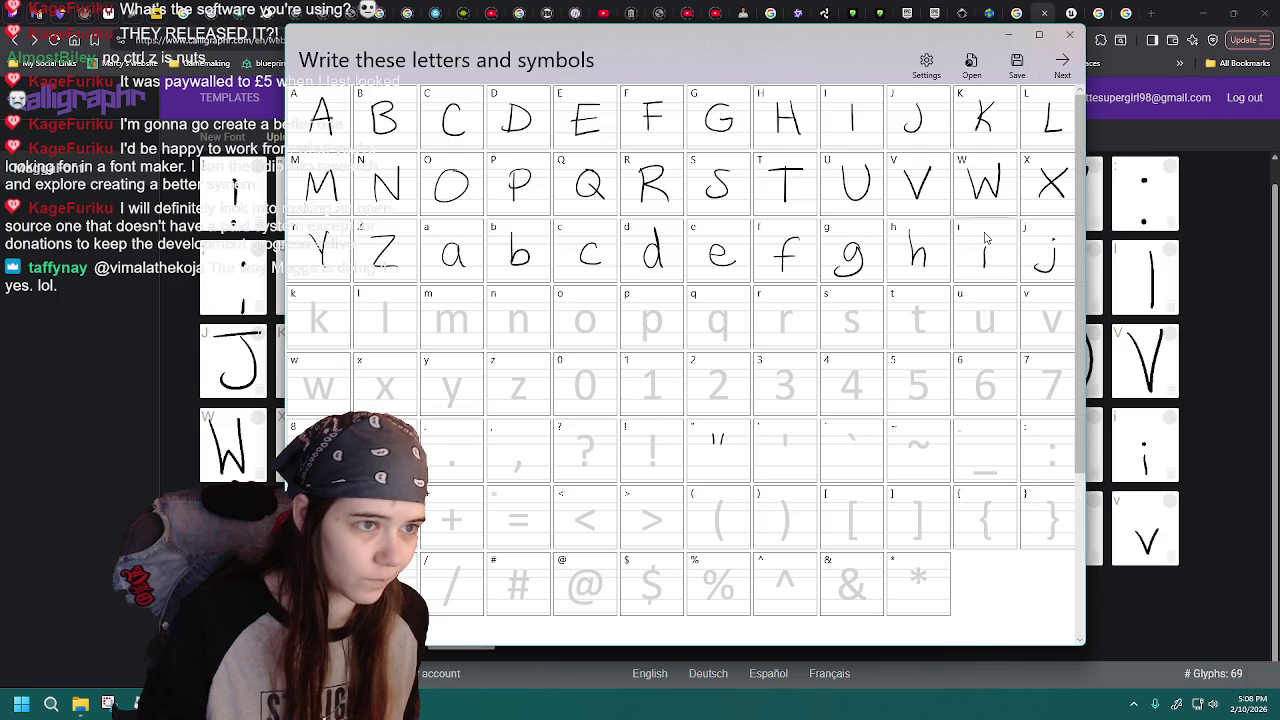
# - Save the project as MaggaFont-16.jfproj and draw a first stroke in the k cell
pyautogui.click(1017, 63)
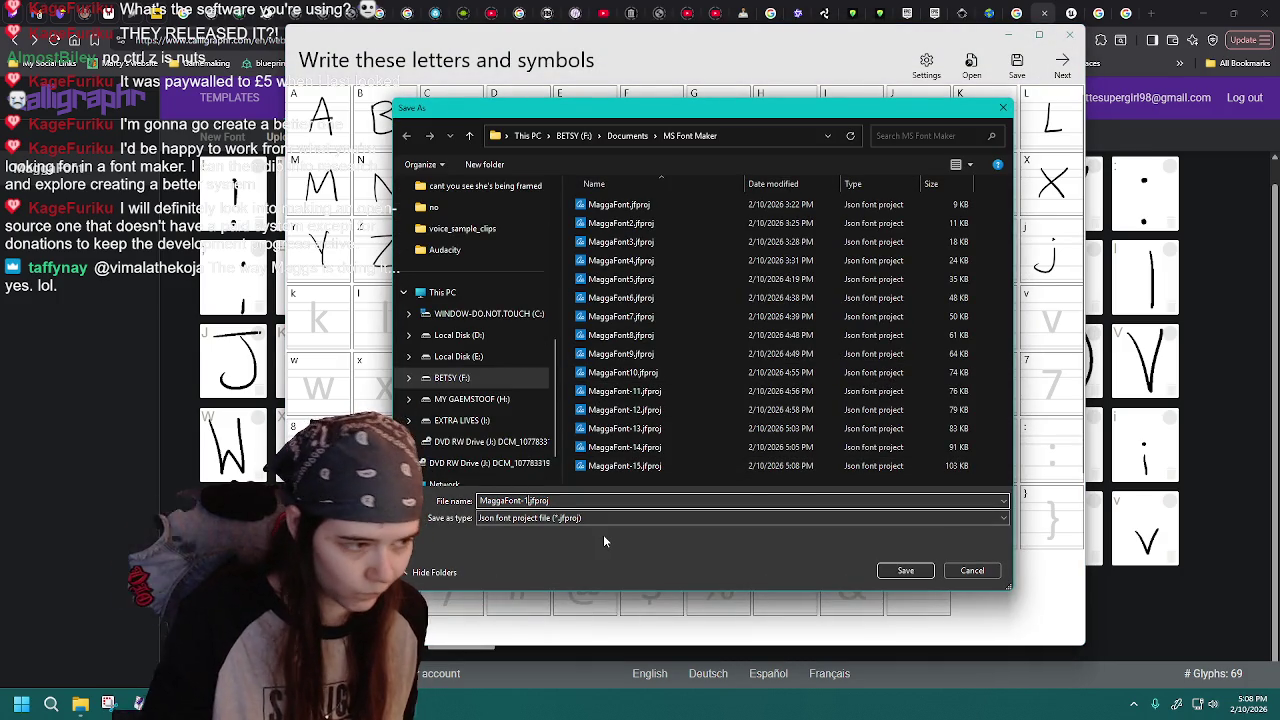
pyautogui.press('BackSpace')
pyautogui.write('6')
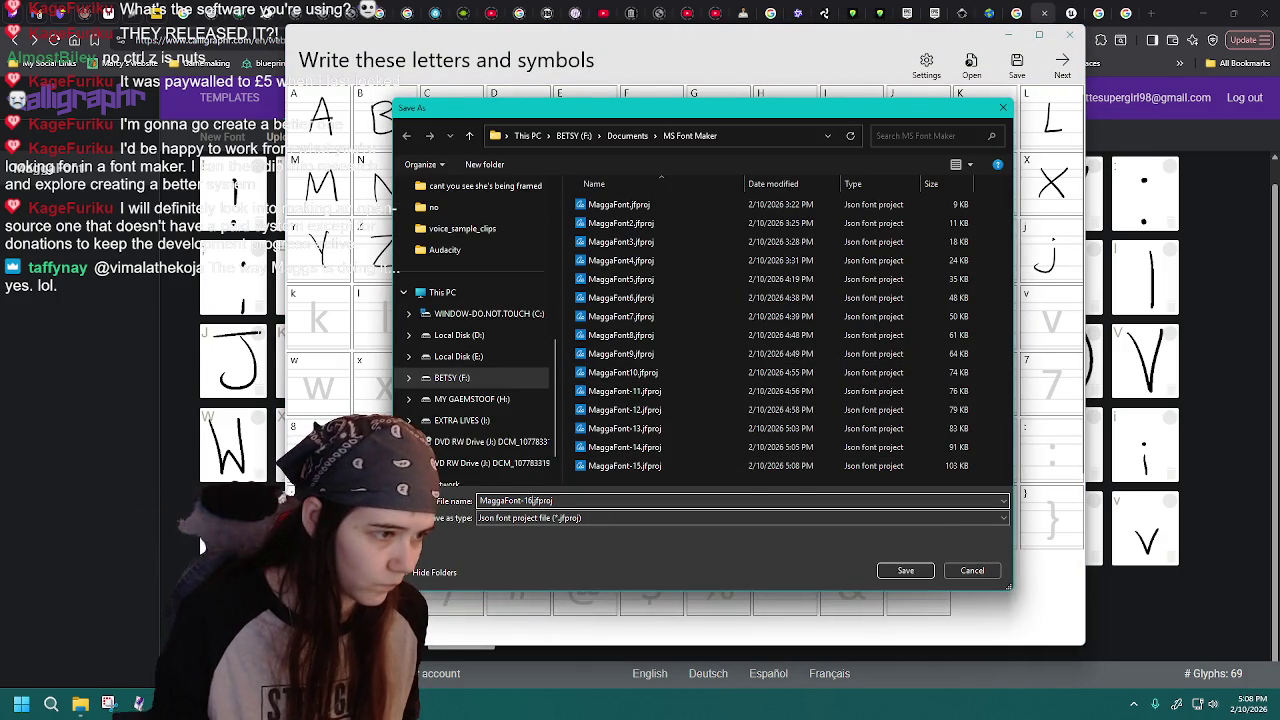
pyautogui.press('Return')
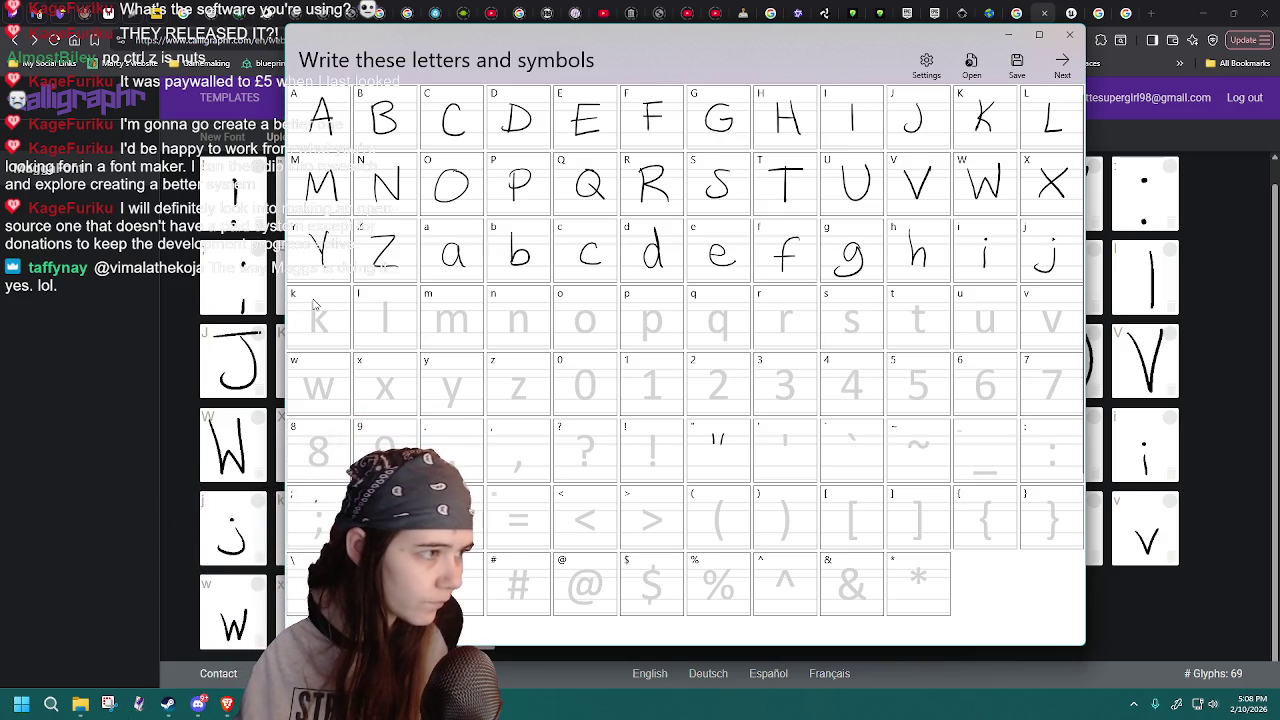
pyautogui.moveTo(315, 297); pyautogui.dragTo(316, 326)
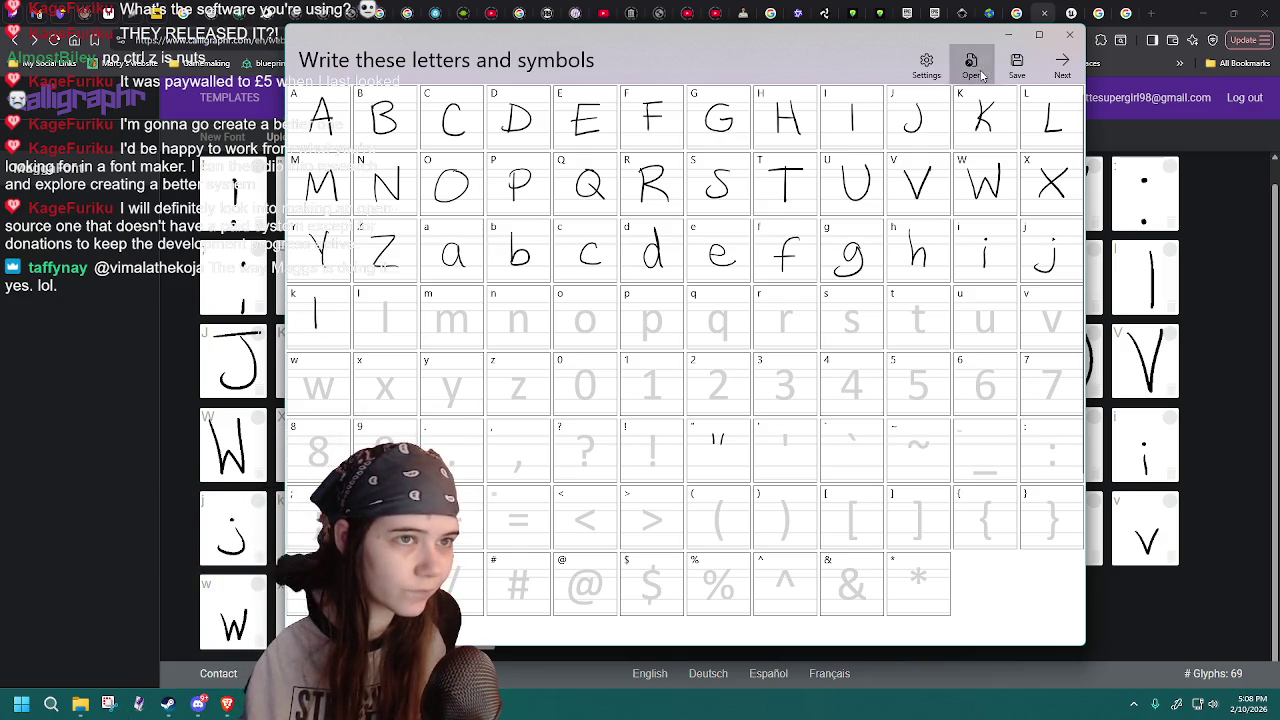
# - Draw the lowercase k, reloading MaggaFont-16 to retry after each unsatisfactory attempt
pyautogui.click(971, 66)
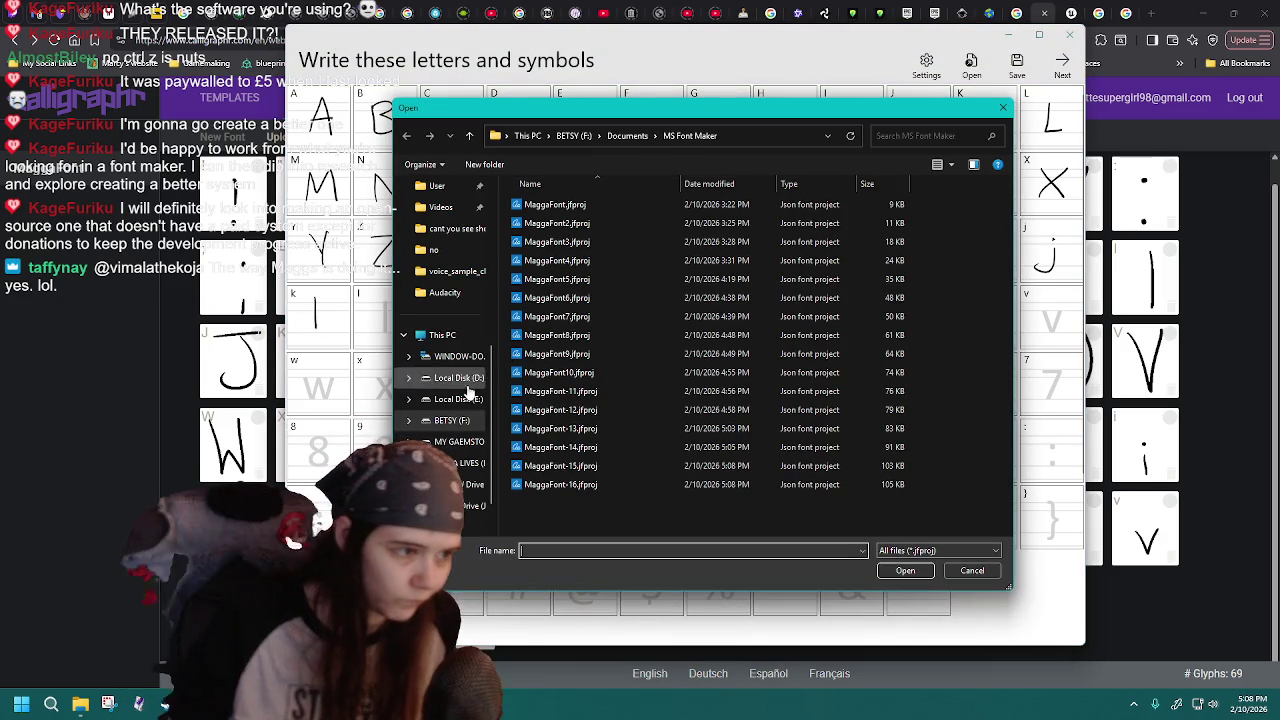
pyautogui.doubleClick(586, 484)
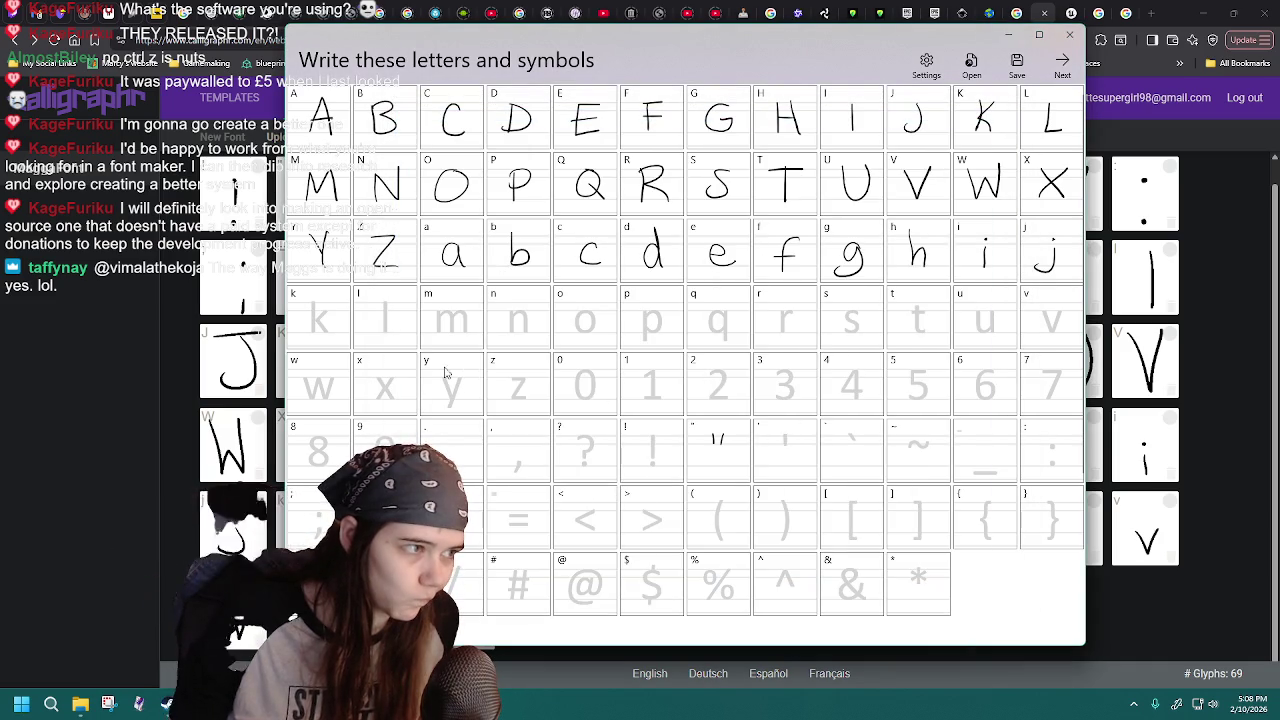
pyautogui.moveTo(316, 300); pyautogui.dragTo(326, 328)
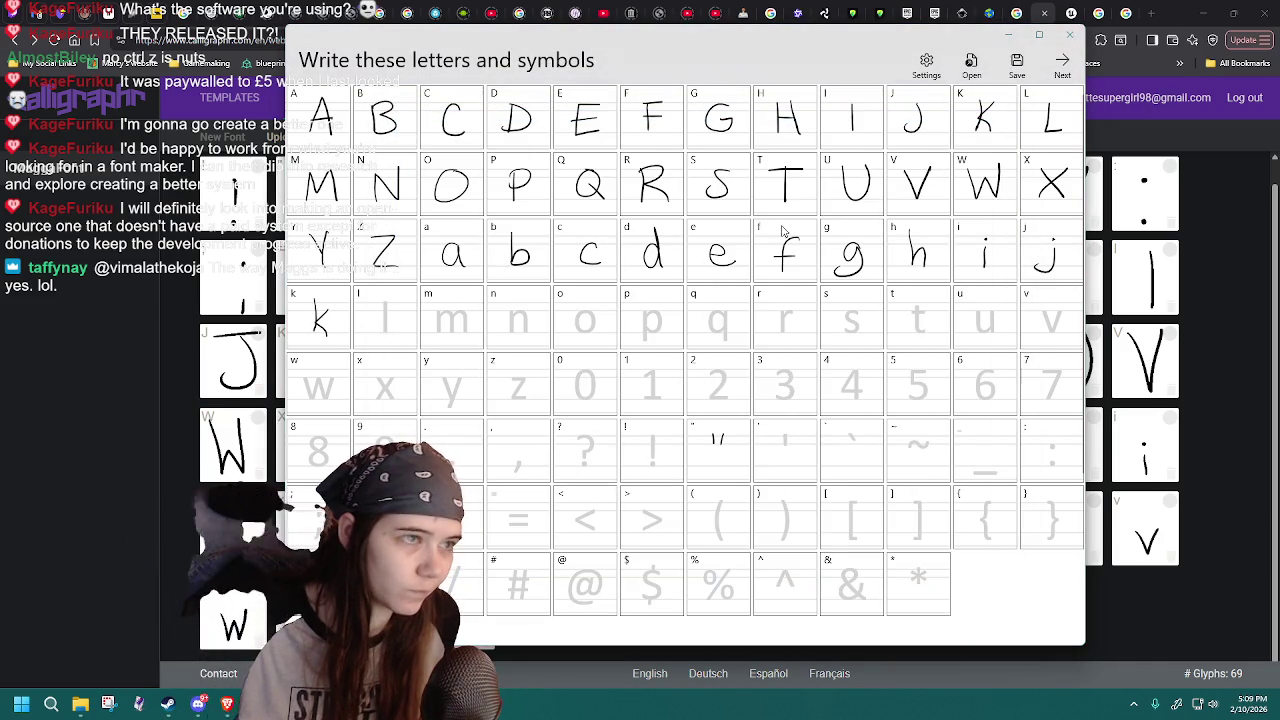
pyautogui.click(971, 62)
pyautogui.doubleClick(569, 486)
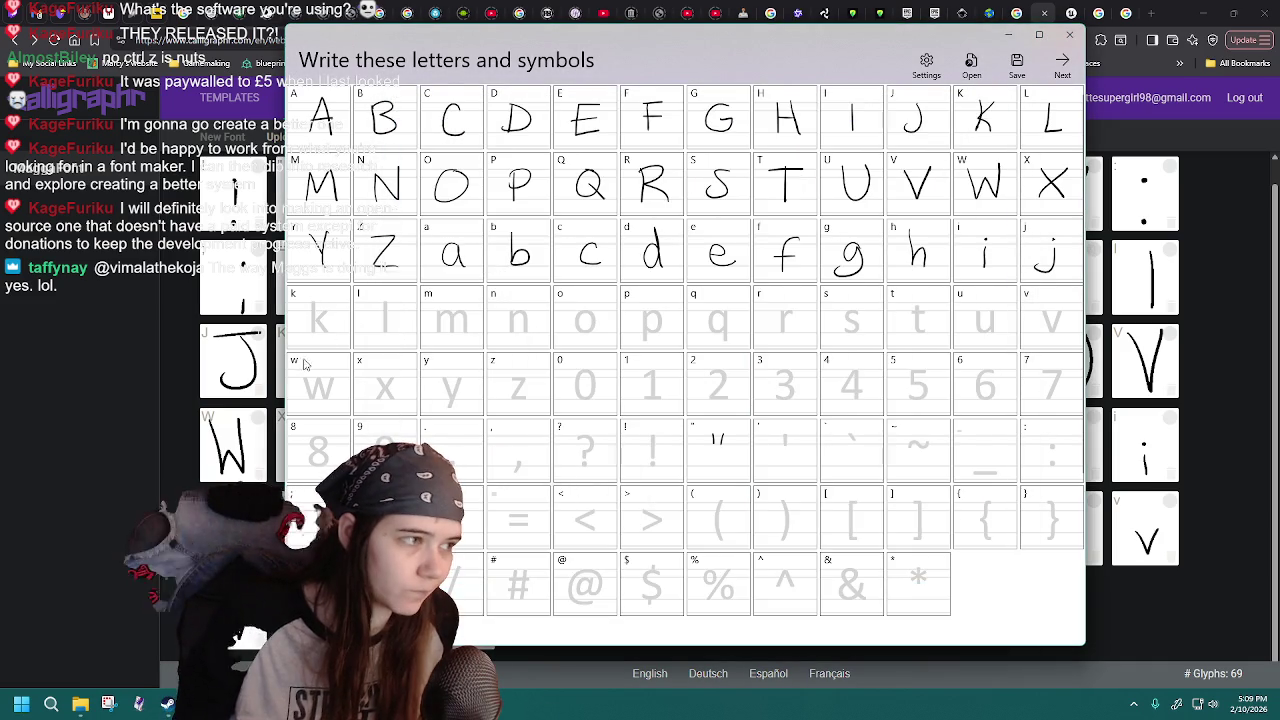
pyautogui.moveTo(316, 300)
pyautogui.mouseDown()
pyautogui.moveTo(316, 331)
pyautogui.moveTo(329, 333)
pyautogui.mouseUp()
pyautogui.click(971, 62)
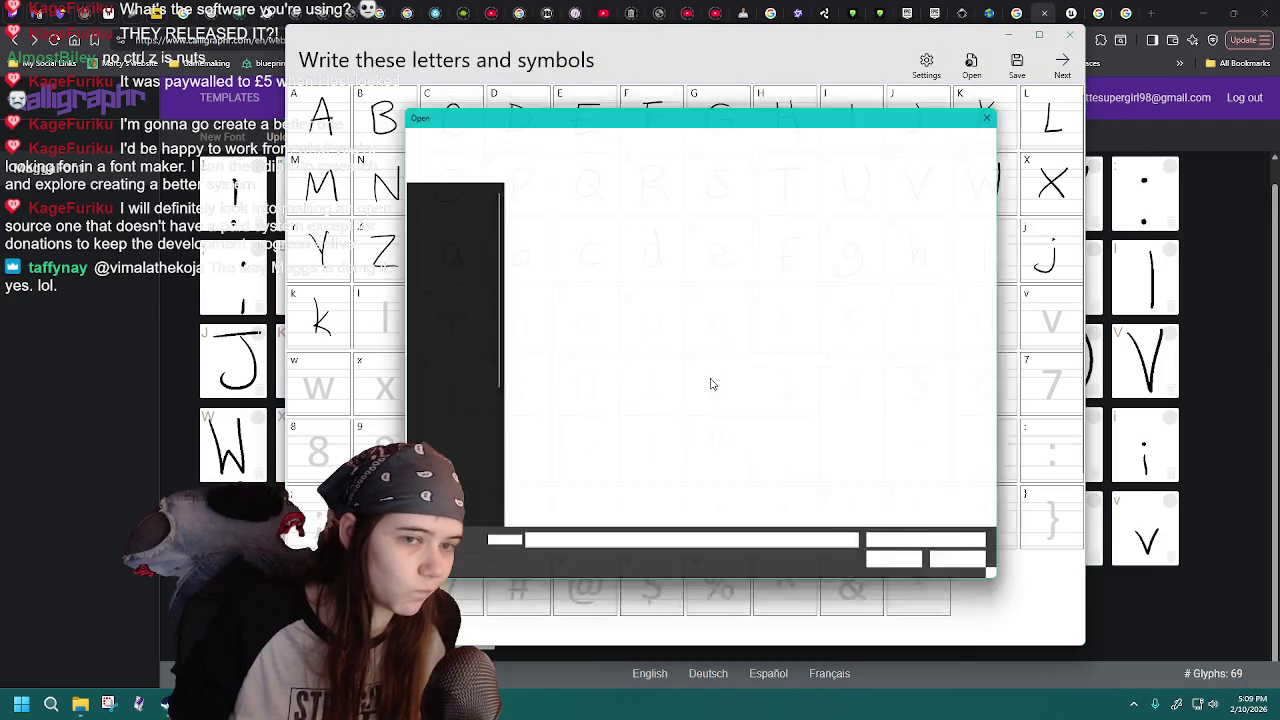
pyautogui.doubleClick(583, 485)
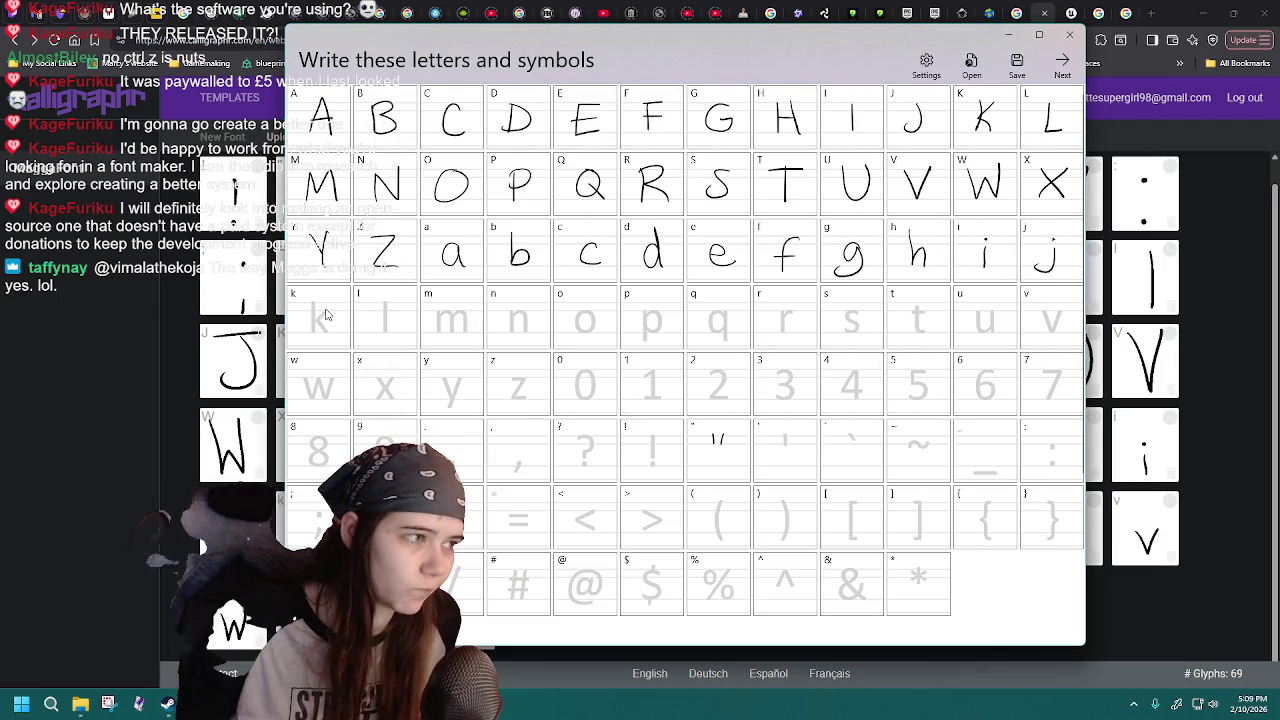
pyautogui.moveTo(314, 300); pyautogui.dragTo(328, 333)
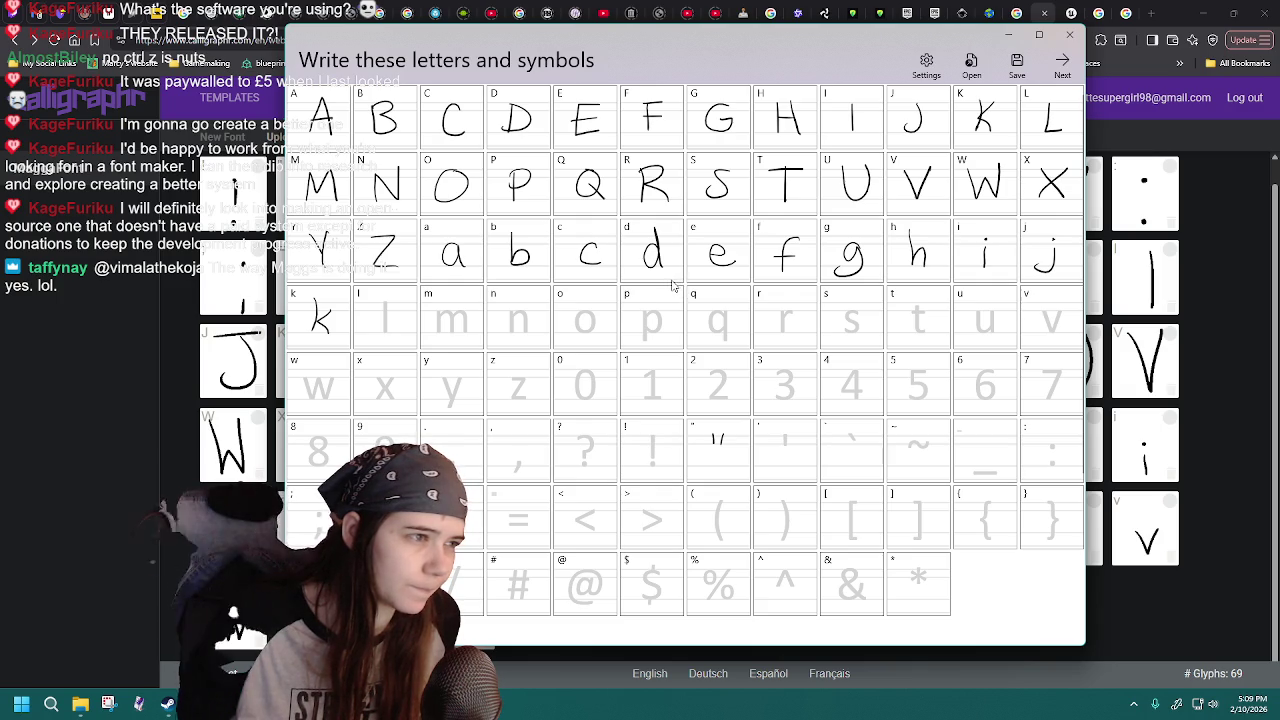
# - Save the project as a new file named MaggaFont-17.jfproj
pyautogui.click(1030, 68)
pyautogui.click(706, 477)
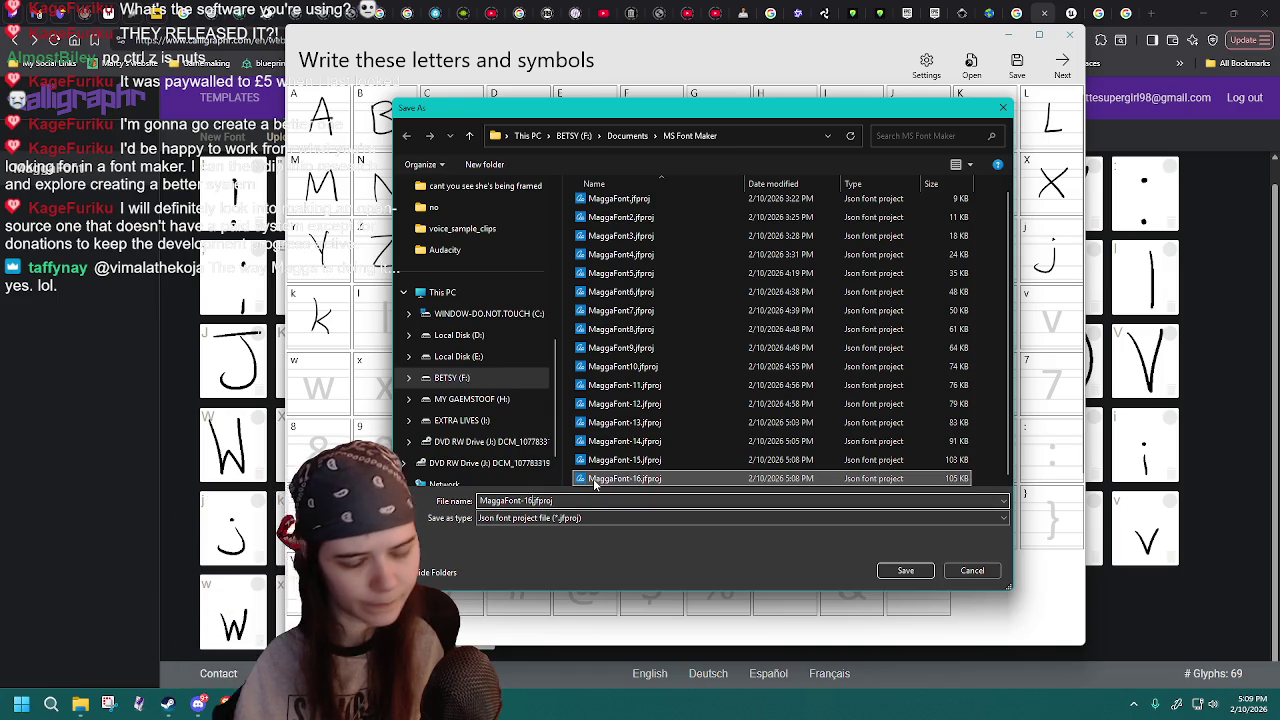
pyautogui.press('BackSpace')
pyautogui.write('7')
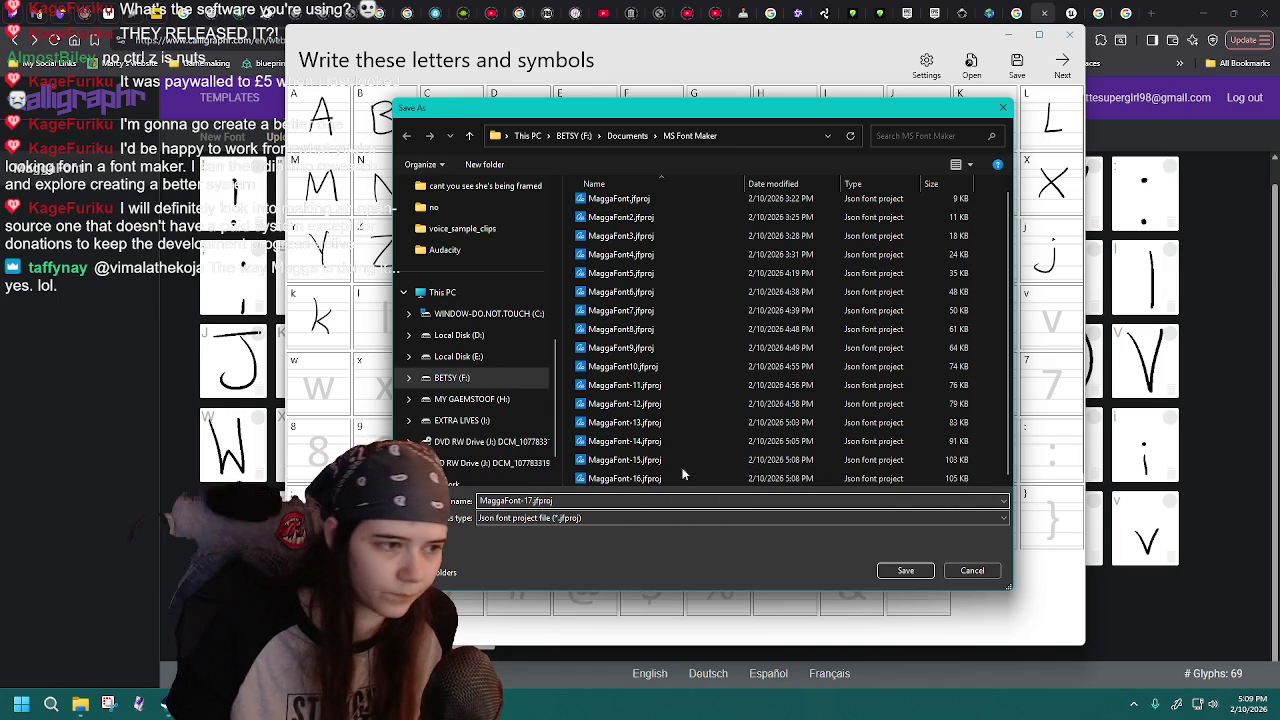
pyautogui.click(806, 184)
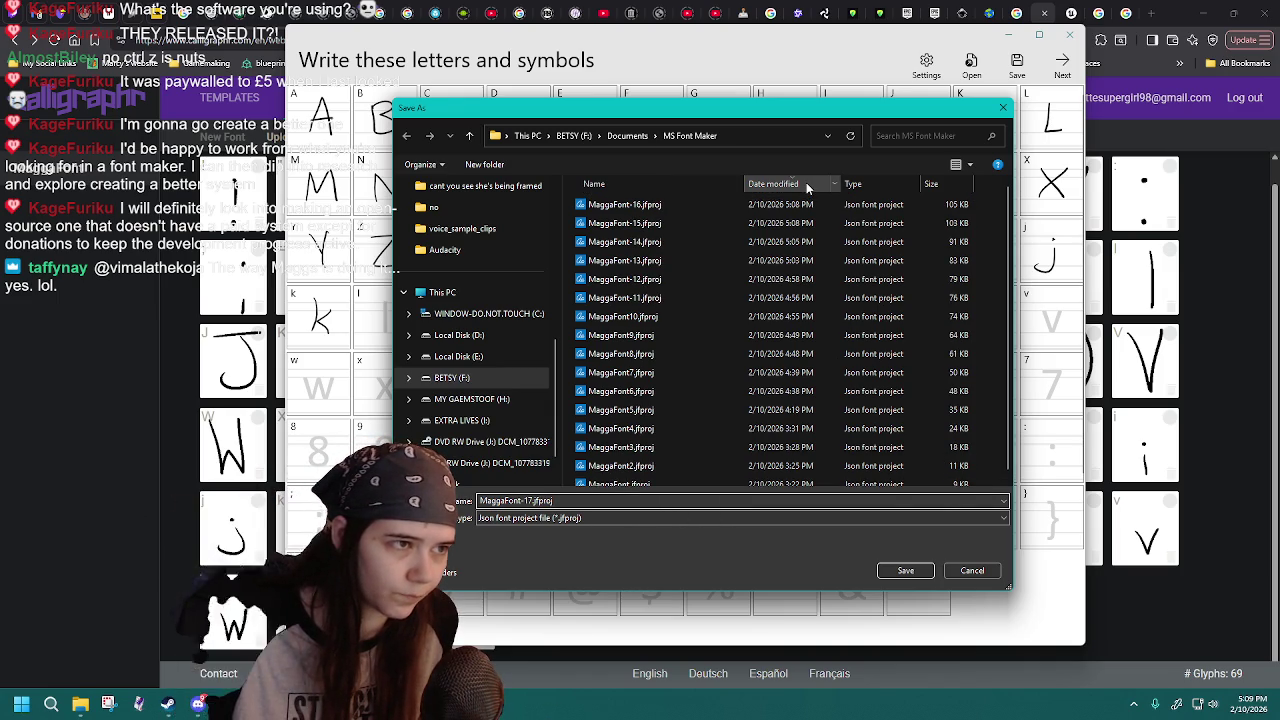
pyautogui.click(905, 570)
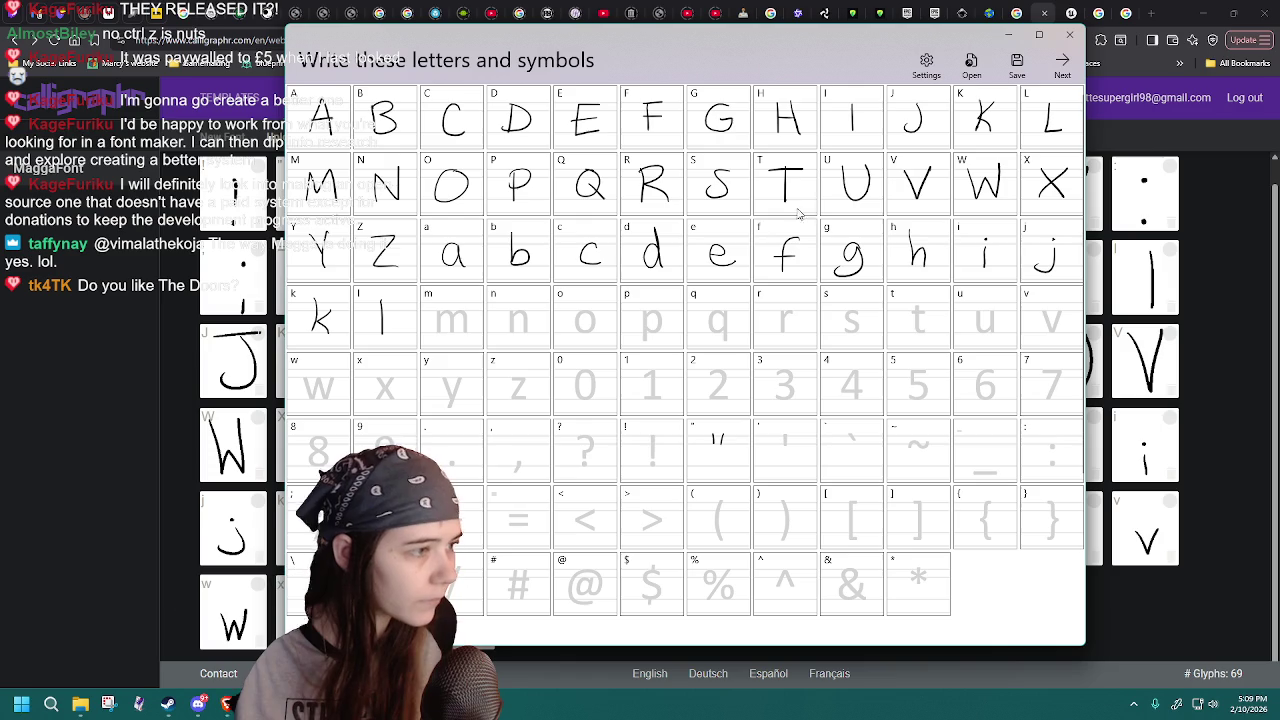
# - Reload the saved MaggaFont-17 project to check the new lowercase l
pyautogui.click(971, 62)
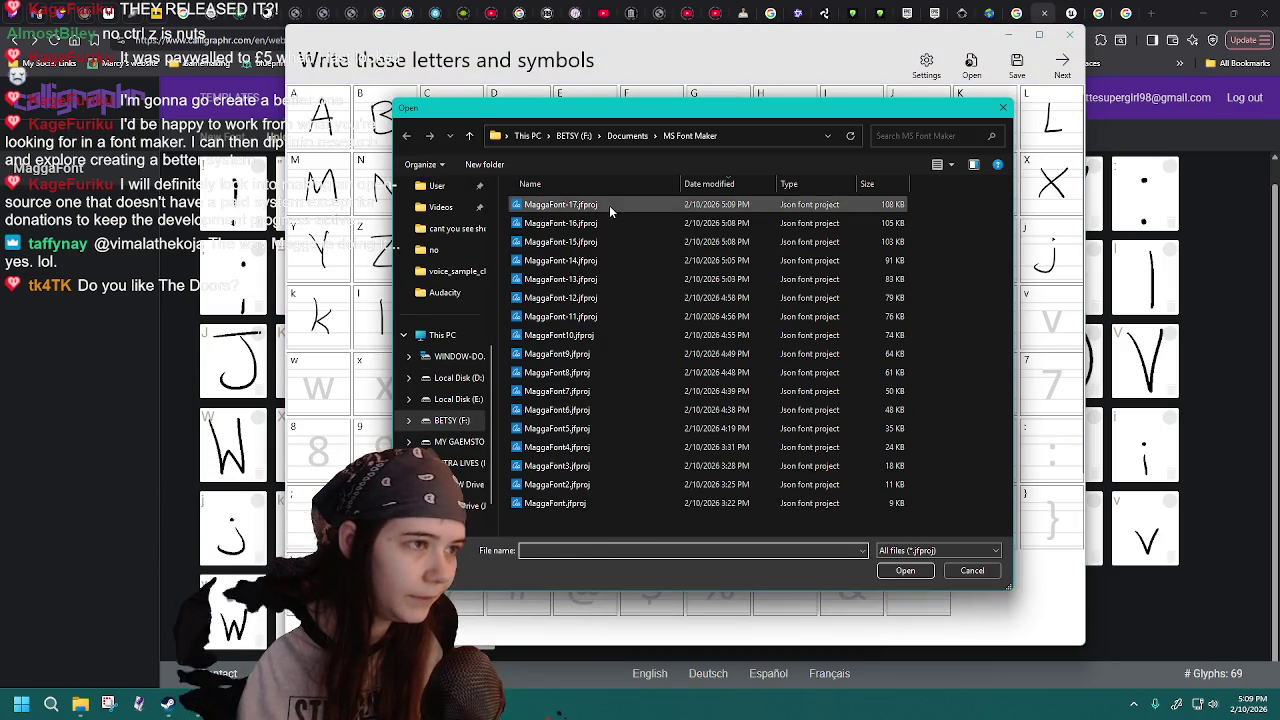
pyautogui.doubleClick(608, 204)
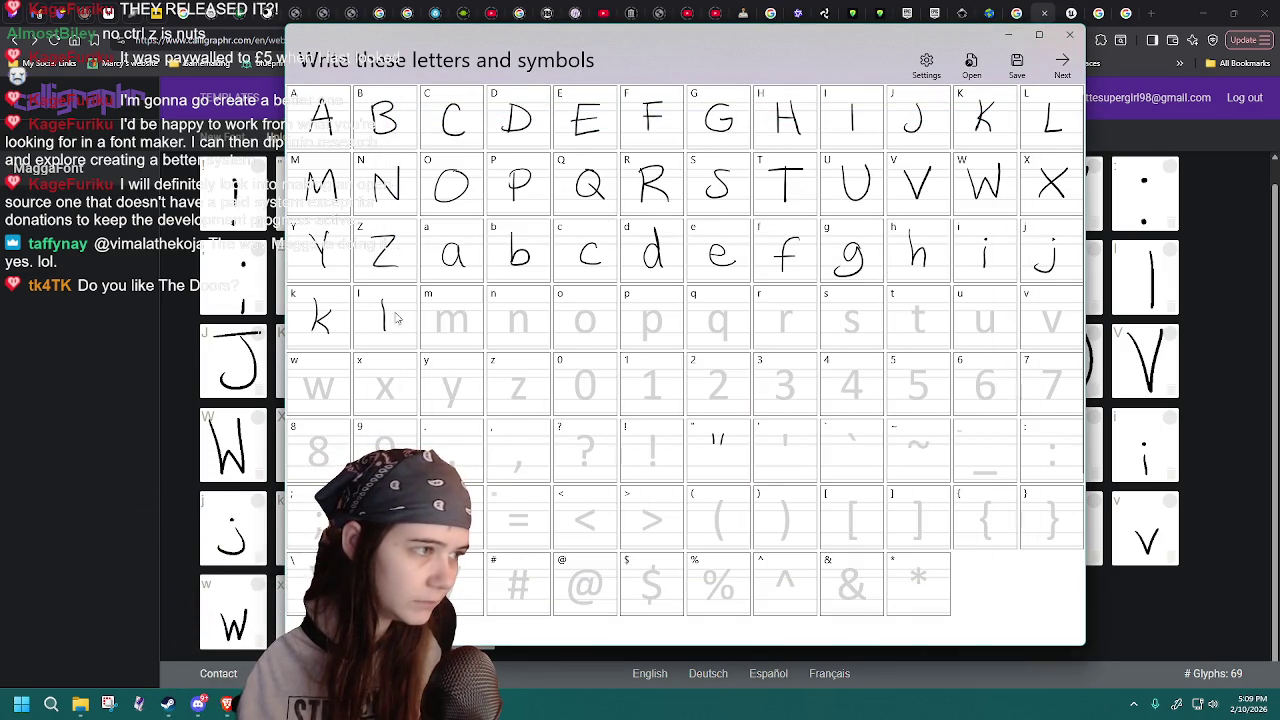
pyautogui.click(971, 62)
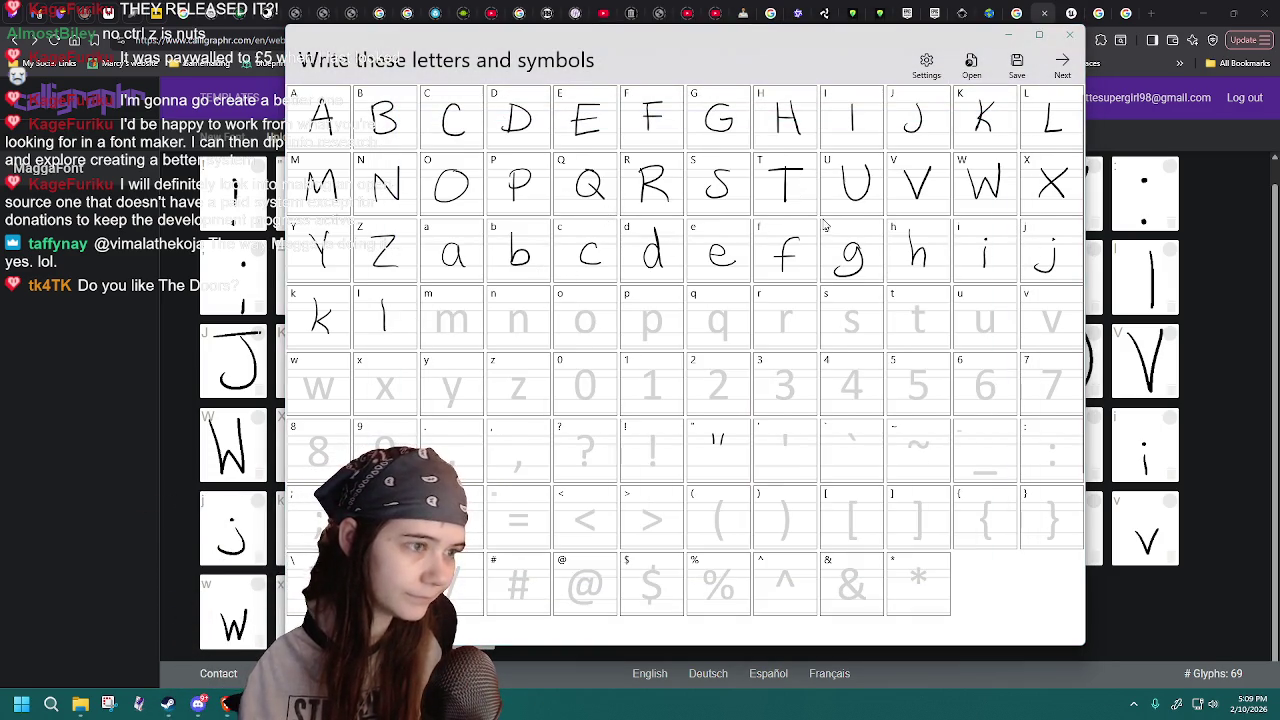
pyautogui.doubleClick(624, 204)
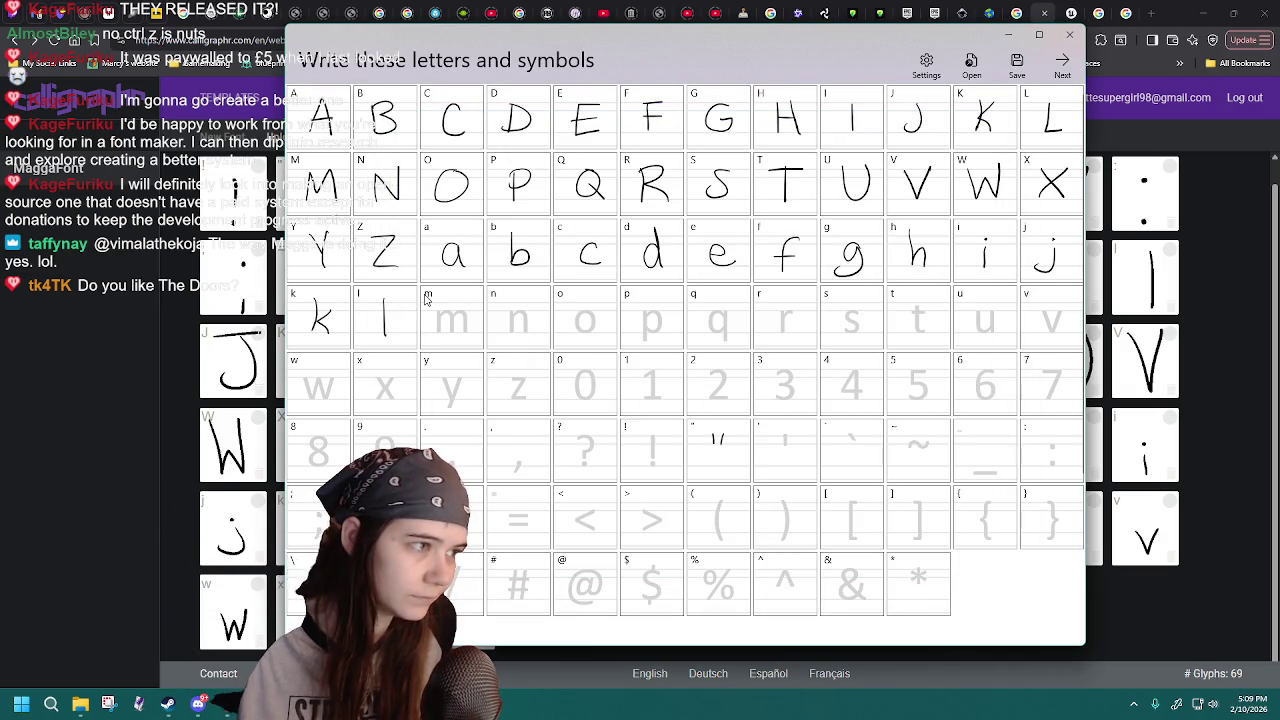
pyautogui.click(971, 62)
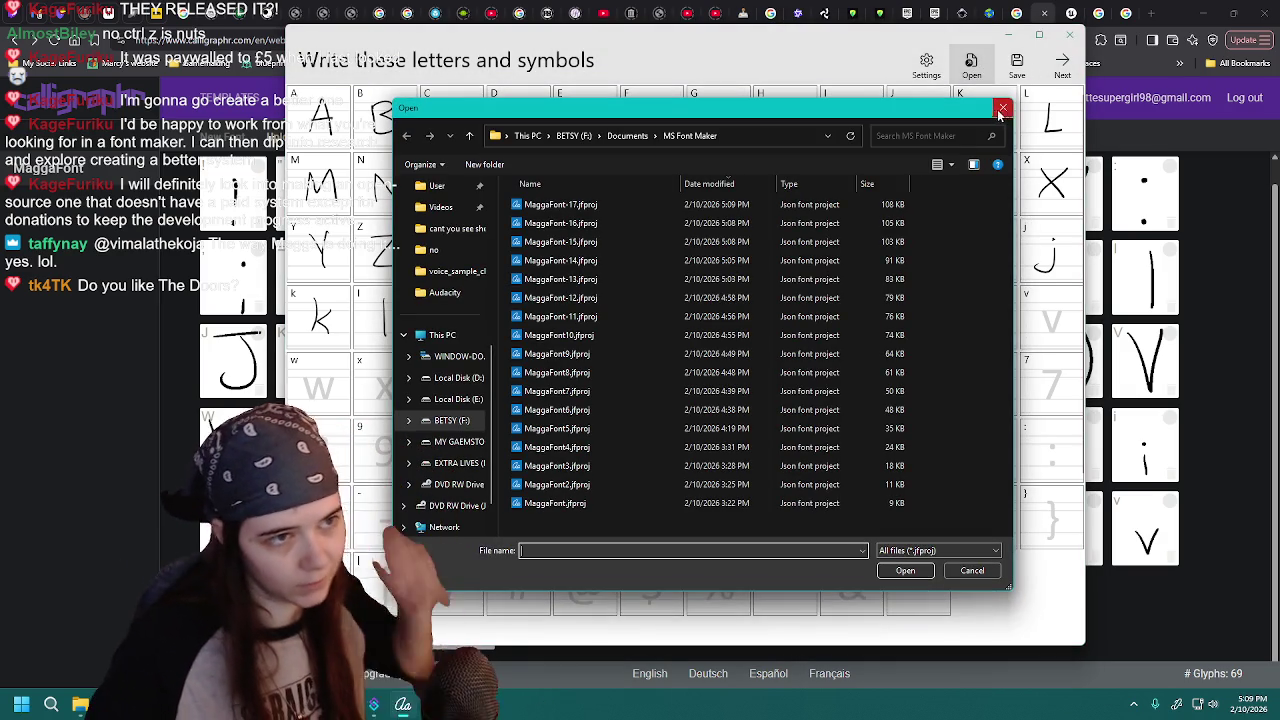
pyautogui.click(1002, 107)
# - Save the project over an existing MaggaFont file, confirming Replace
pyautogui.click(1016, 62)
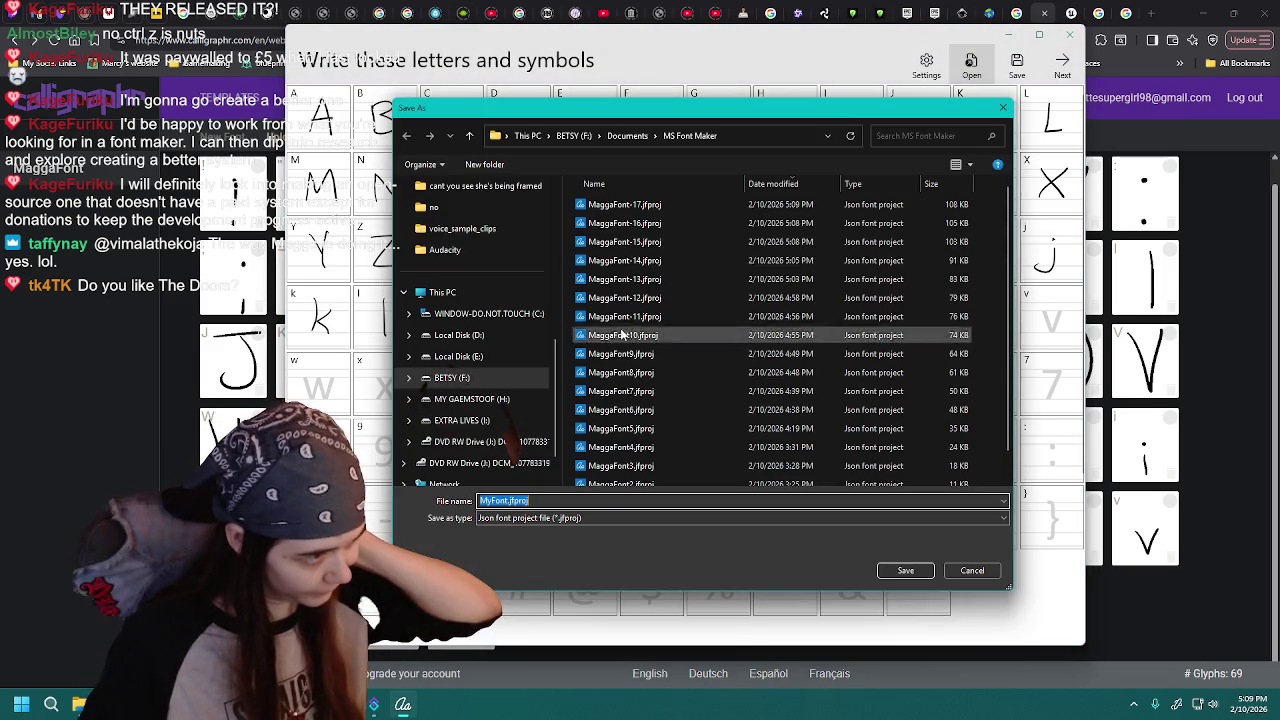
pyautogui.doubleClick(640, 204)
pyautogui.click(748, 348)
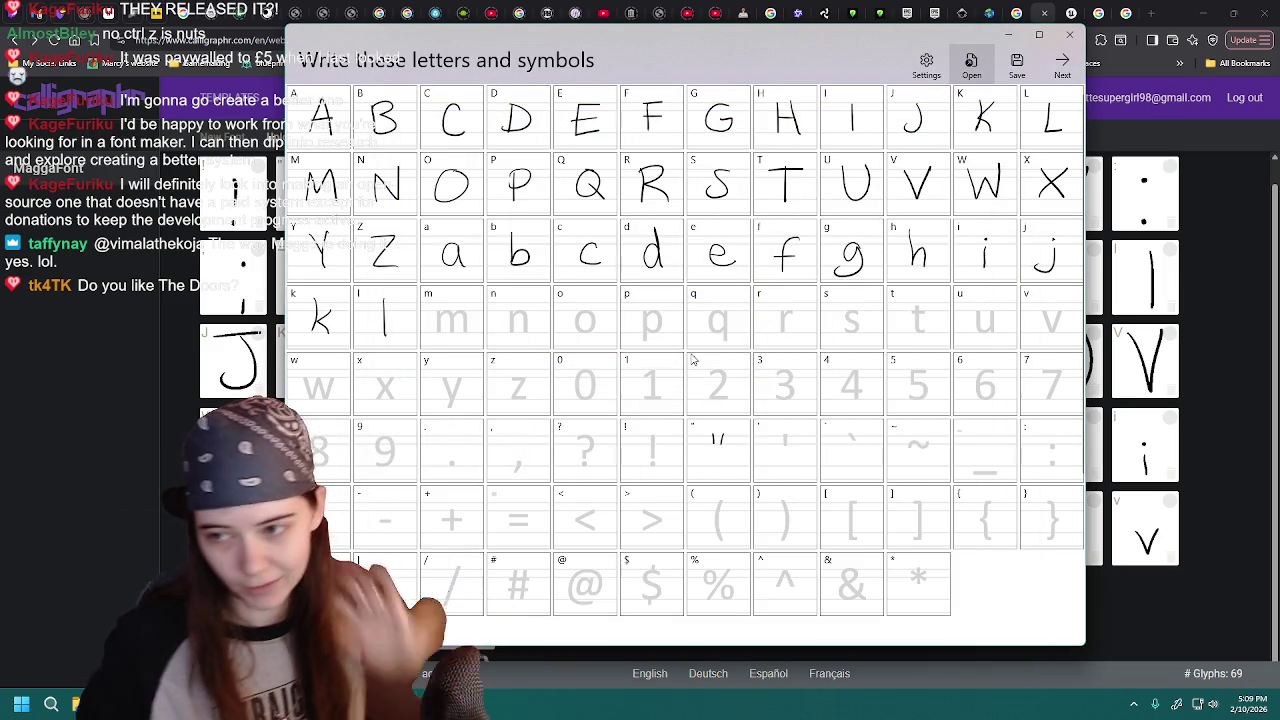
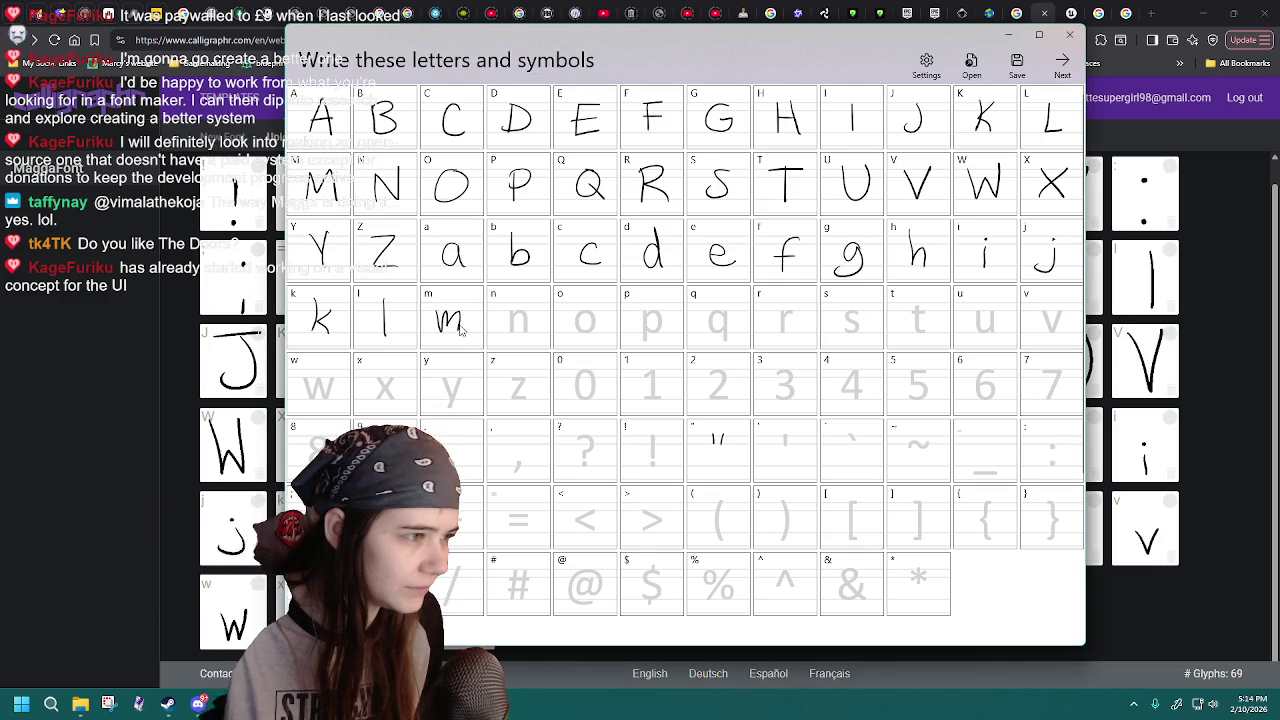
# - Reload MaggaFont-17.jfproj to discard a lowercase m attempt, redraw m, and reload again
pyautogui.hotkey('ctrl', 'o')
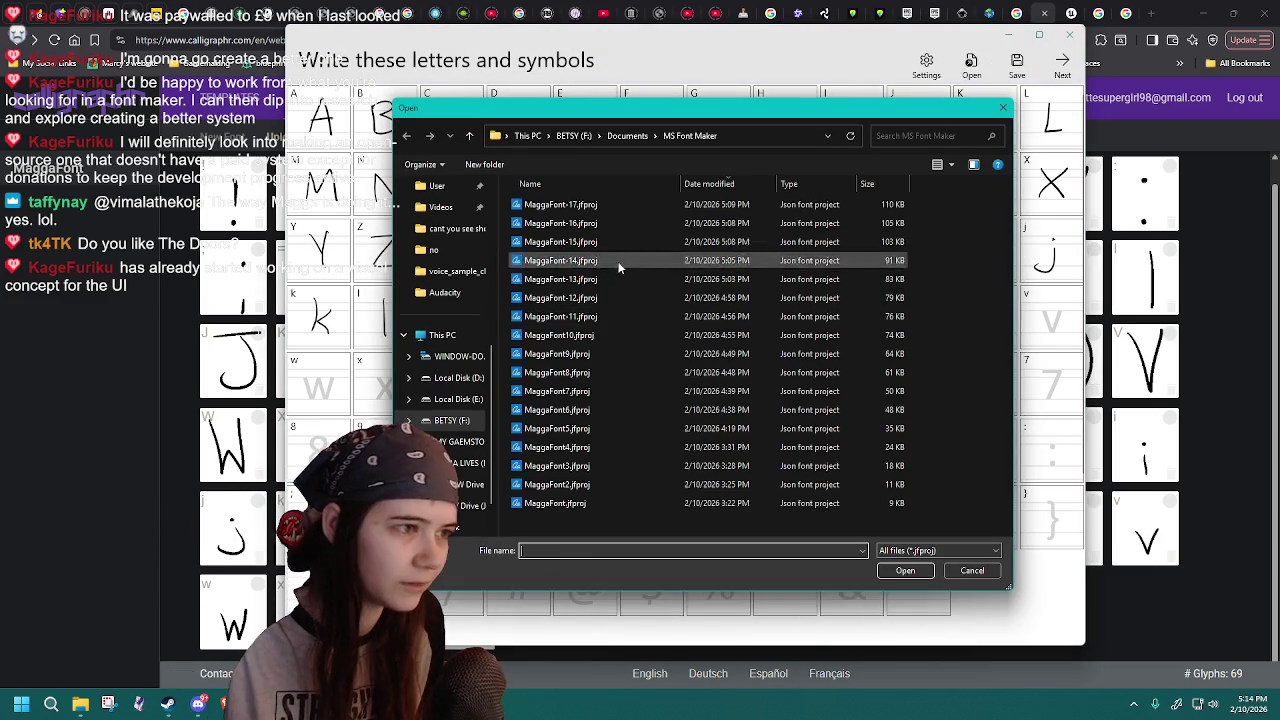
pyautogui.doubleClick(614, 204)
pyautogui.moveTo(440, 309); pyautogui.dragTo(470, 333)
pyautogui.click(970, 66)
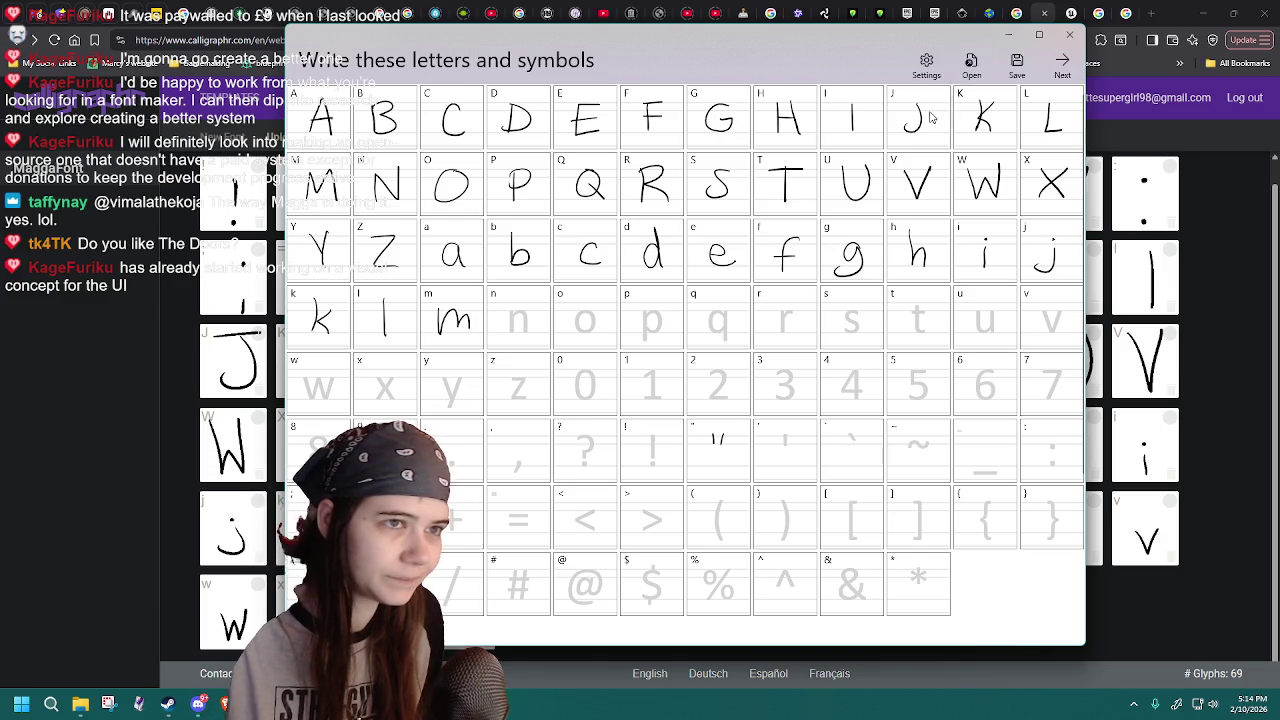
pyautogui.doubleClick(628, 204)
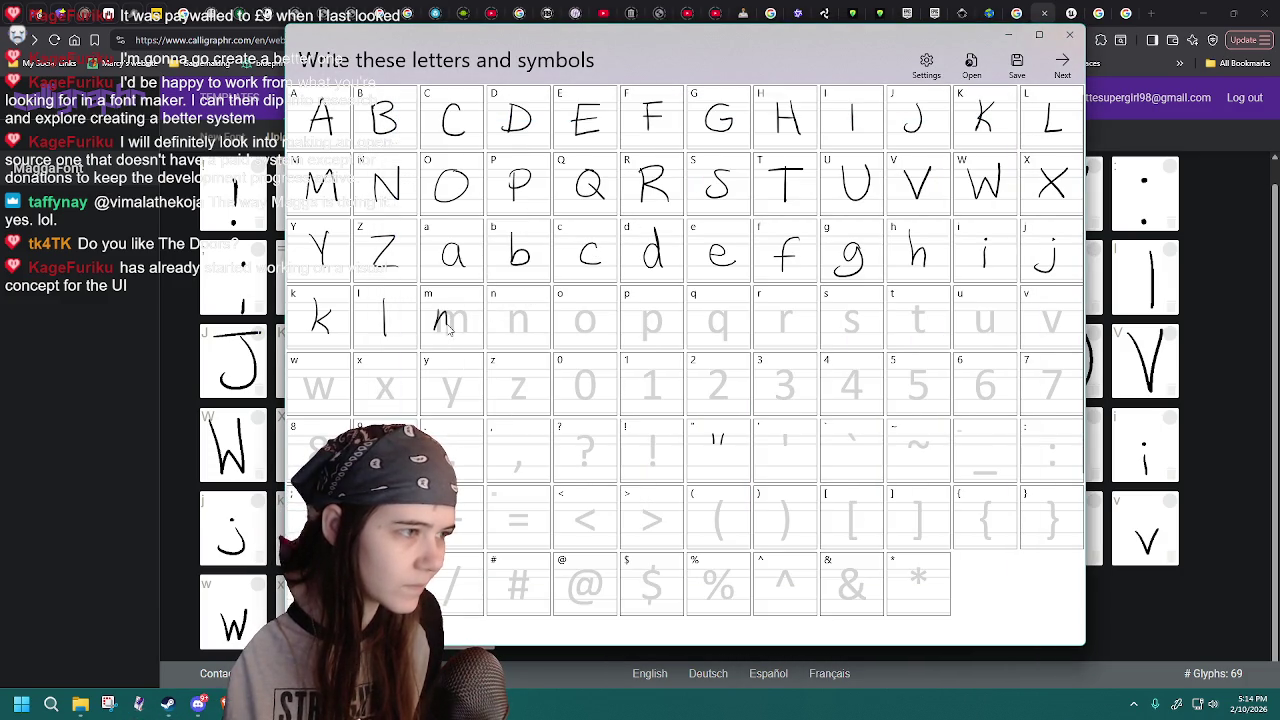
pyautogui.click(970, 66)
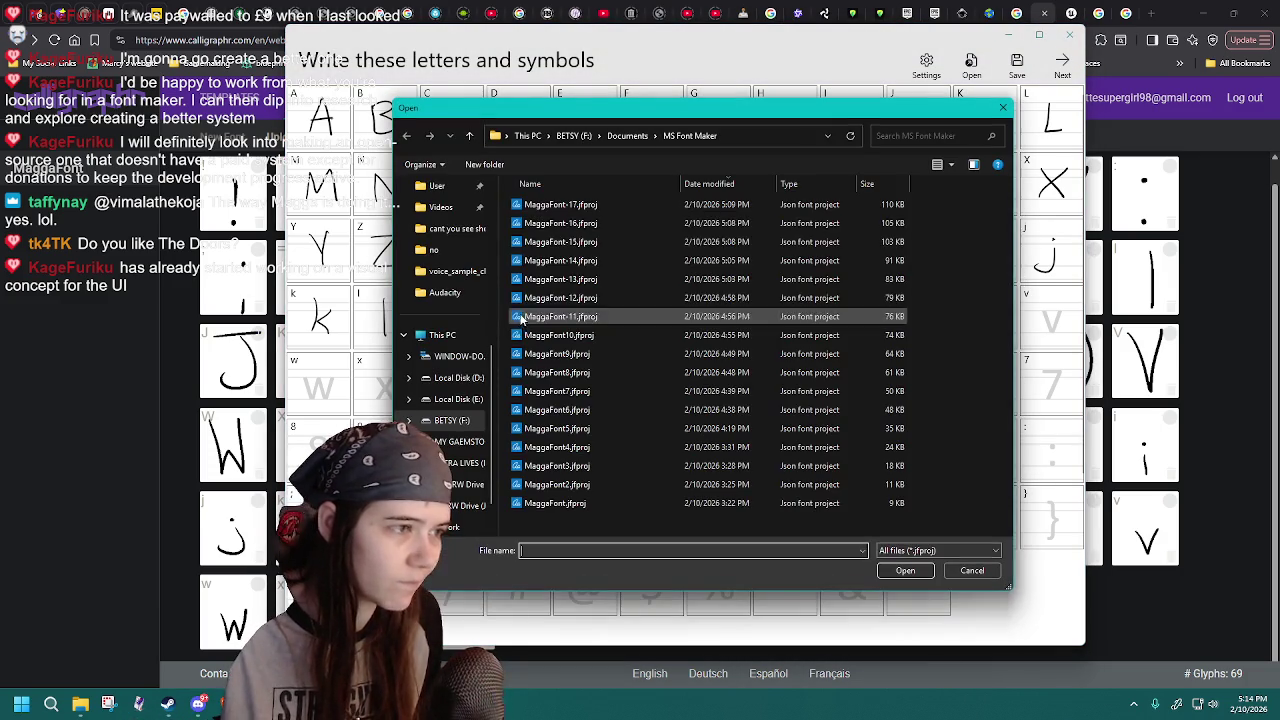
pyautogui.doubleClick(611, 204)
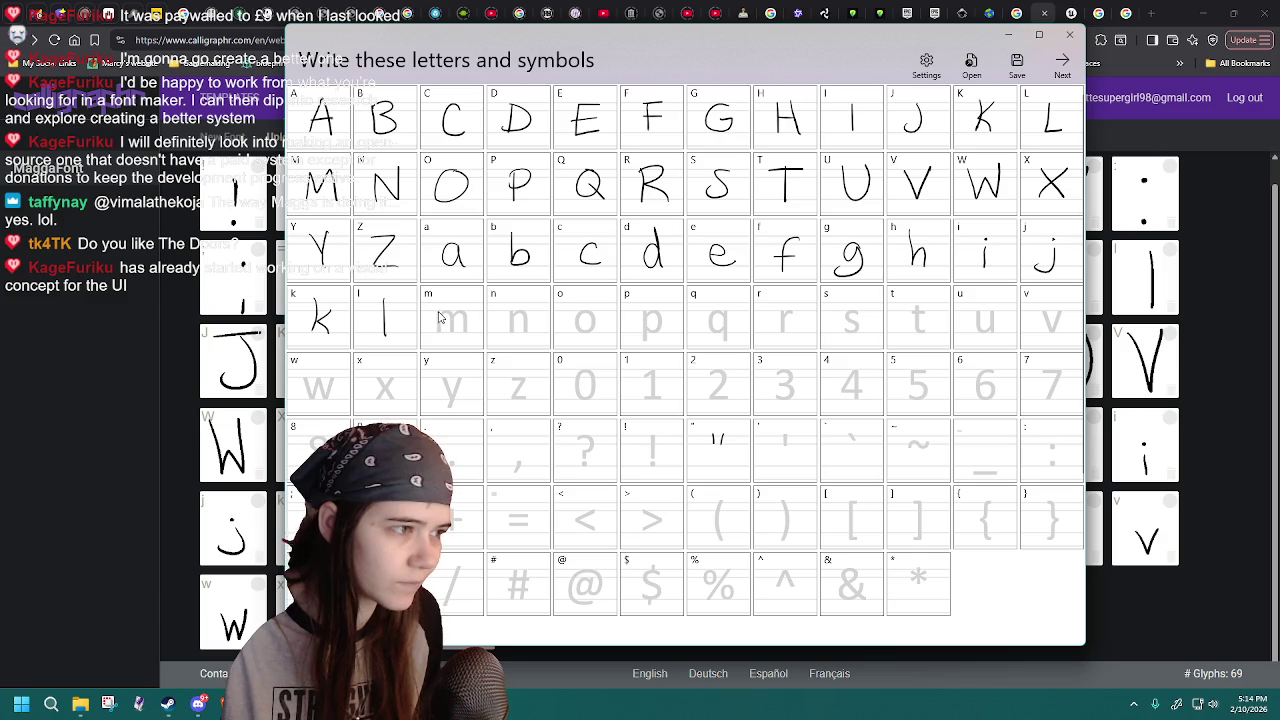
# - Keep reloading MaggaFont-17 until the m cell is blank, then sketch a lowercase n
pyautogui.click(971, 63)
pyautogui.doubleClick(612, 206)
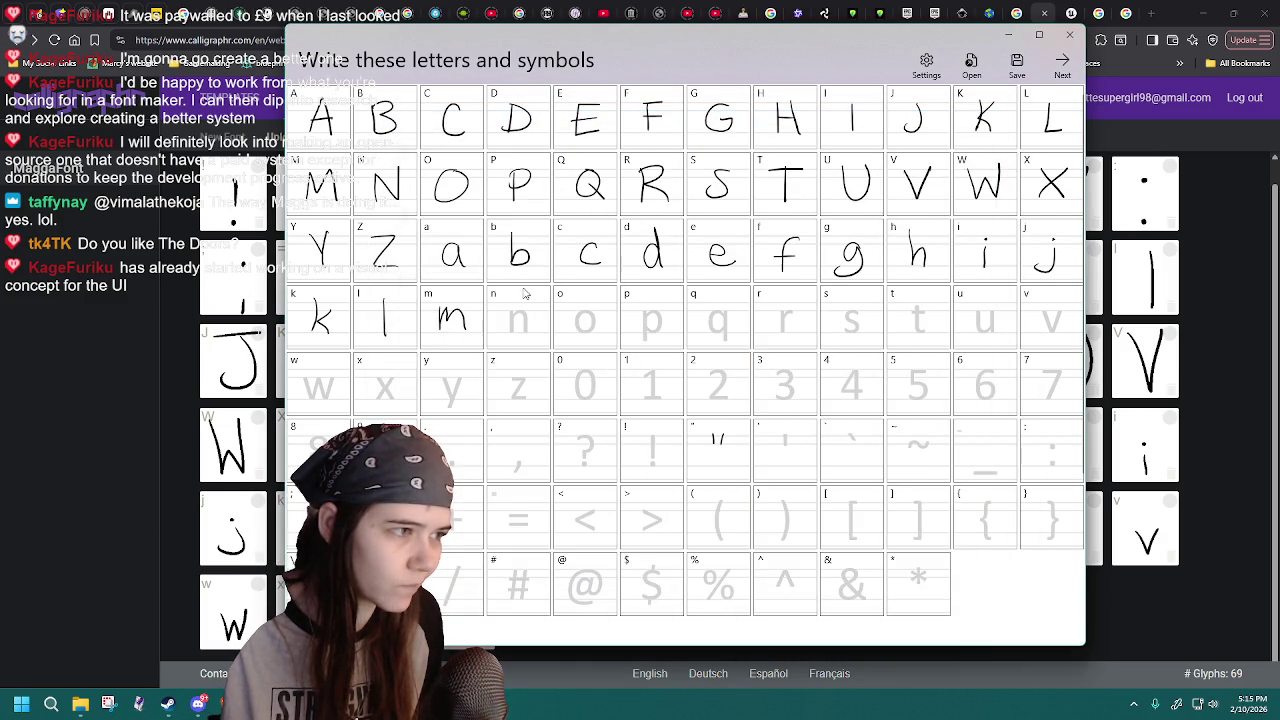
pyautogui.click(971, 63)
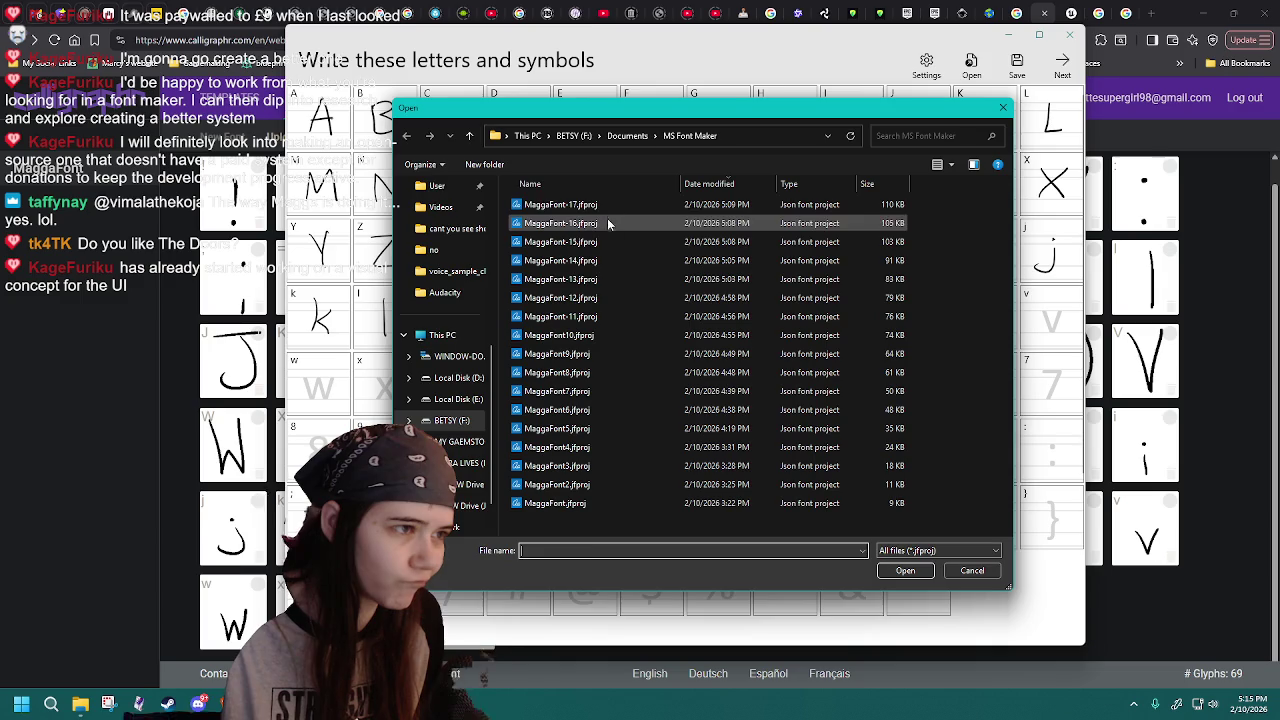
pyautogui.doubleClick(606, 210)
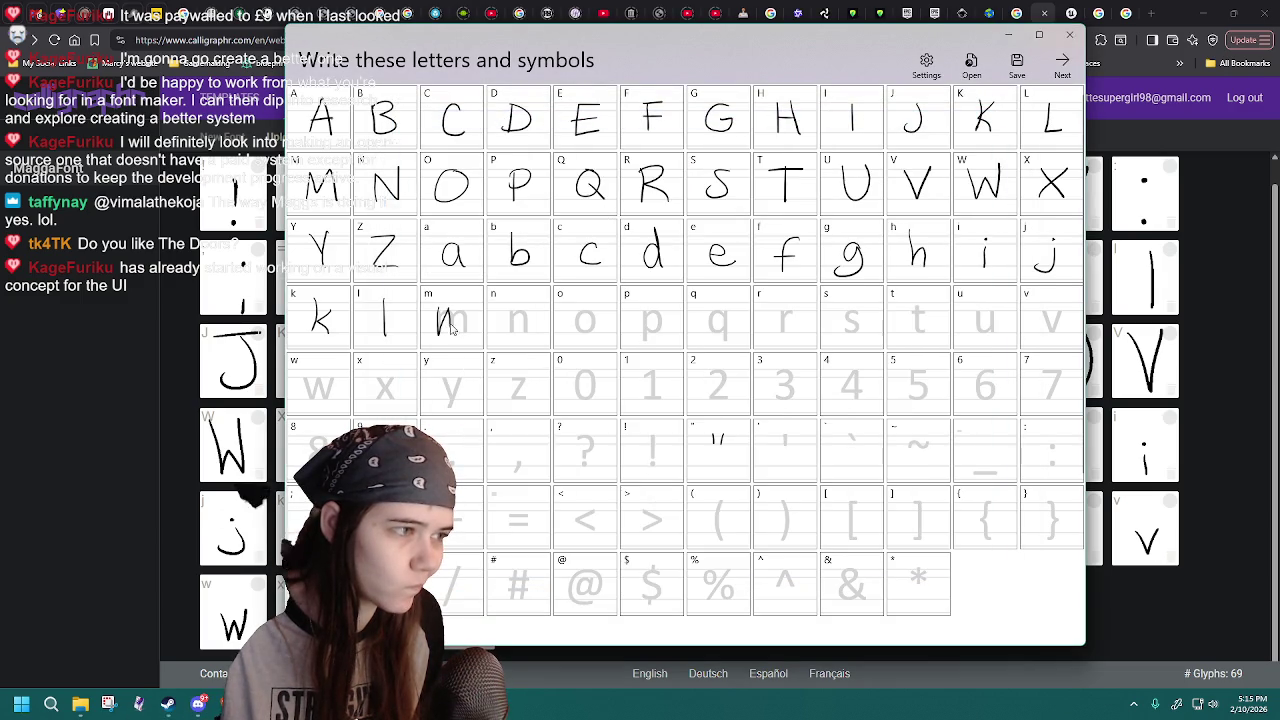
pyautogui.click(971, 63)
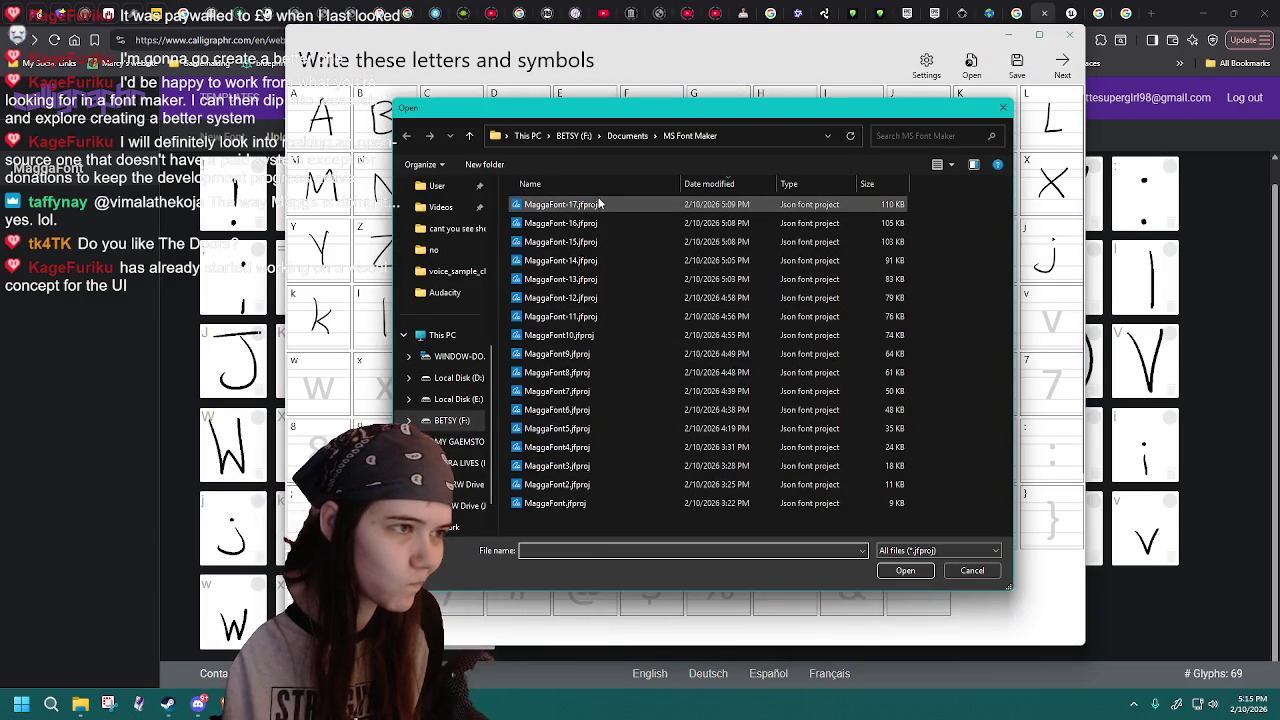
pyautogui.doubleClick(596, 205)
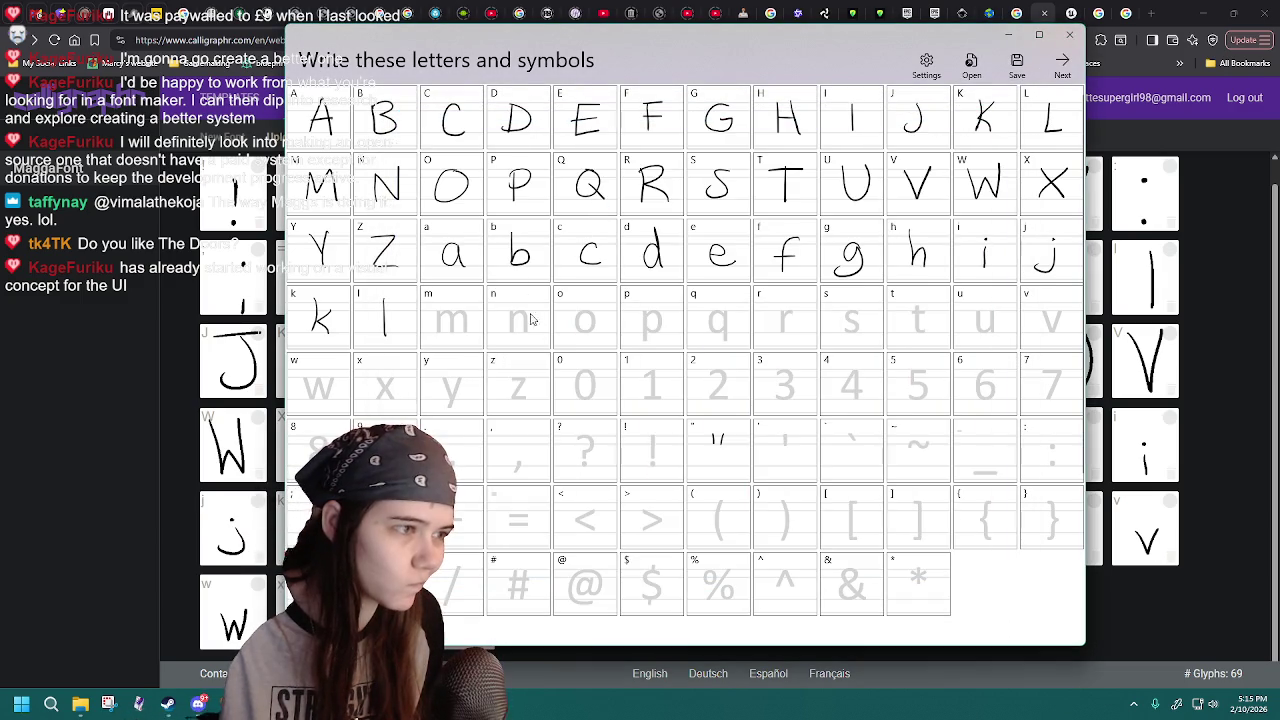
pyautogui.moveTo(510, 318); pyautogui.dragTo(531, 316)
# - Reload MaggaFont-17.jfproj four times to discard the n and p attempts while redrawing o
pyautogui.click(971, 63)
pyautogui.doubleClick(623, 214)
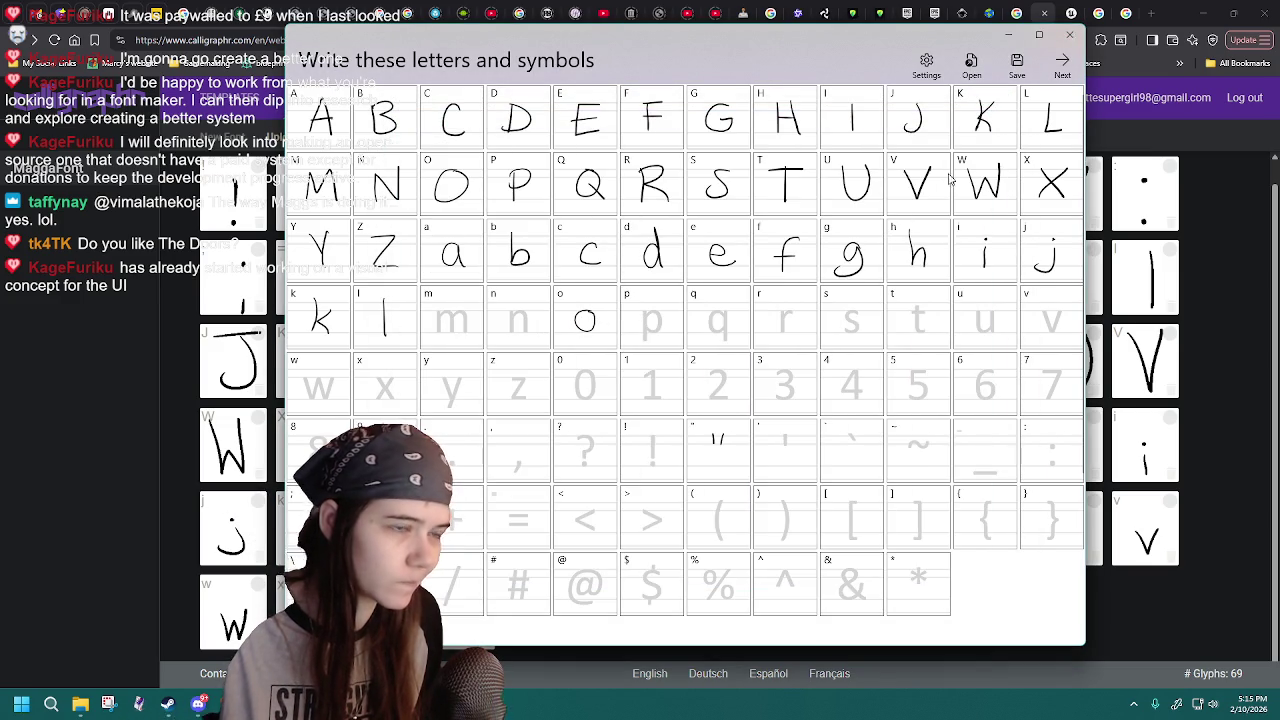
pyautogui.click(971, 63)
pyautogui.doubleClick(633, 209)
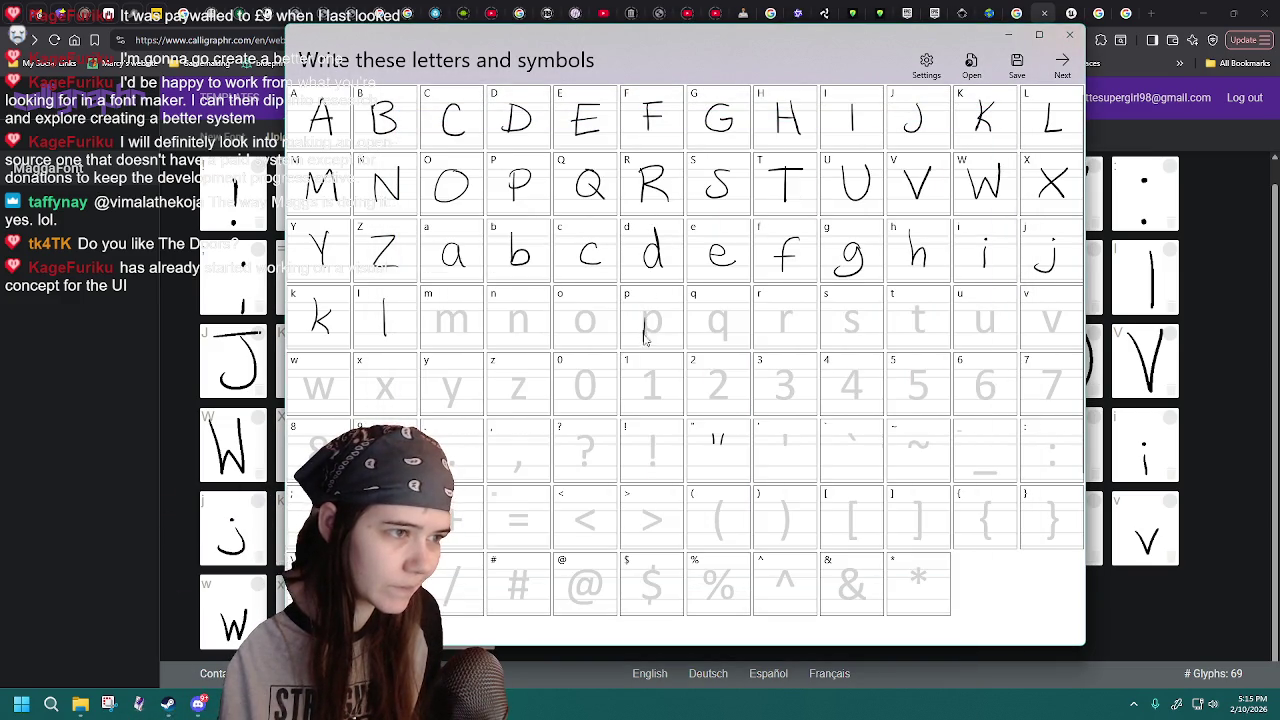
pyautogui.click(971, 63)
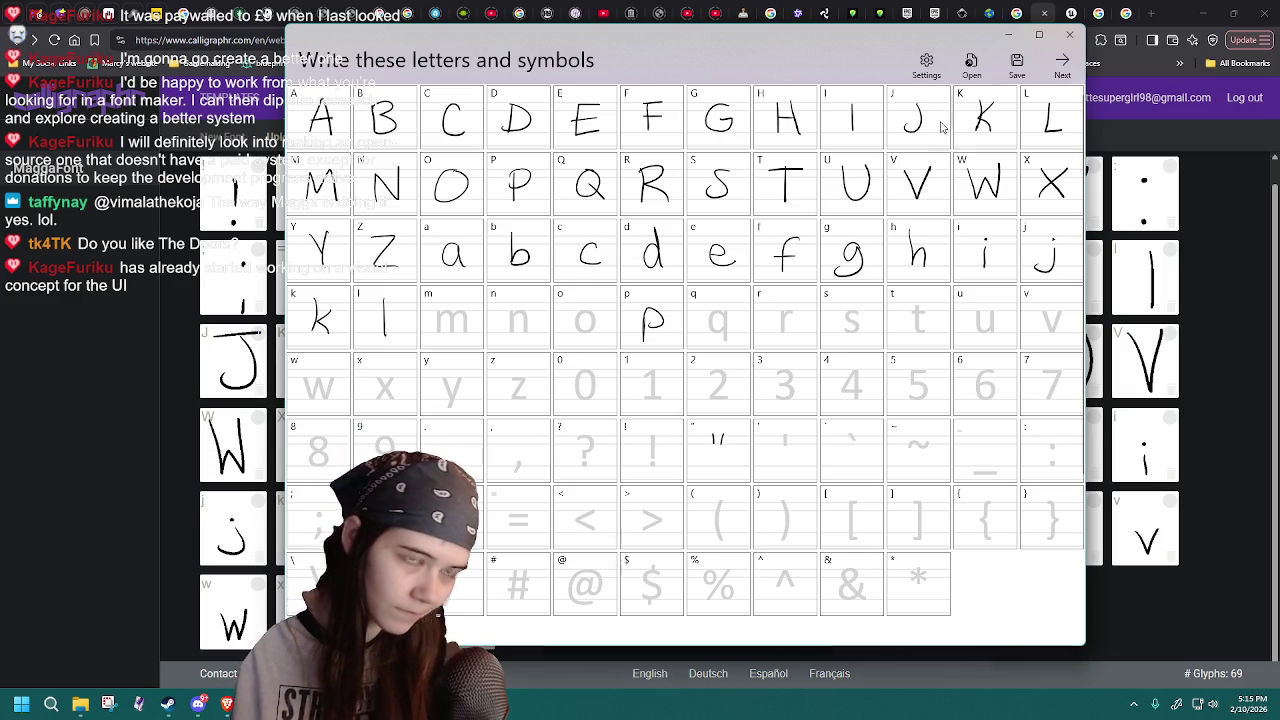
pyautogui.doubleClick(627, 205)
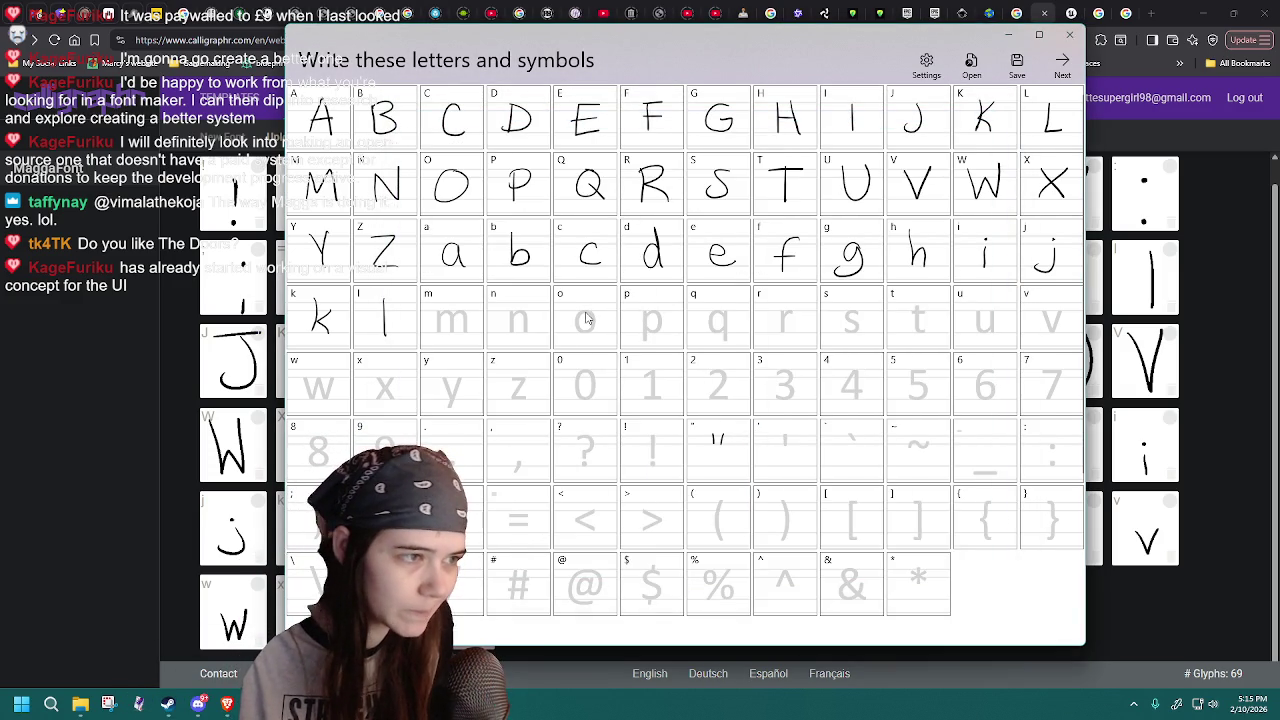
pyautogui.click(971, 63)
pyautogui.doubleClick(601, 210)
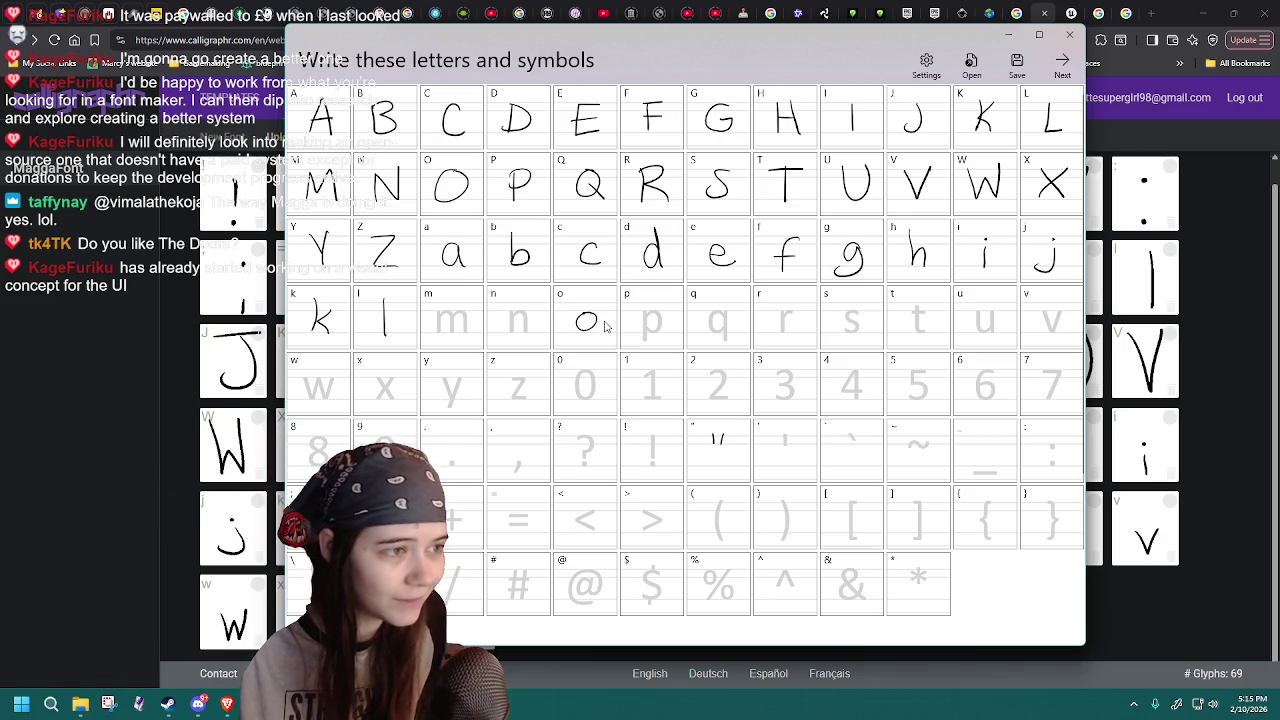
# - Save the project over MaggaFont-17.jfproj, confirming the file replacement
pyautogui.click(1017, 62)
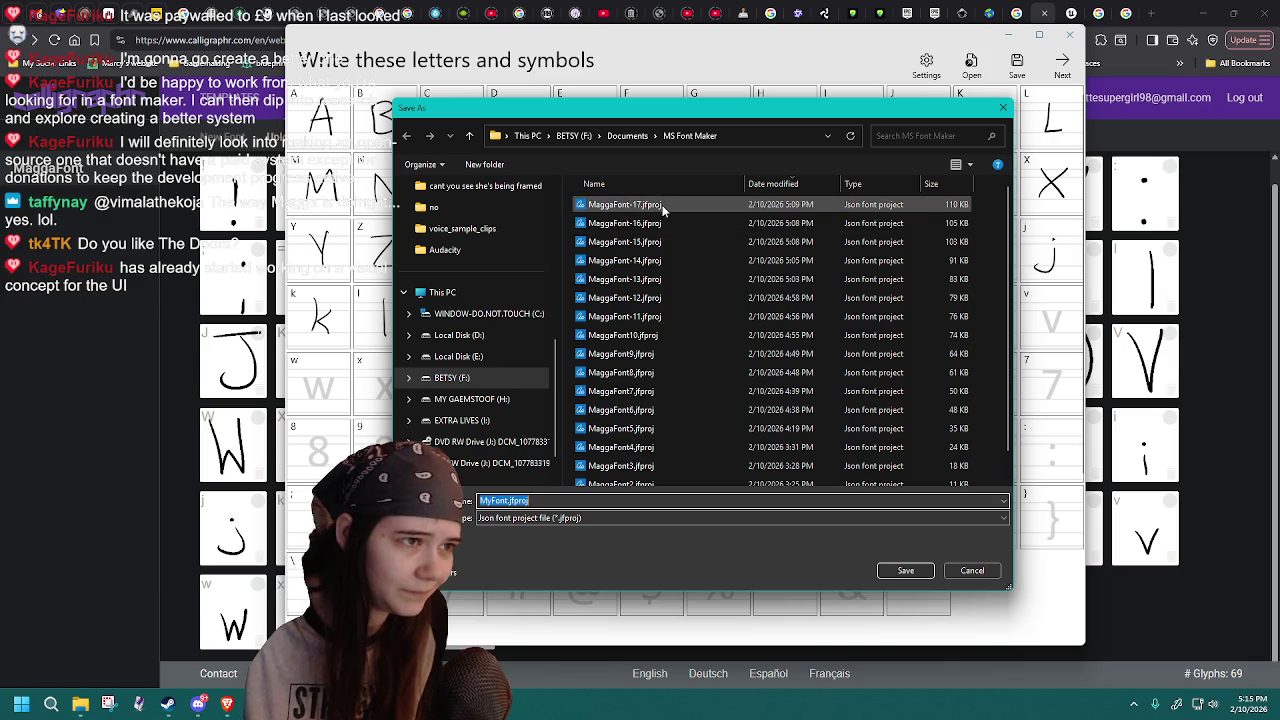
pyautogui.click(660, 204)
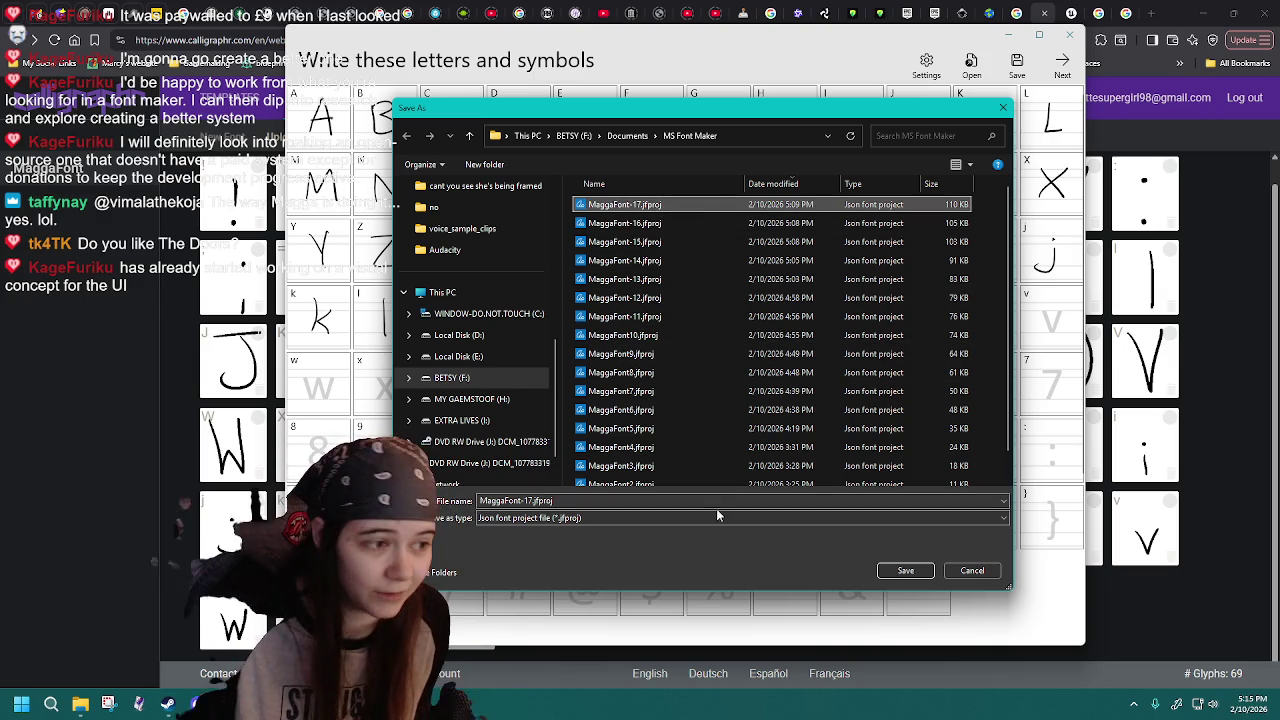
pyautogui.click(900, 570)
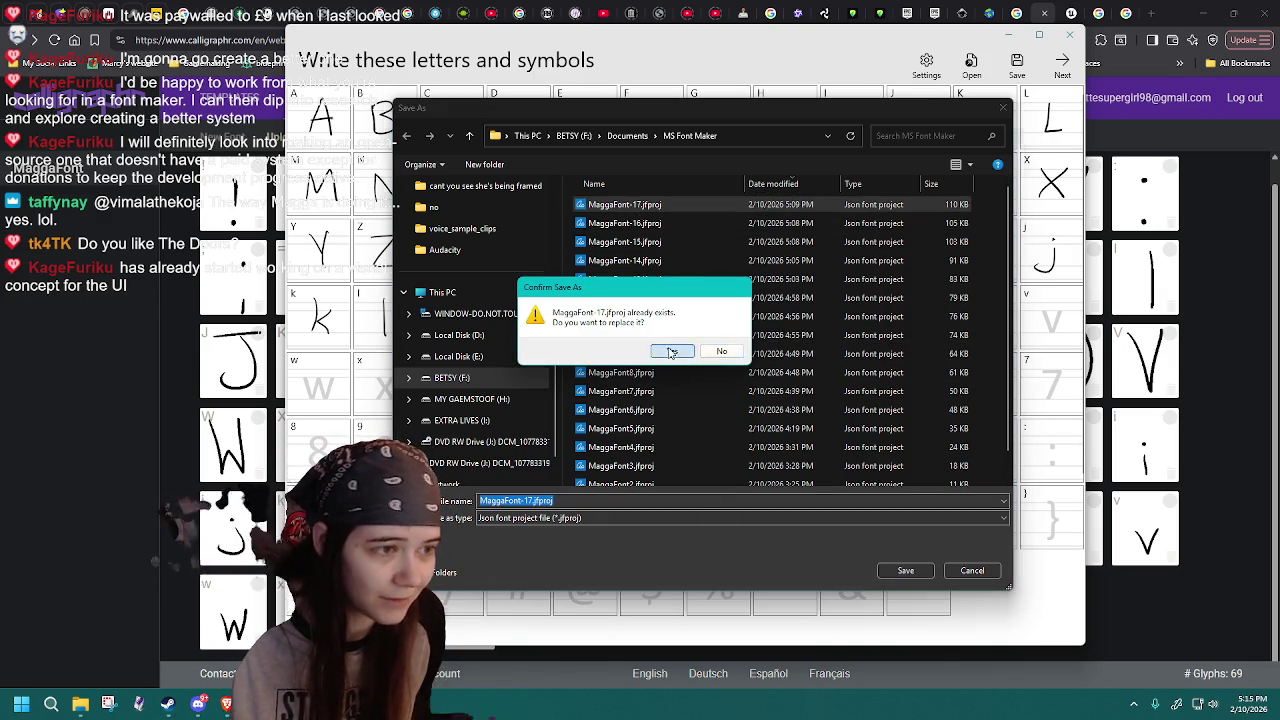
pyautogui.click(667, 350)
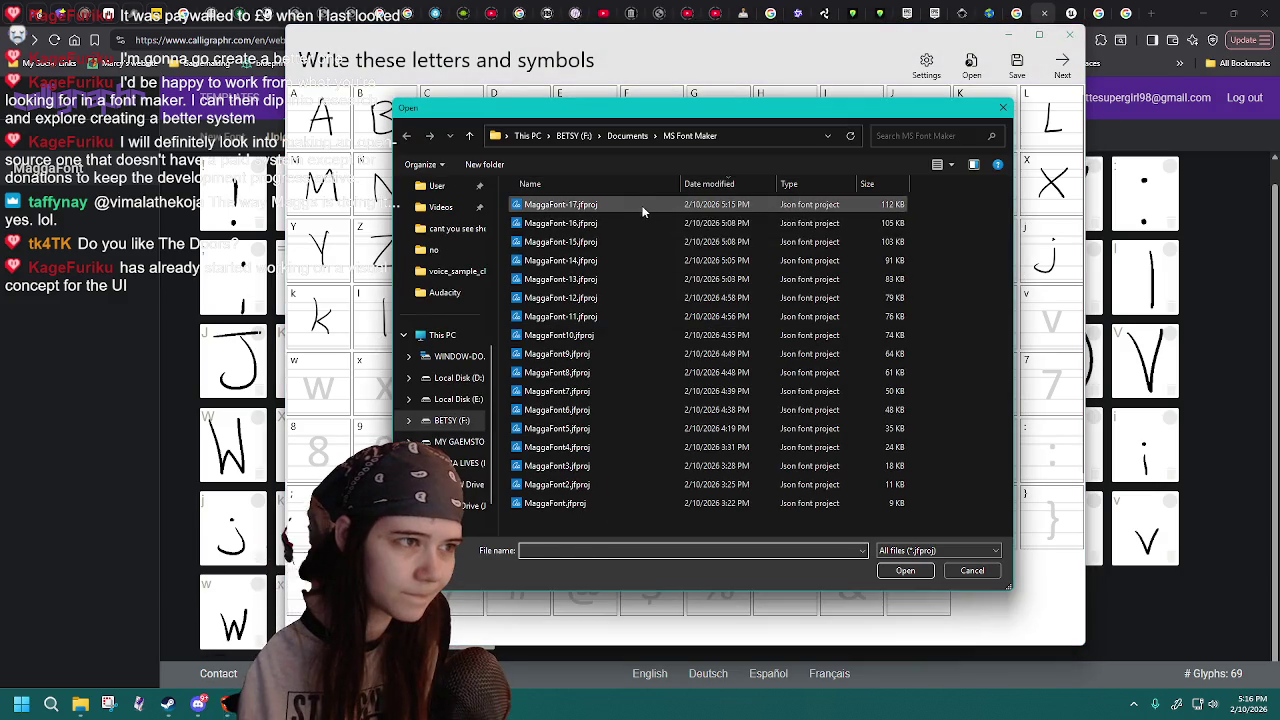
# - Reload the freshly saved MaggaFont-17 project repeatedly to discard unsatisfactory m attempts
pyautogui.click(645, 205)
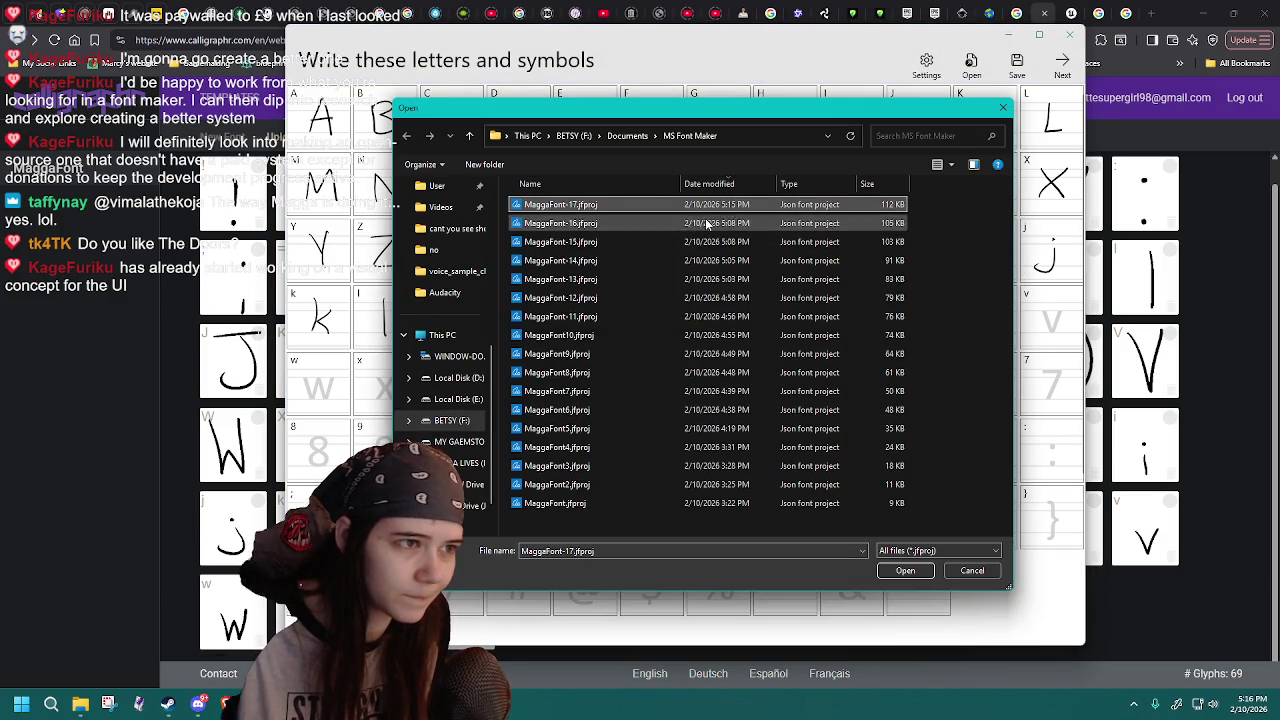
pyautogui.doubleClick(653, 205)
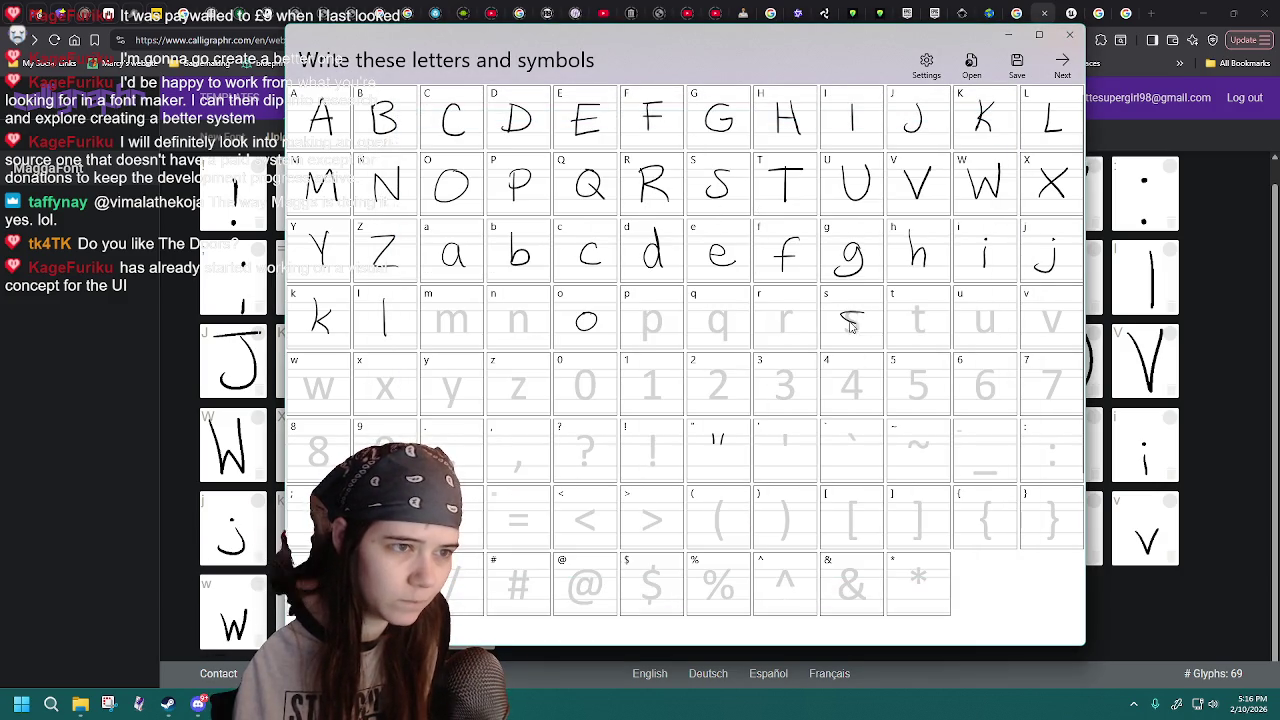
pyautogui.click(971, 65)
pyautogui.doubleClick(560, 205)
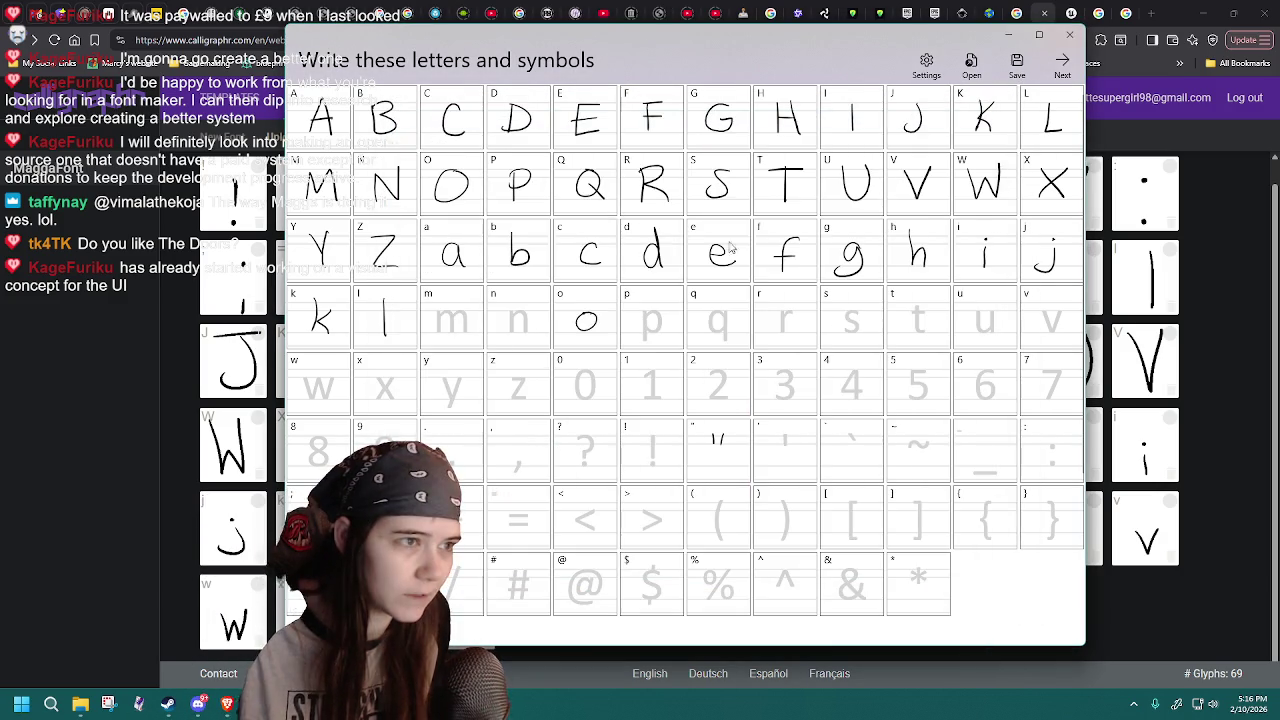
pyautogui.click(983, 80)
pyautogui.doubleClick(622, 201)
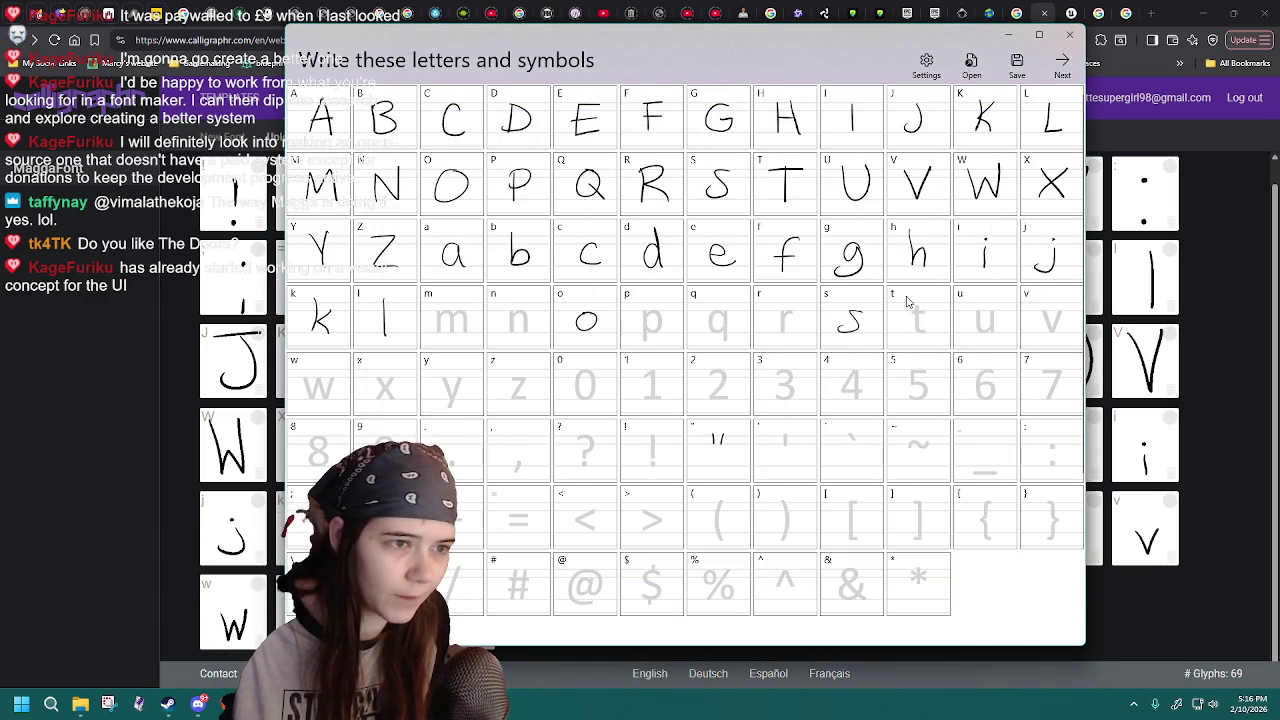
pyautogui.click(970, 65)
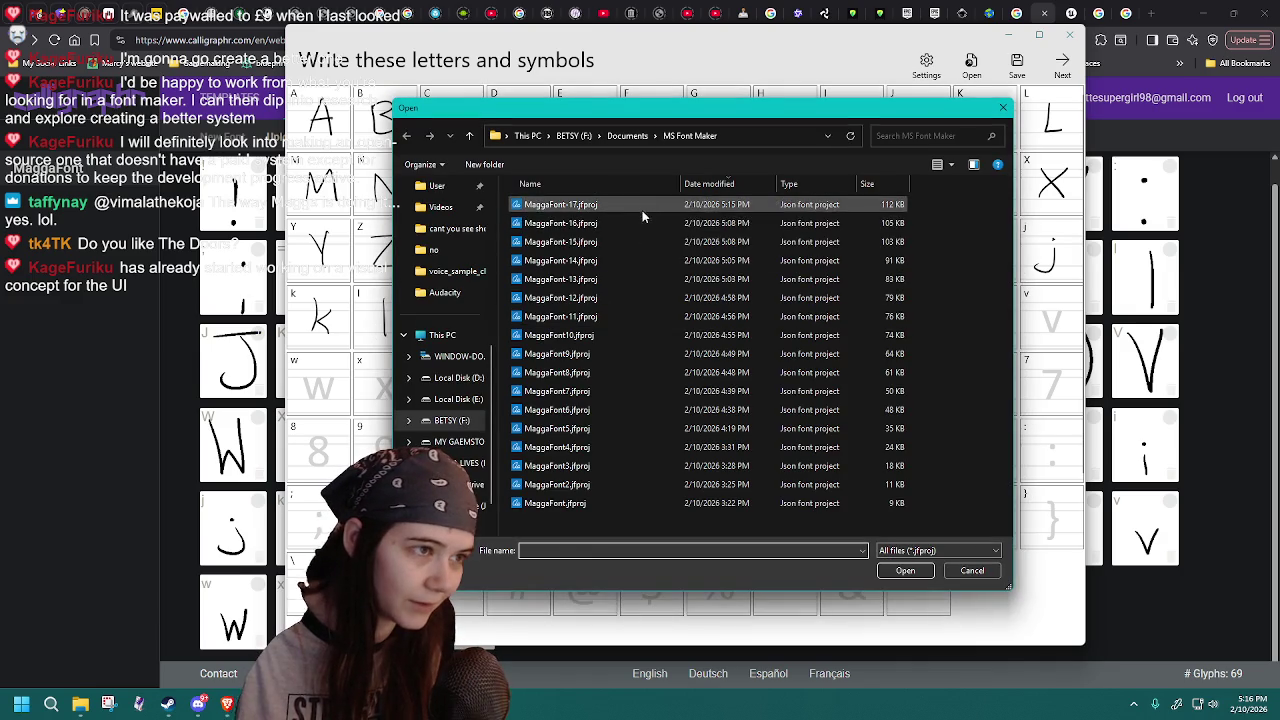
pyautogui.doubleClick(643, 216)
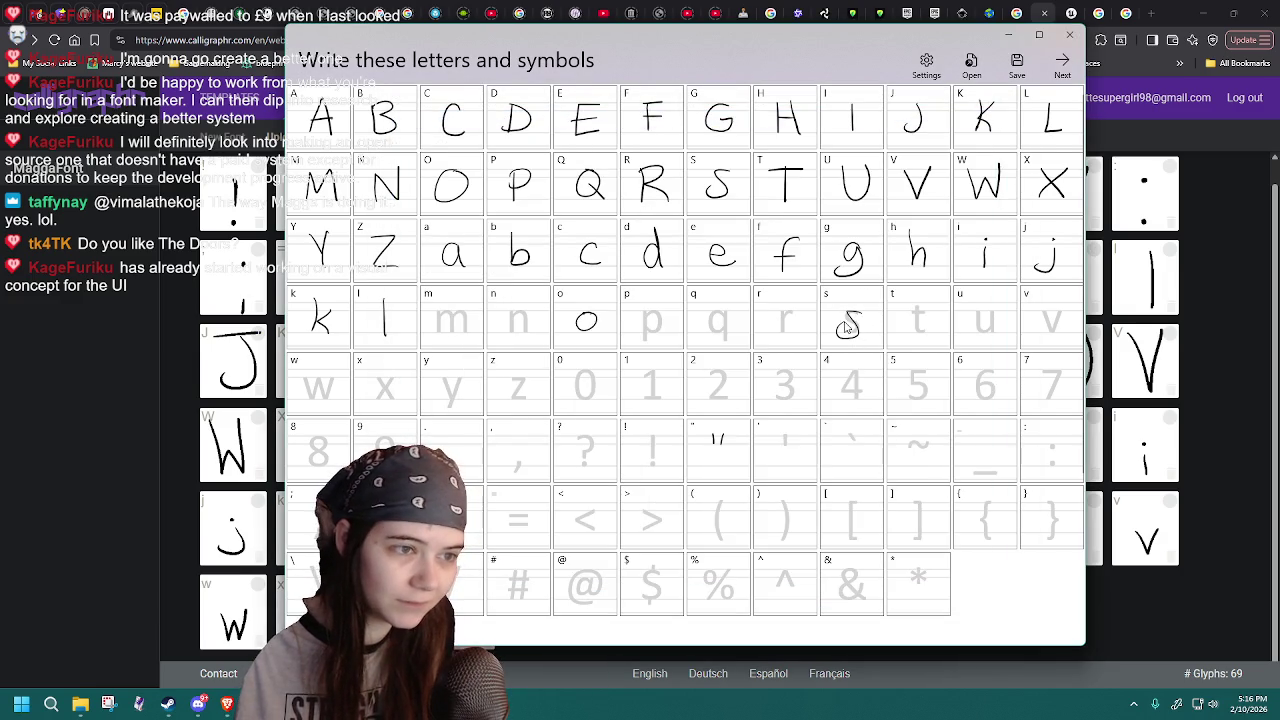
pyautogui.click(985, 75)
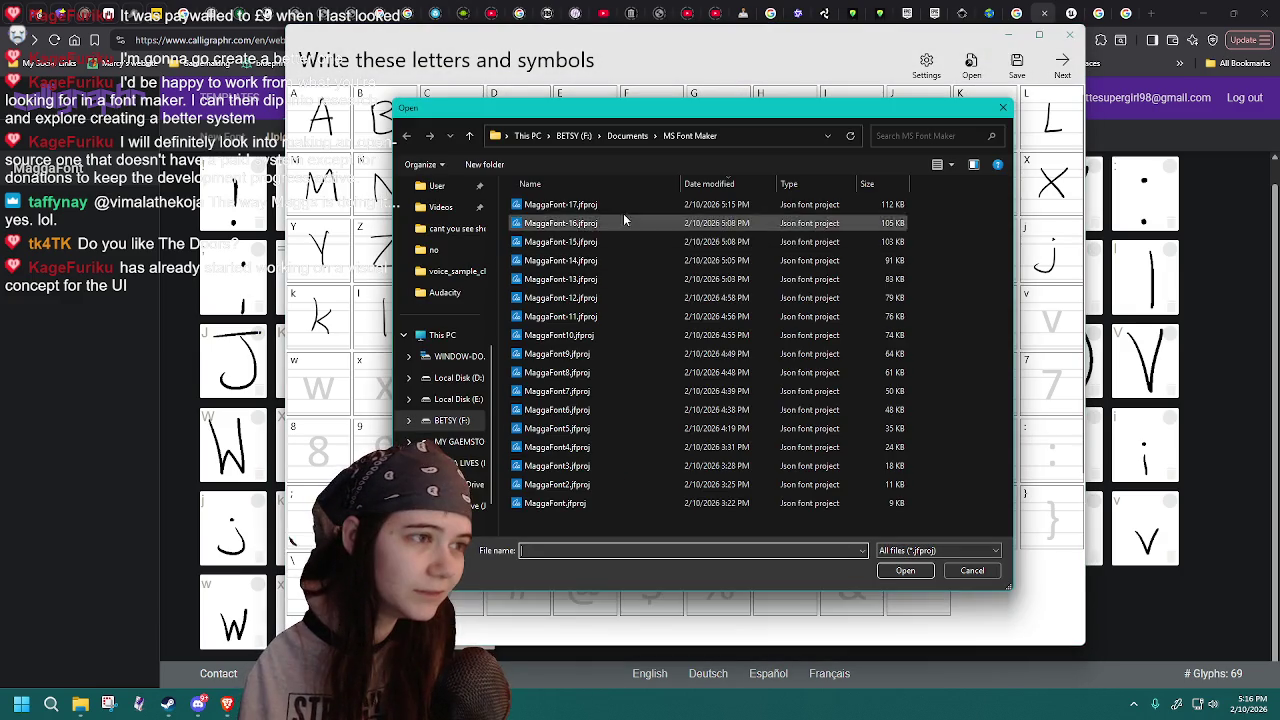
pyautogui.doubleClick(622, 216)
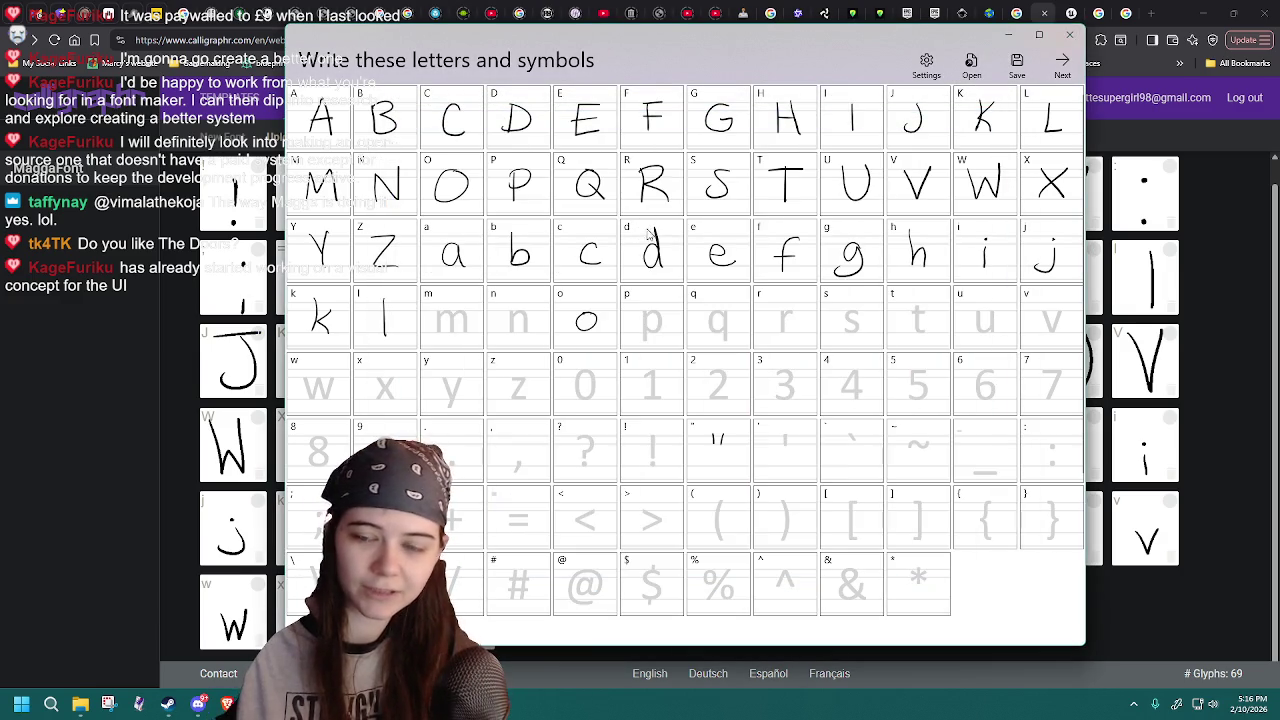
# - Sketch a lowercase s, then reload MaggaFont-17 several times until the m is right
pyautogui.moveTo(858, 312); pyautogui.dragTo(844, 330)
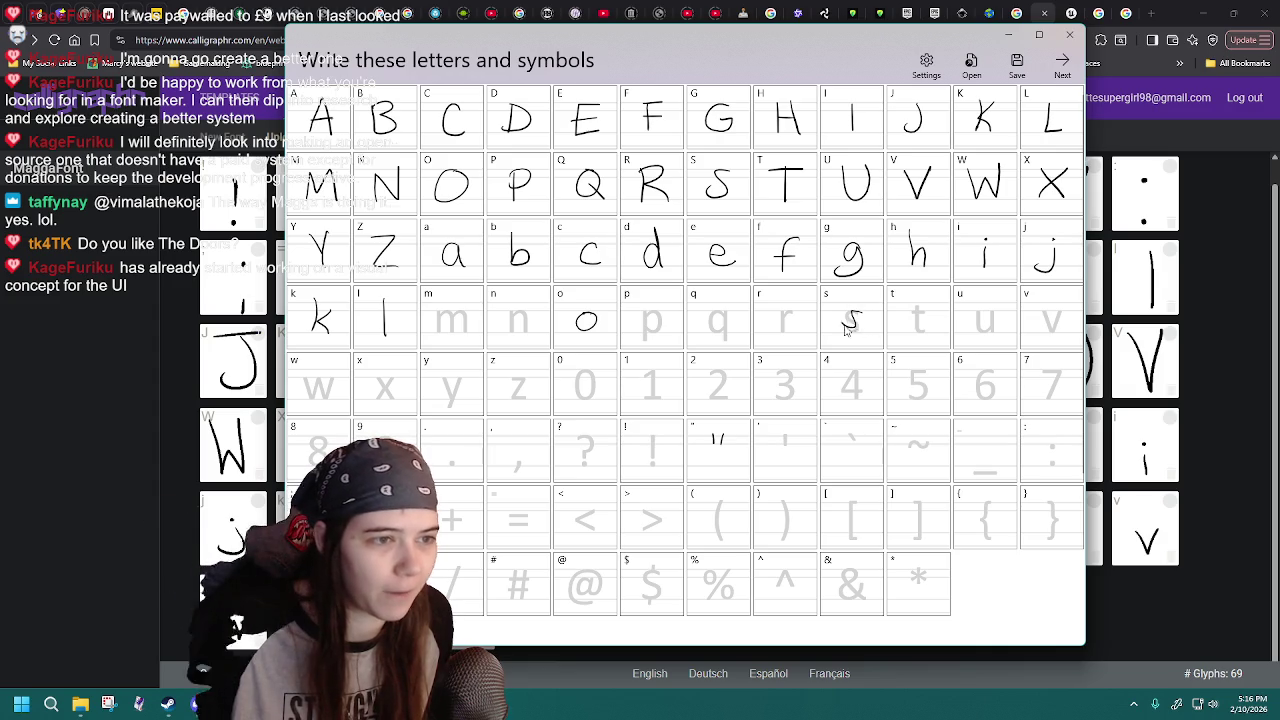
pyautogui.click(975, 65)
pyautogui.doubleClick(633, 203)
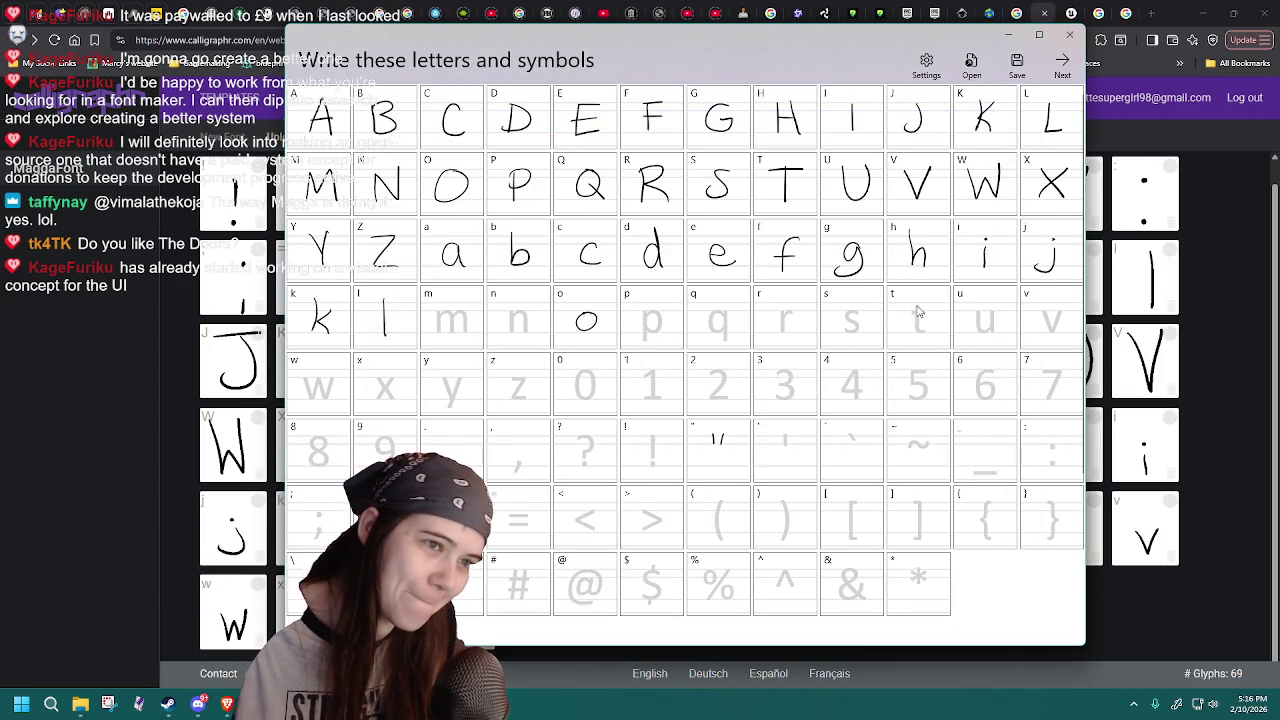
pyautogui.click(971, 65)
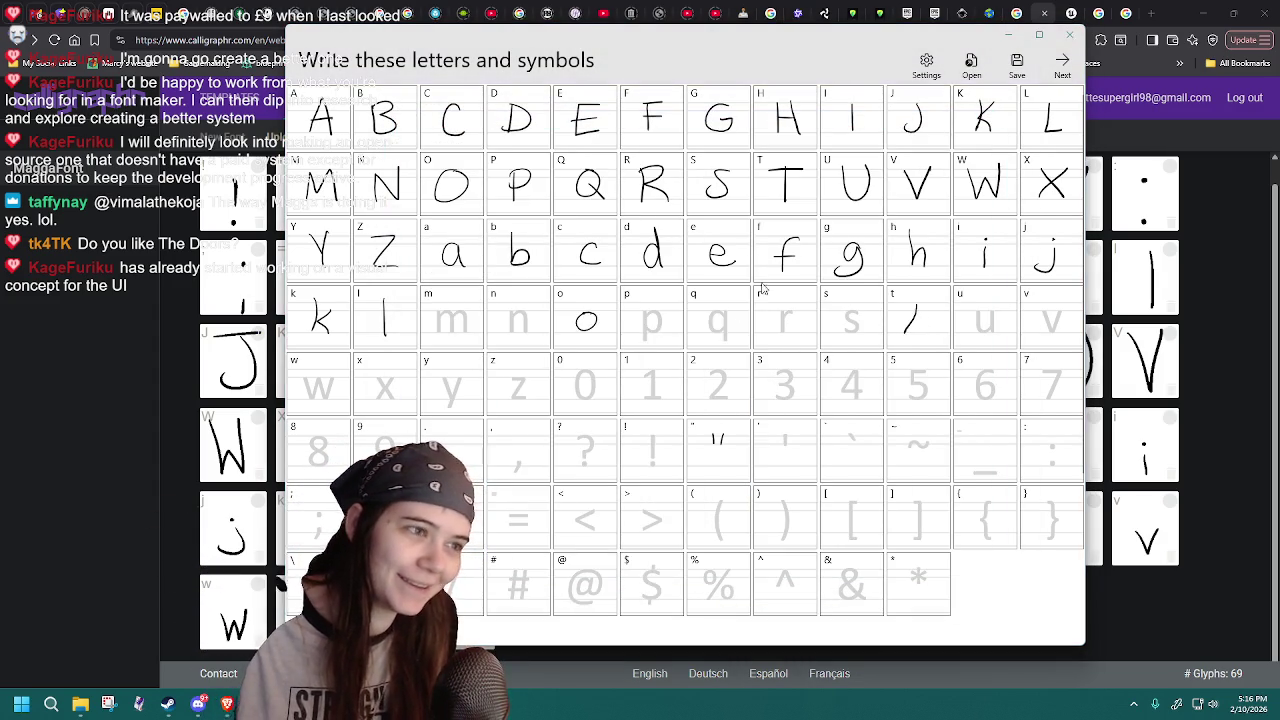
pyautogui.doubleClick(608, 206)
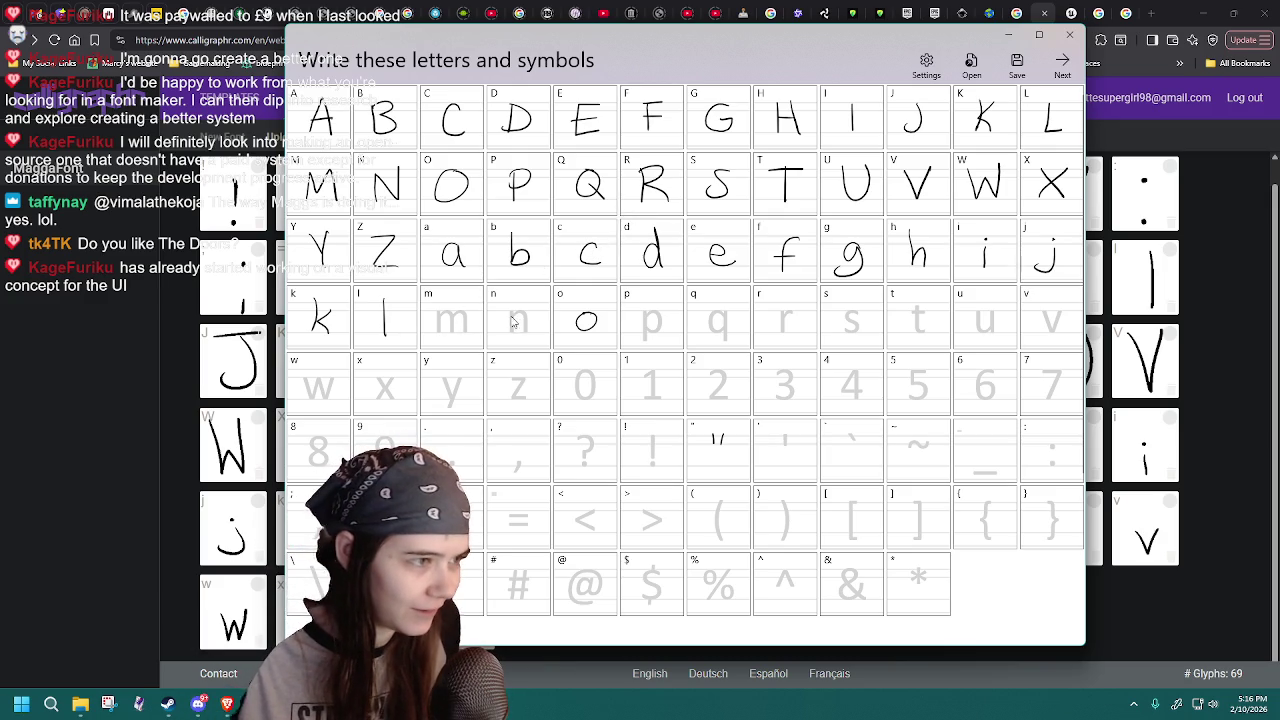
pyautogui.click(971, 65)
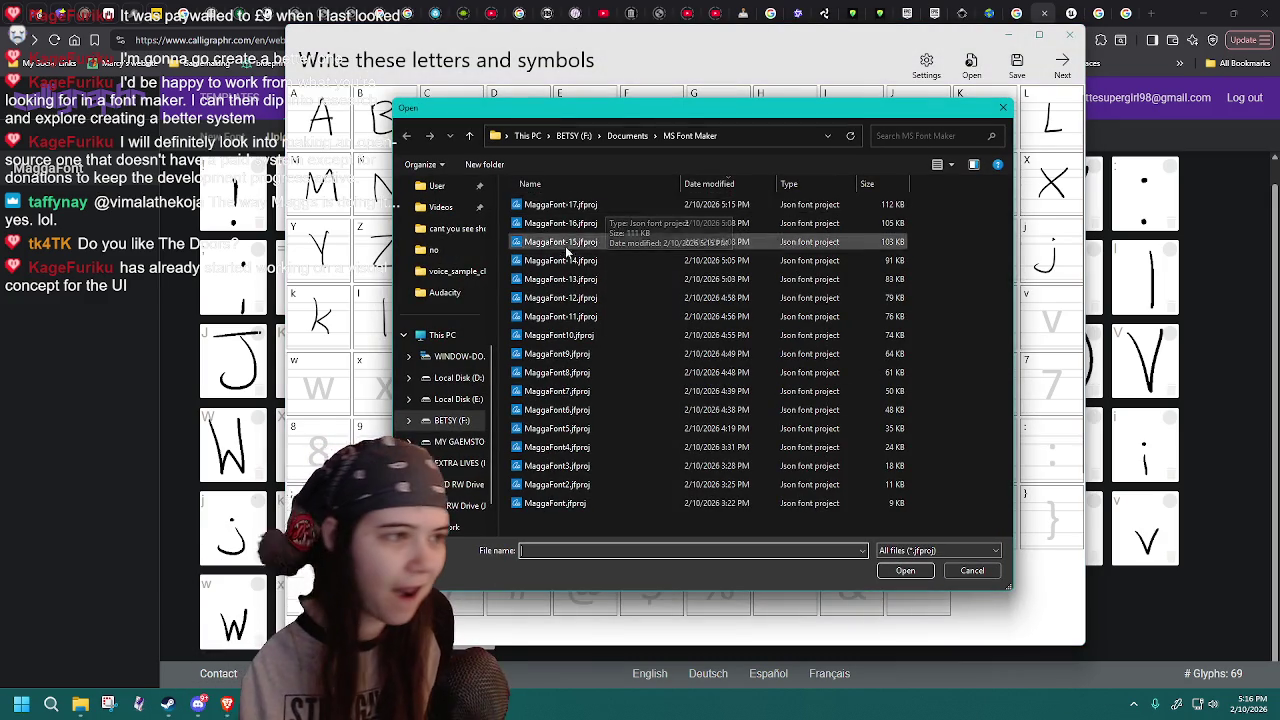
pyautogui.doubleClick(571, 205)
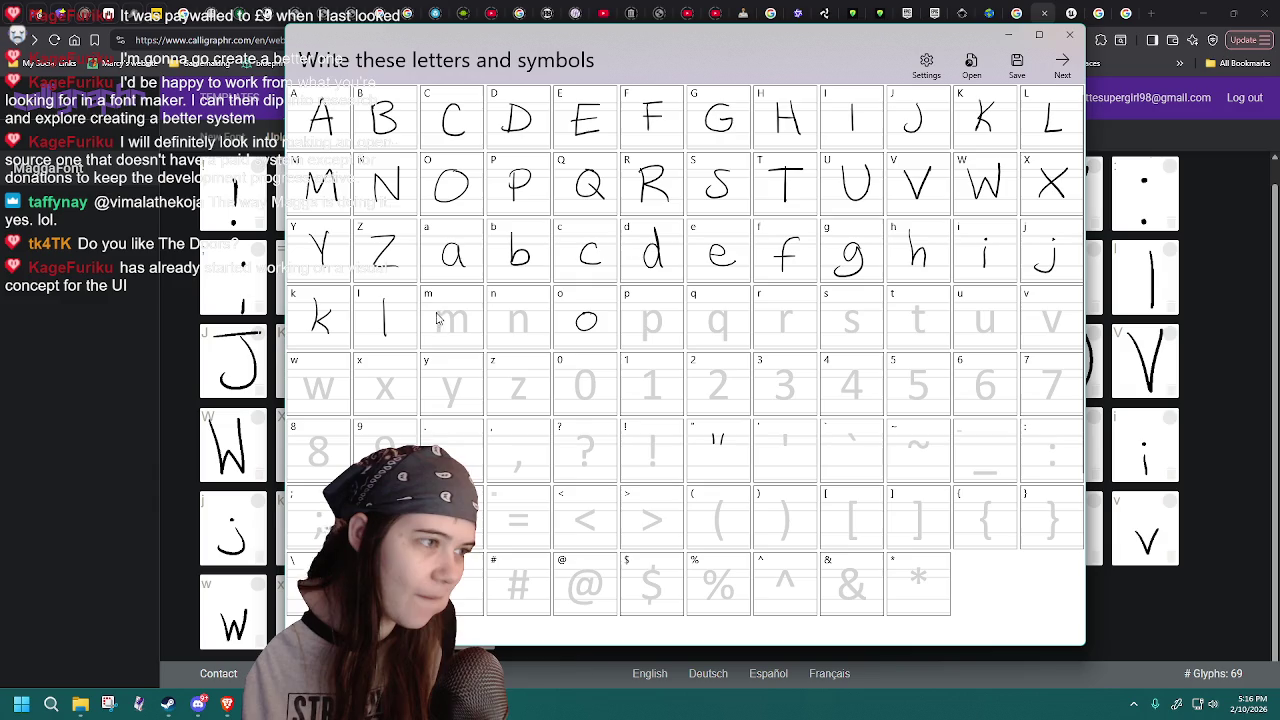
pyautogui.click(971, 65)
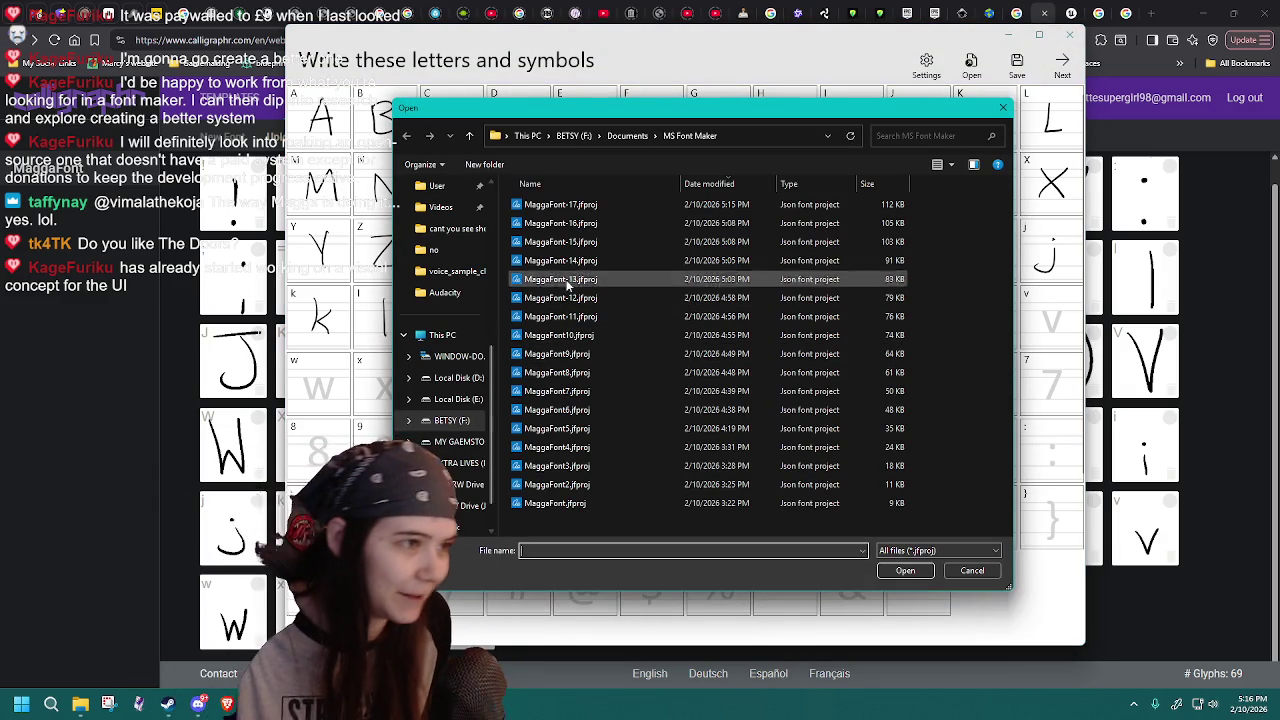
pyautogui.doubleClick(573, 206)
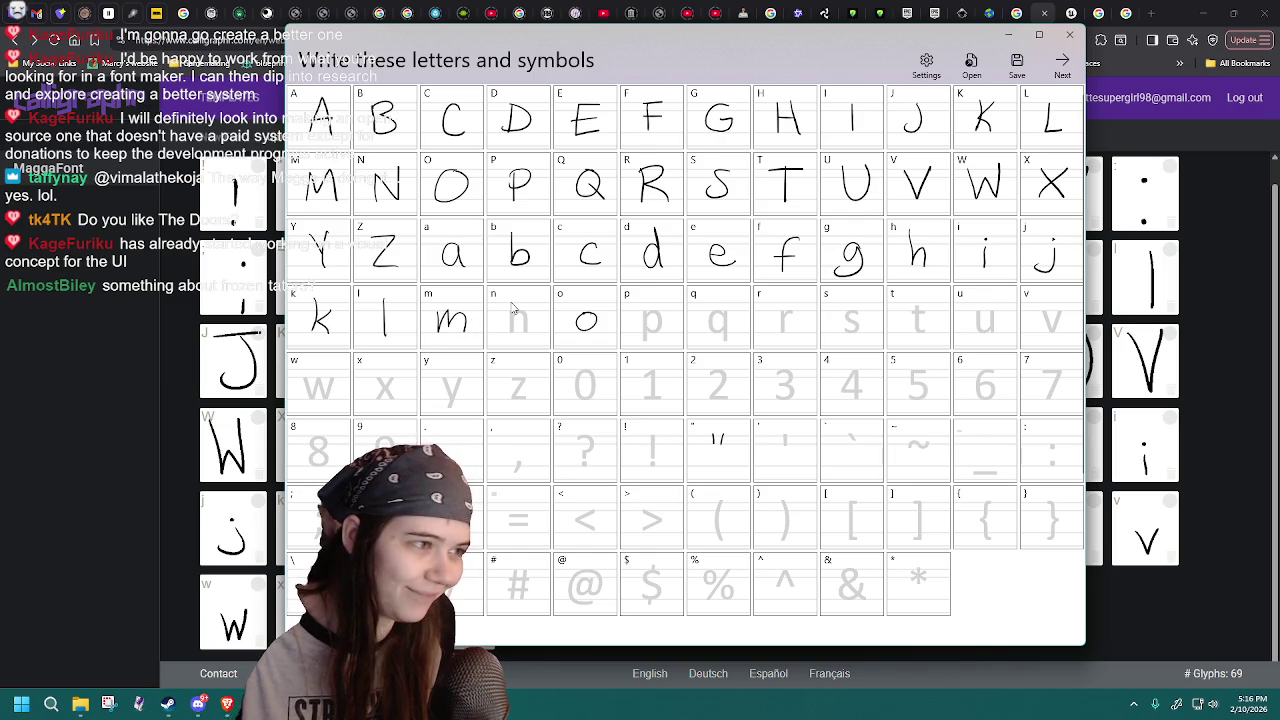
# - Save the project as the new version MaggaFont-18.jfproj
pyautogui.click(1017, 62)
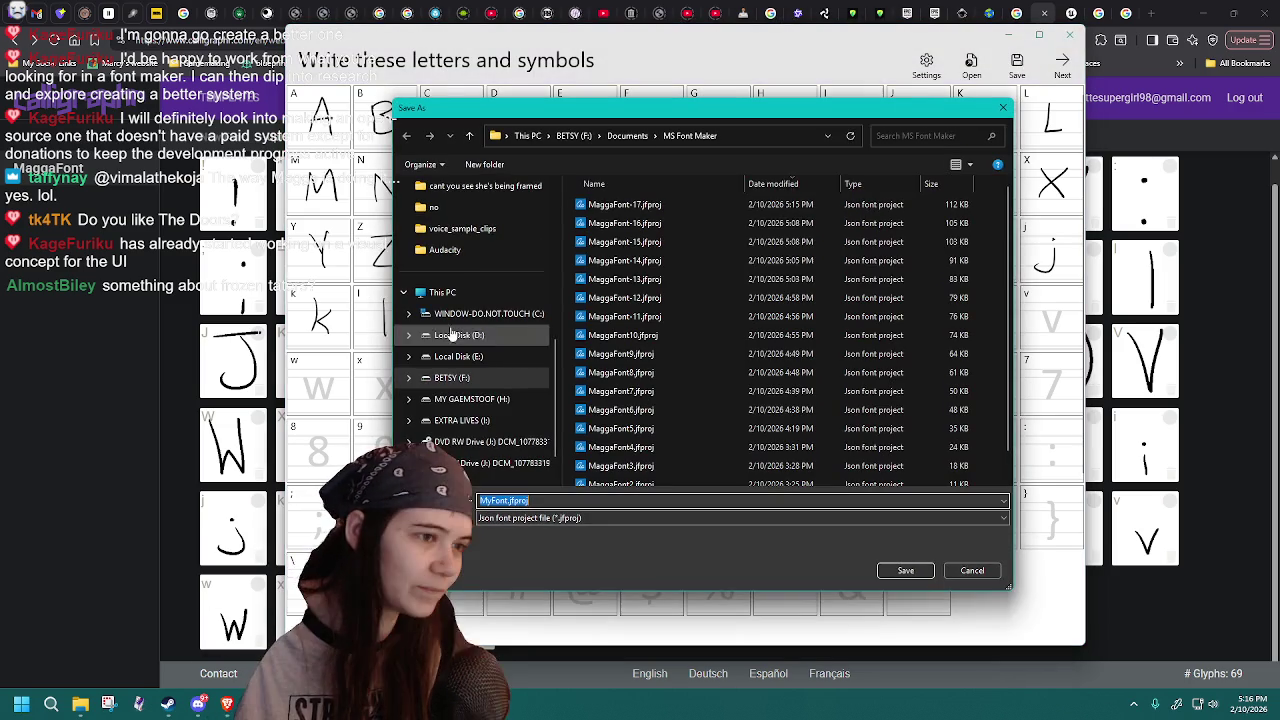
pyautogui.click(678, 204)
pyautogui.click(560, 500)
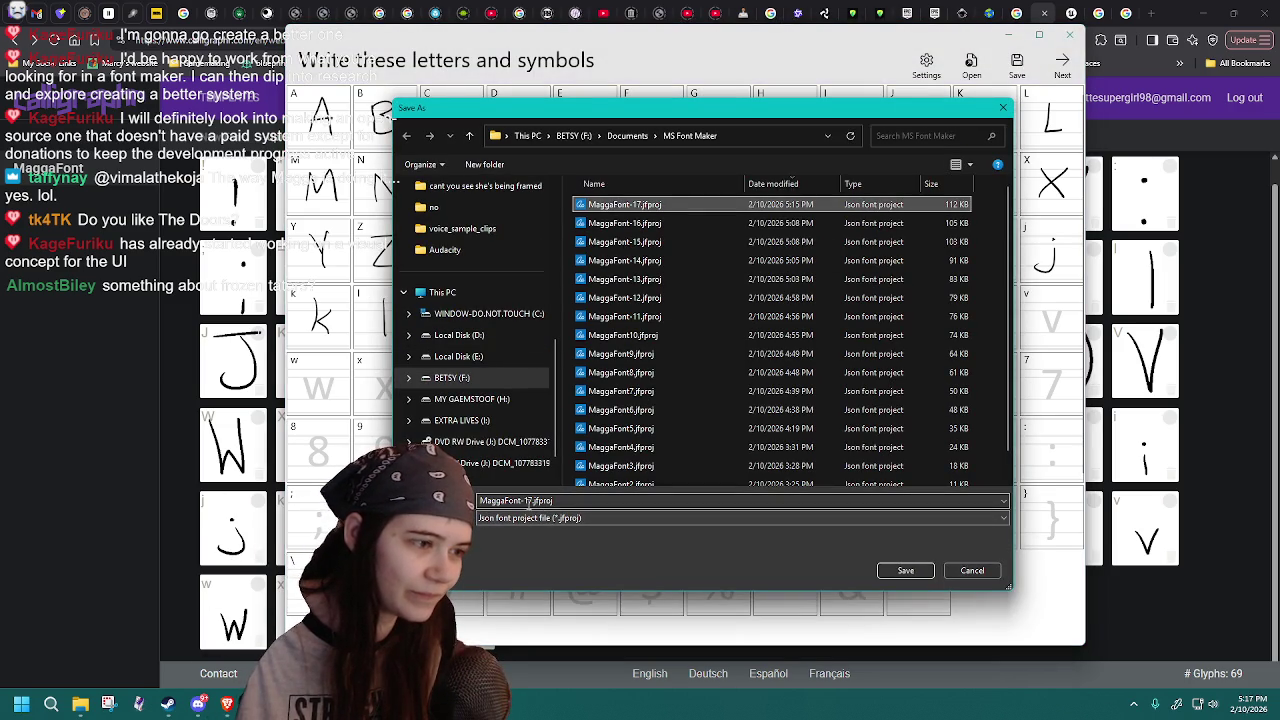
pyautogui.press('BackSpace')
pyautogui.write('8')
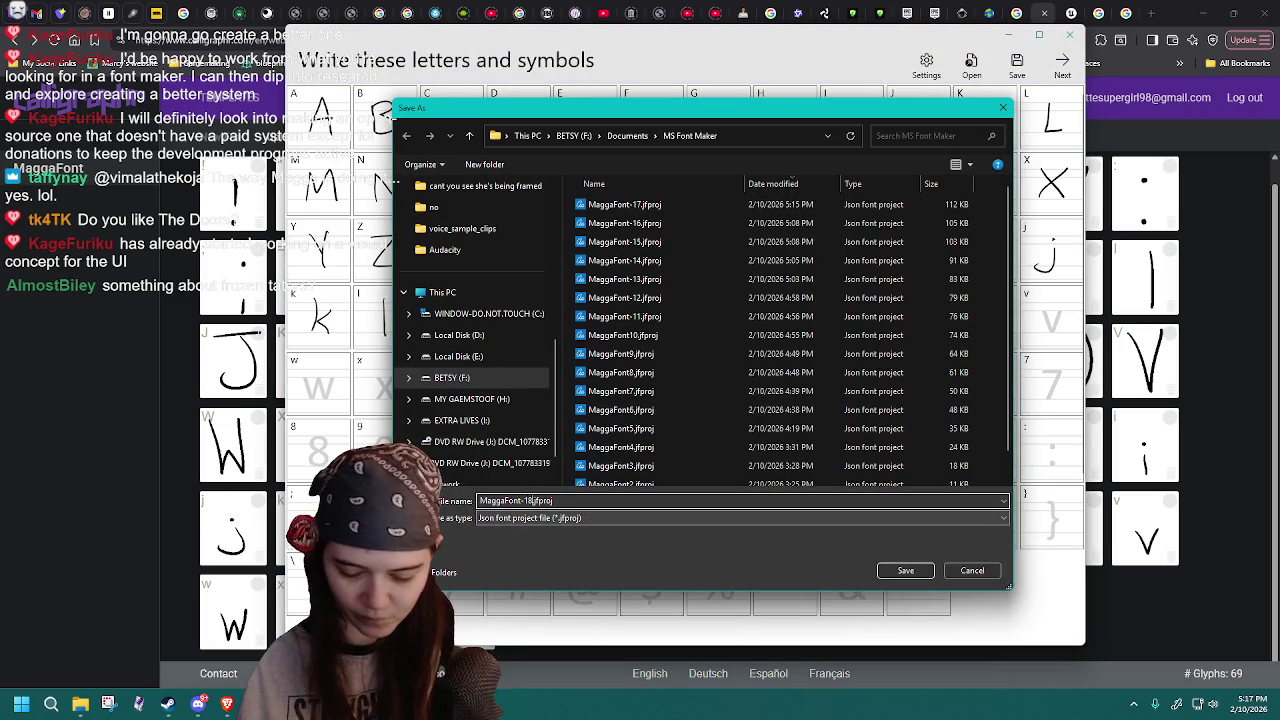
pyautogui.press('Return')
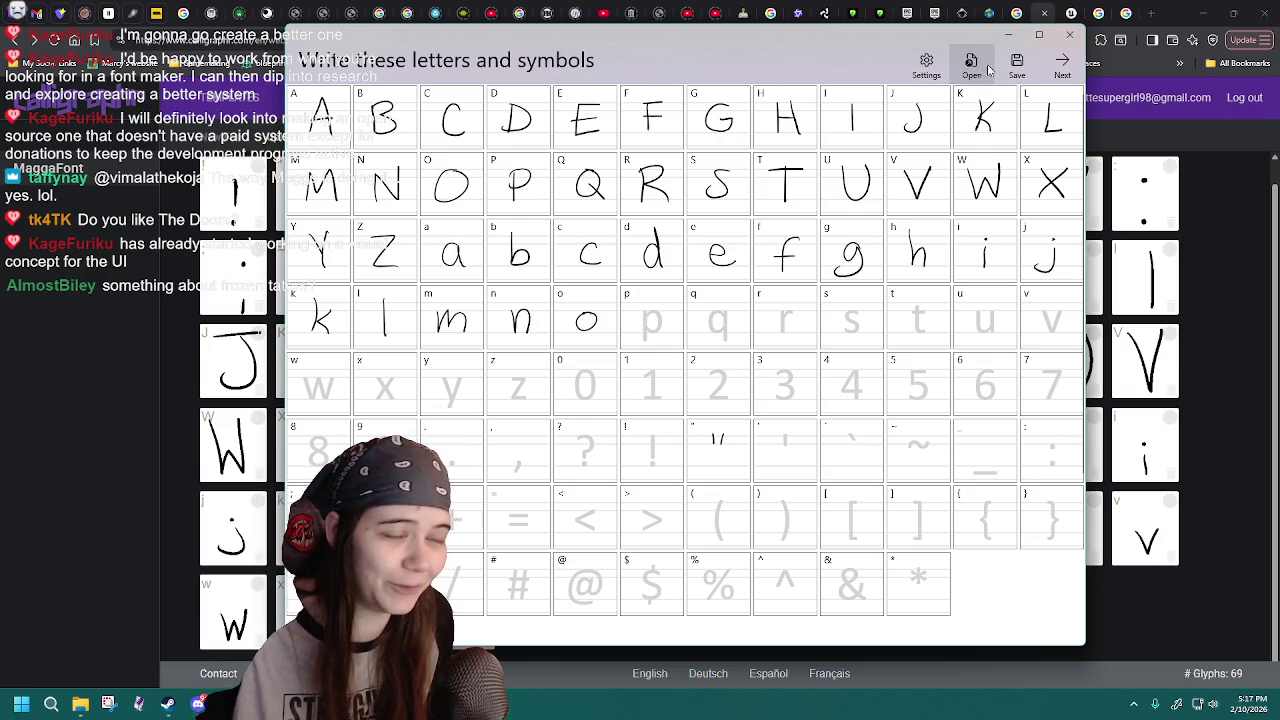
# - Save the drawn lowercase n over MaggaFont-18.jfproj, confirming the overwrite
pyautogui.click(1017, 65)
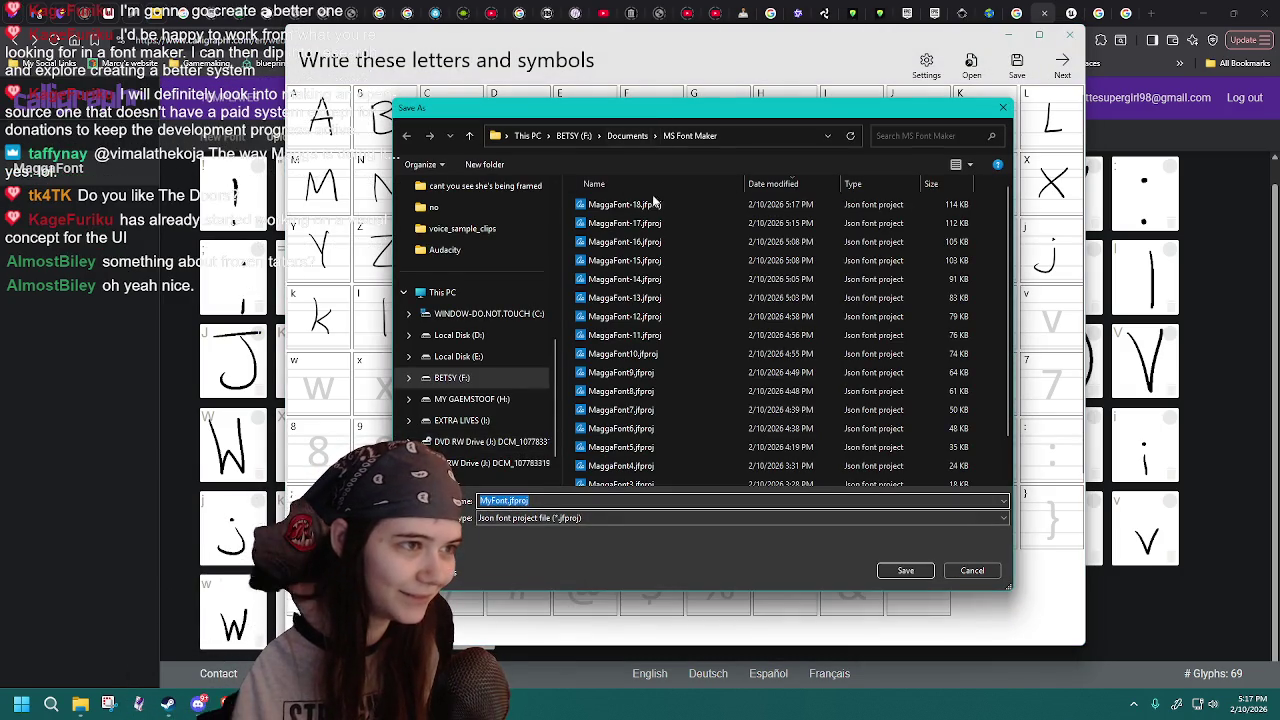
pyautogui.doubleClick(625, 204)
pyautogui.click(662, 351)
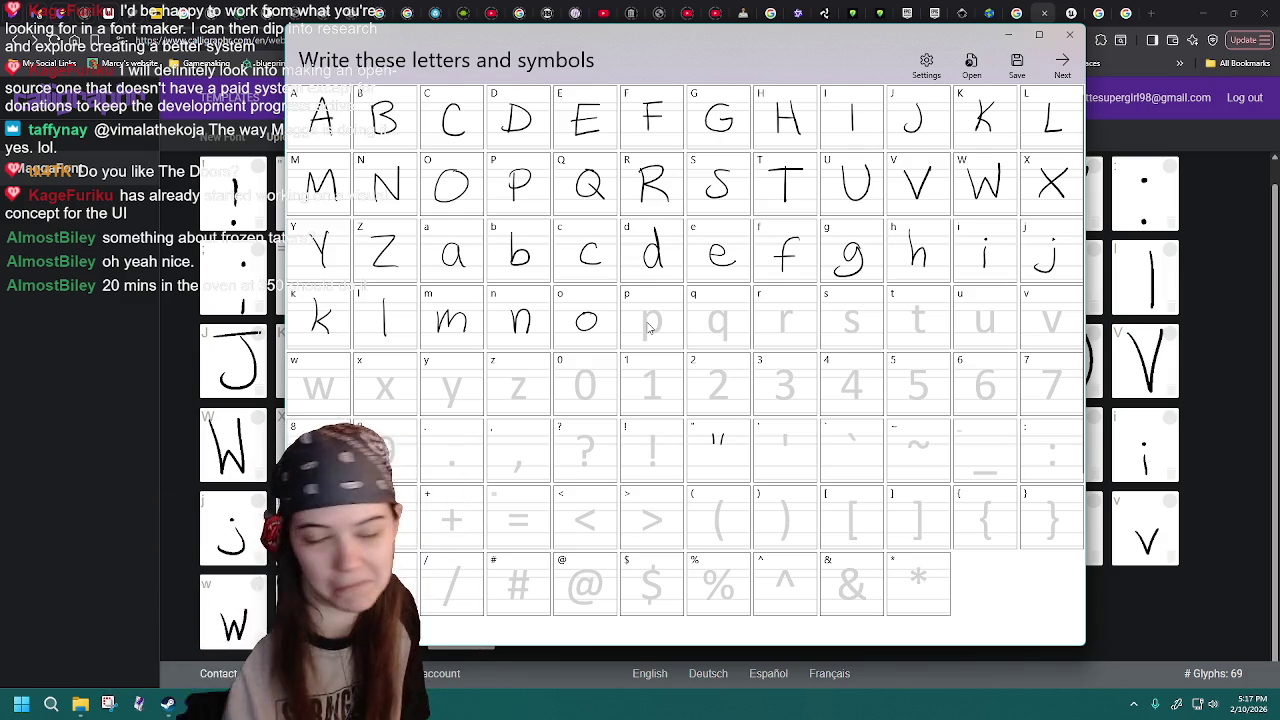
# - Try lowercase p twice and draw lowercase r, reloading MaggaFont-18 between attempts
pyautogui.moveTo(646, 305); pyautogui.dragTo(649, 330)
pyautogui.click(969, 66)
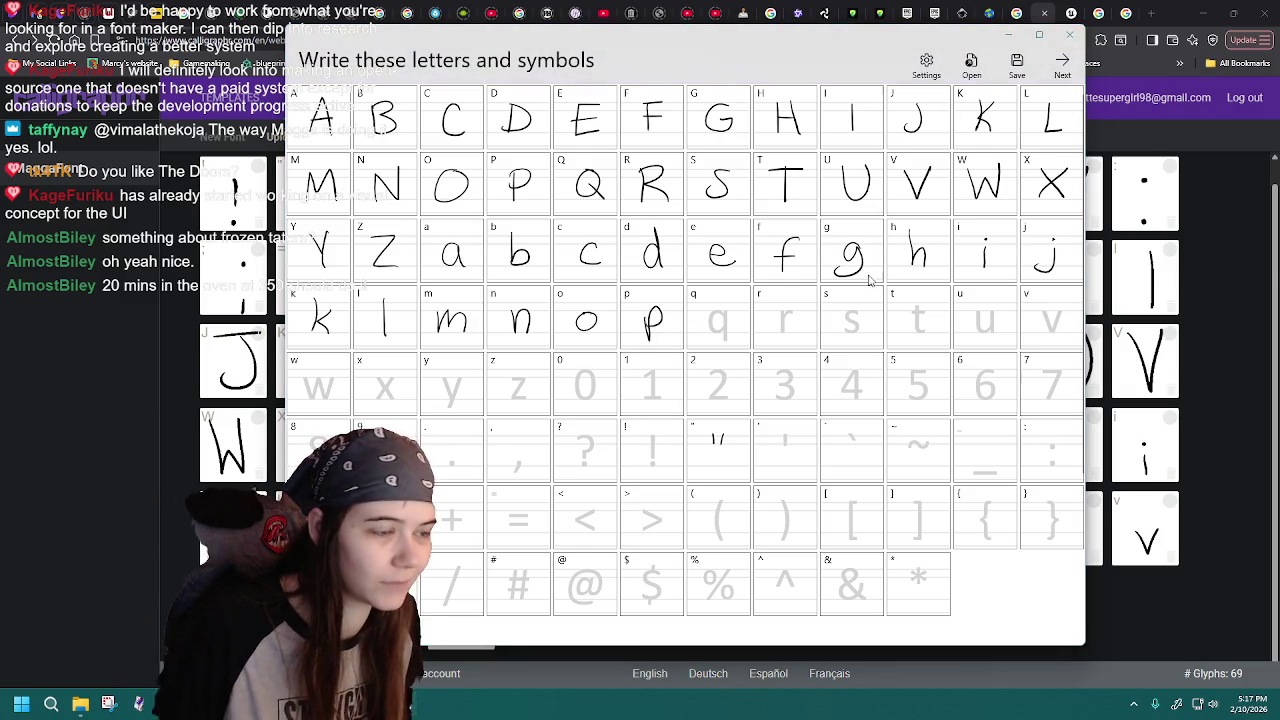
pyautogui.doubleClick(619, 201)
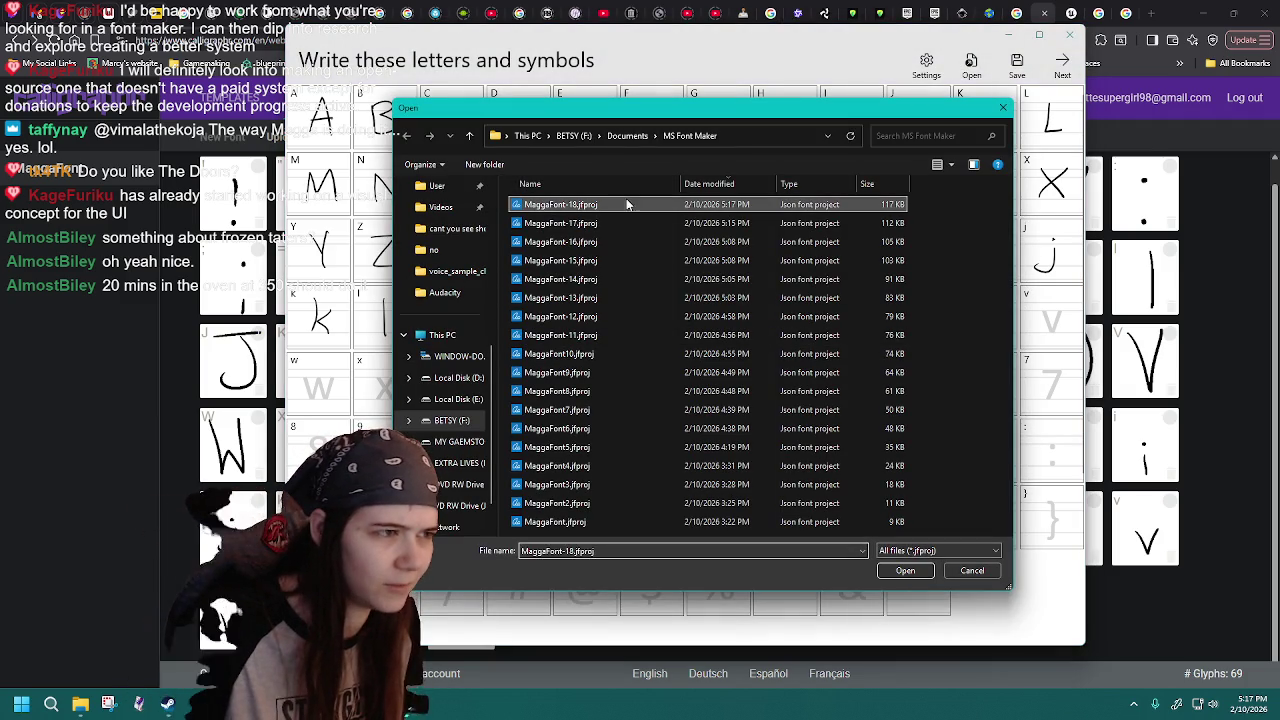
pyautogui.moveTo(644, 305); pyautogui.dragTo(650, 330)
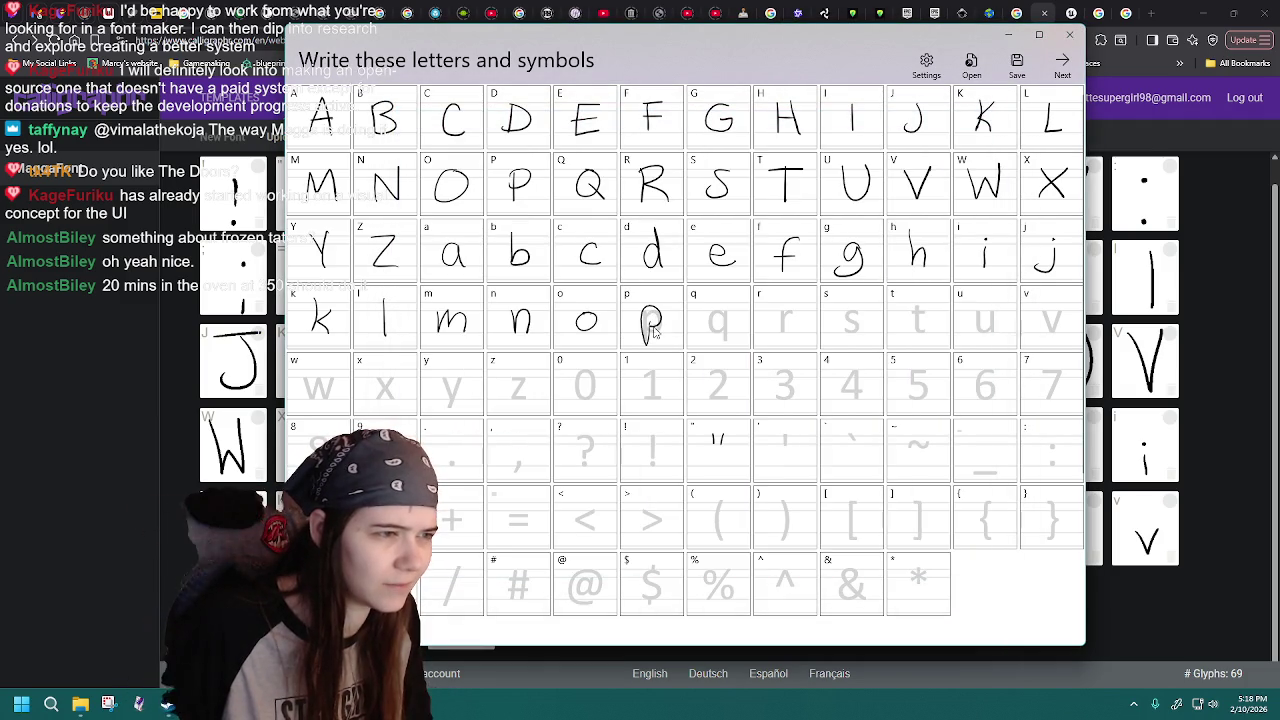
pyautogui.click(970, 66)
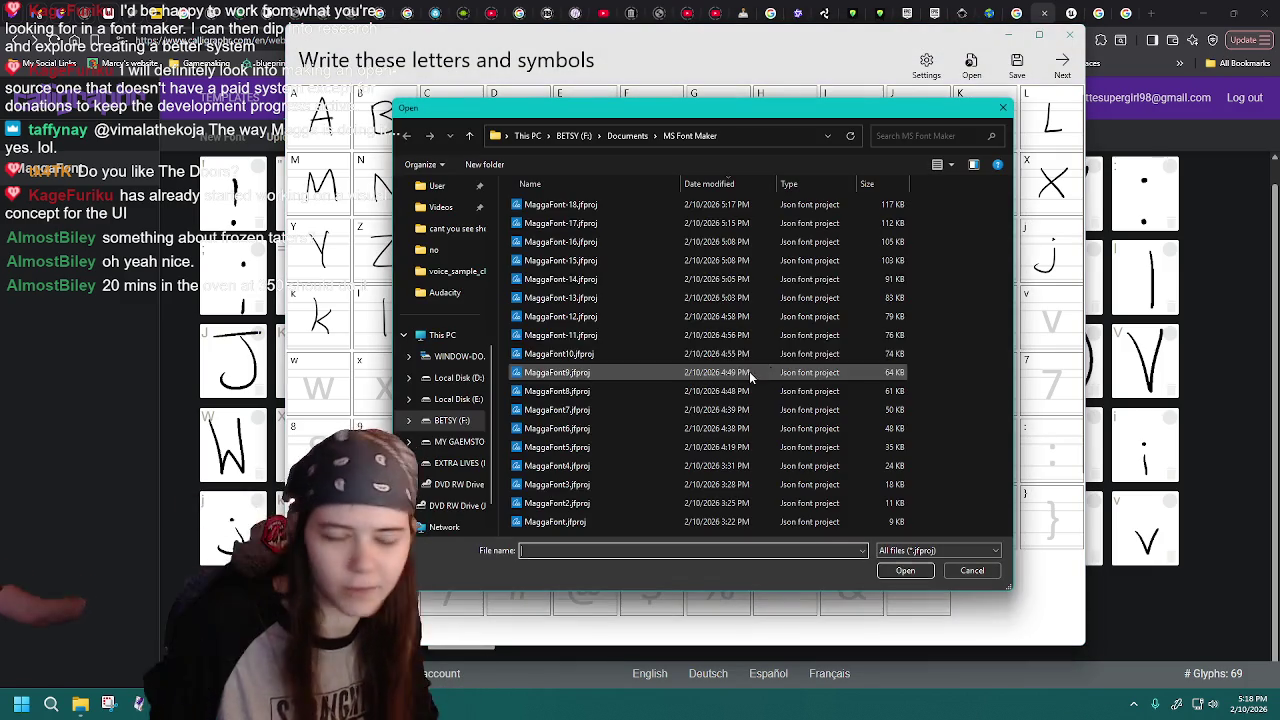
pyautogui.doubleClick(654, 204)
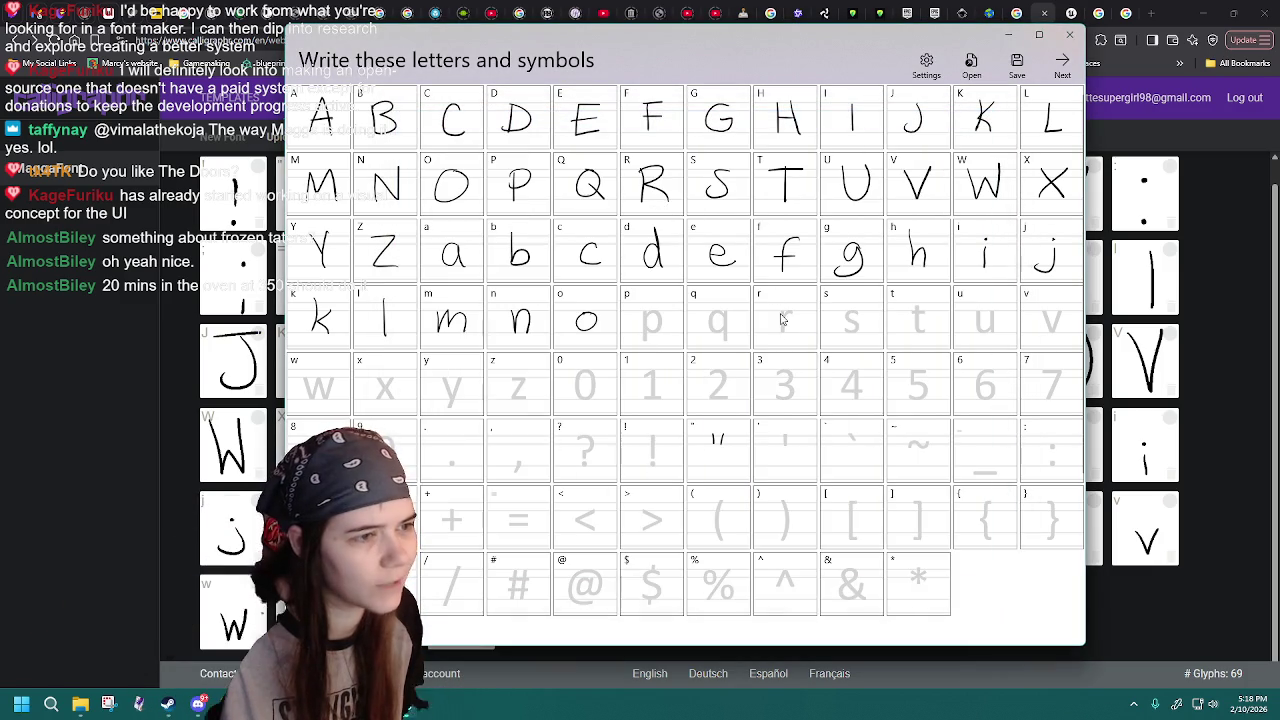
pyautogui.moveTo(785, 333); pyautogui.dragTo(796, 312)
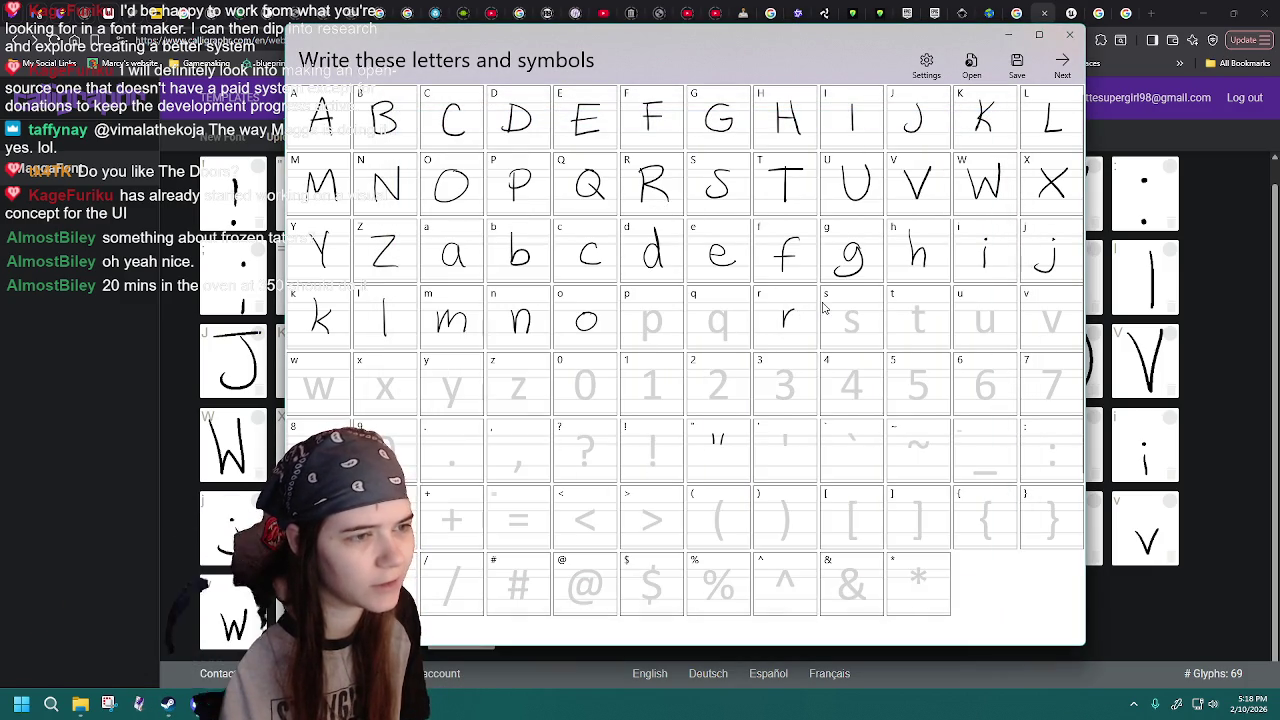
pyautogui.hotkey('ctrl', 'o')
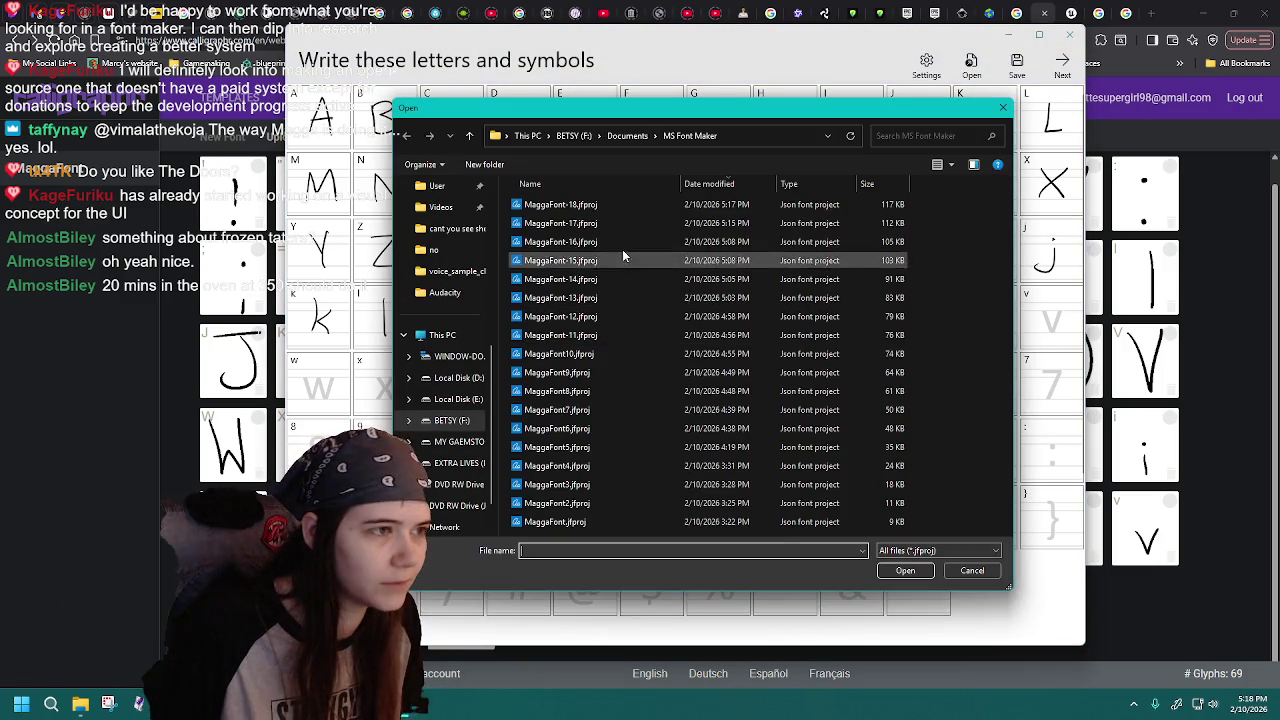
pyautogui.doubleClick(625, 206)
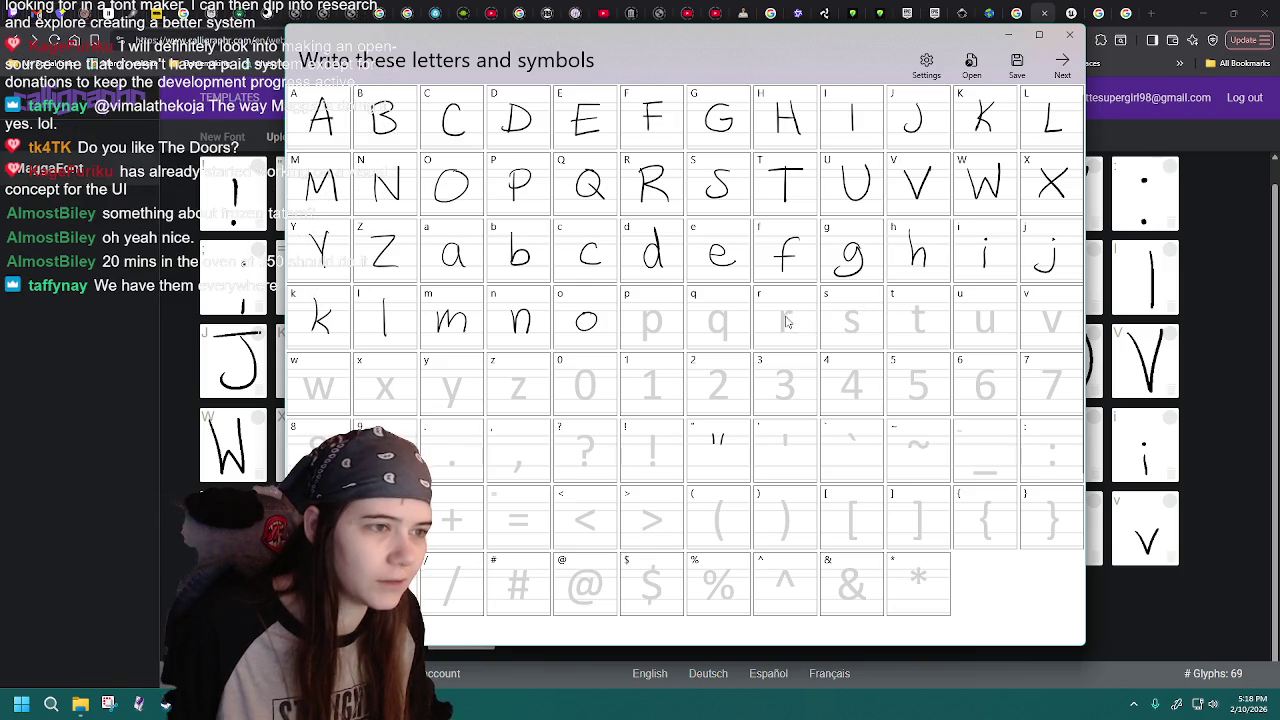
# - Save the project as the new version MaggaFont-19.jfproj
pyautogui.click(1016, 62)
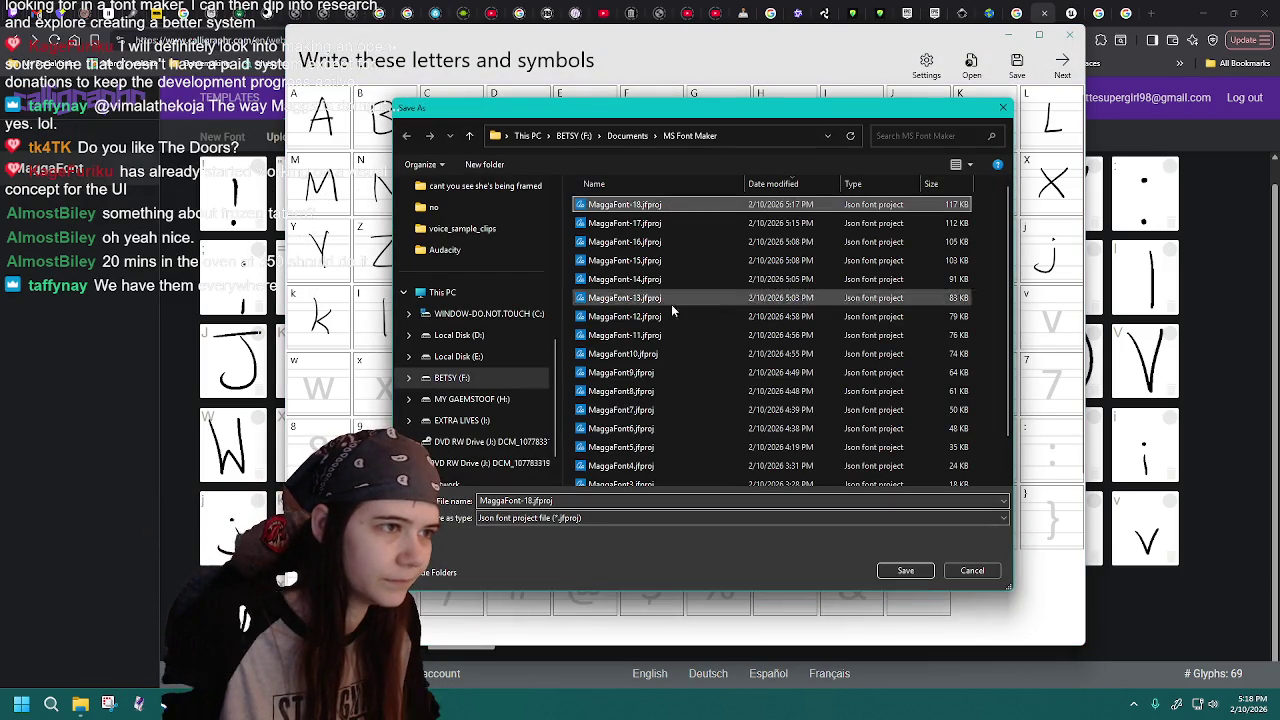
pyautogui.click(625, 204)
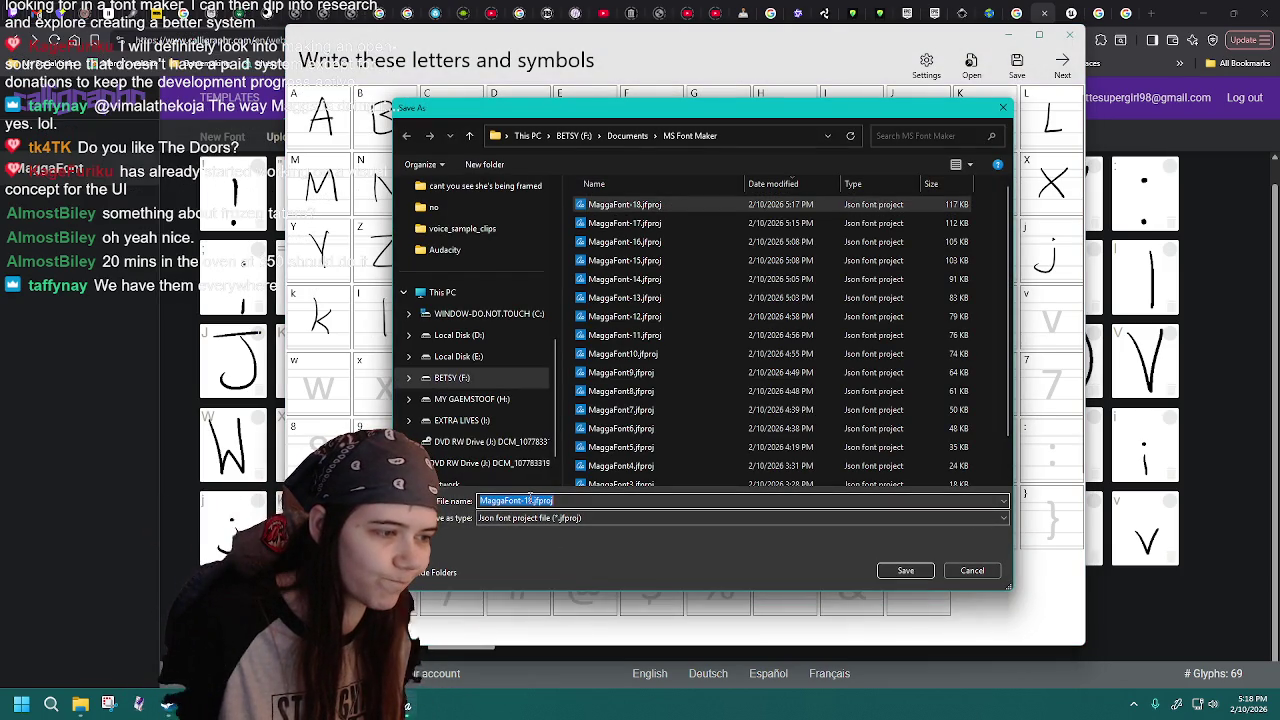
pyautogui.press('BackSpace')
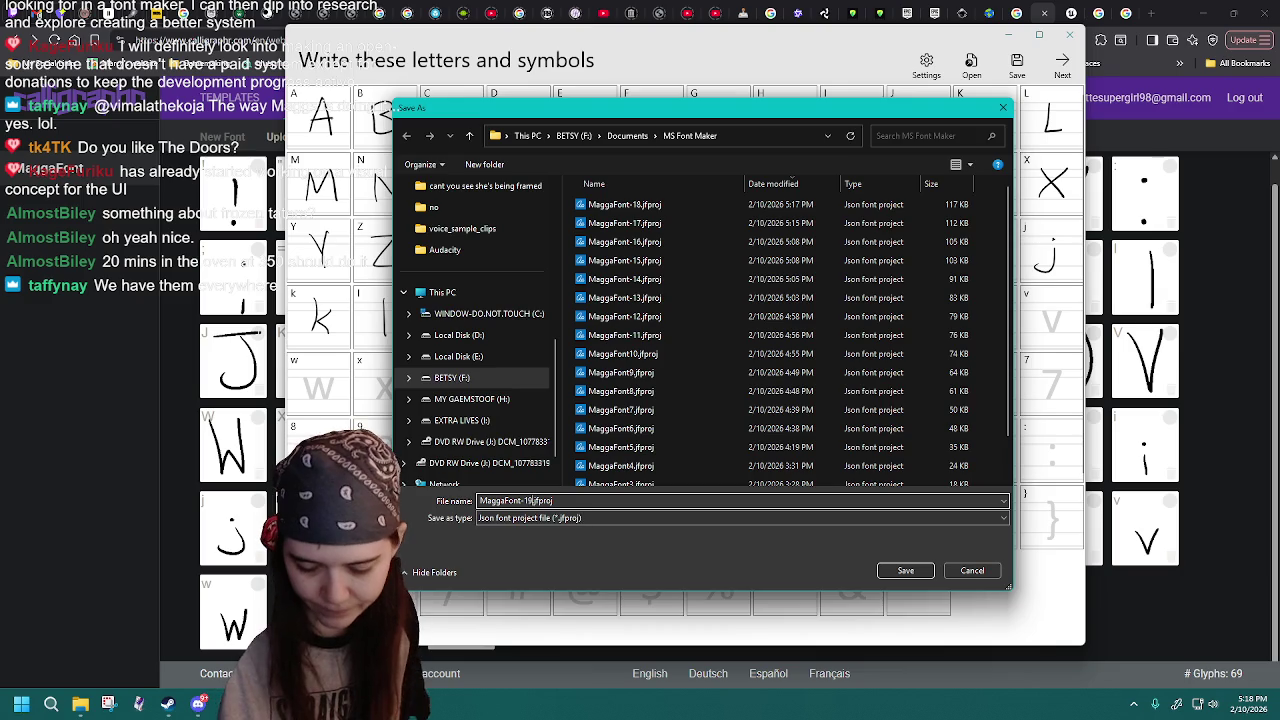
pyautogui.press('Return')
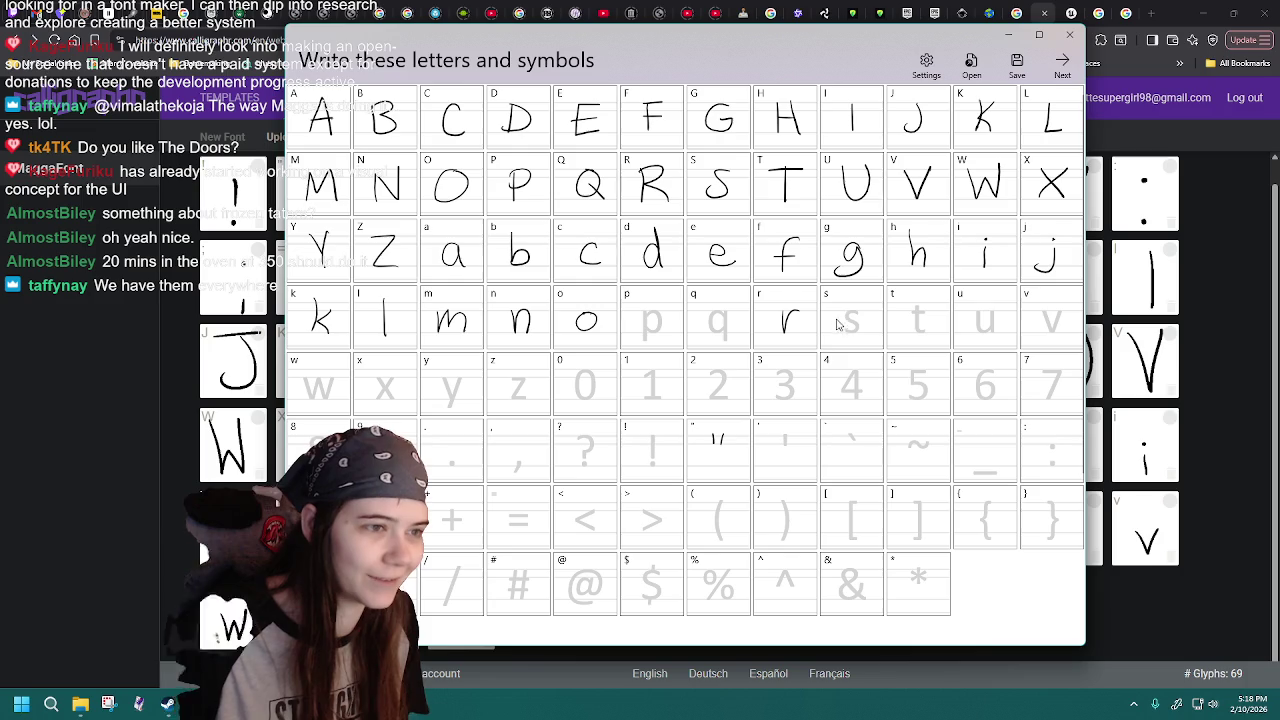
# - Reload MaggaFont-18 repeatedly and redraw the handwritten lowercase r
pyautogui.click(970, 65)
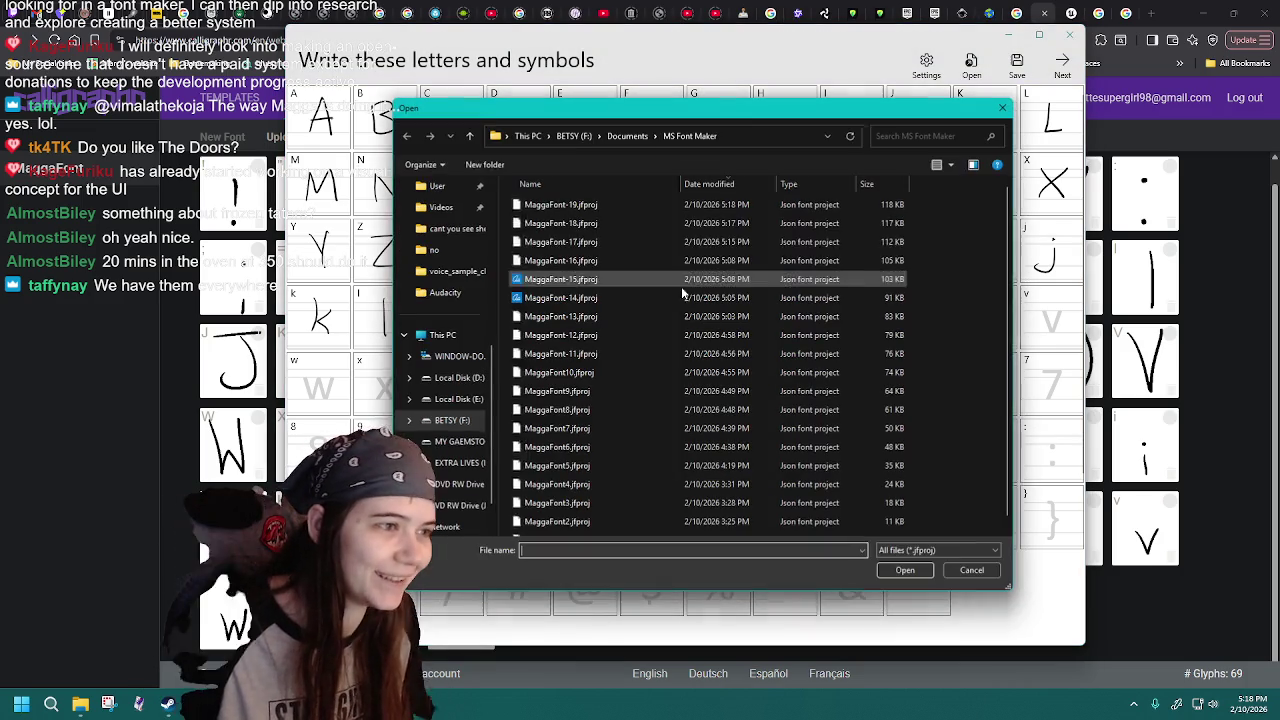
pyautogui.doubleClick(632, 225)
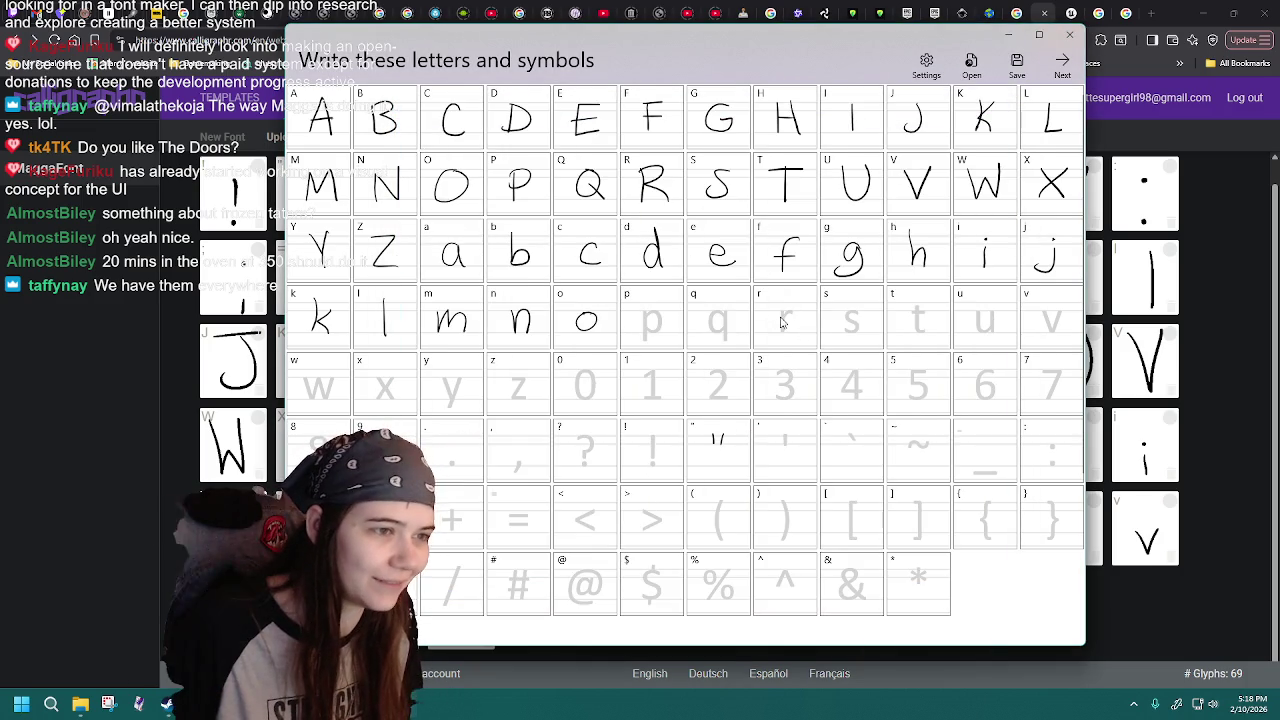
pyautogui.click(970, 65)
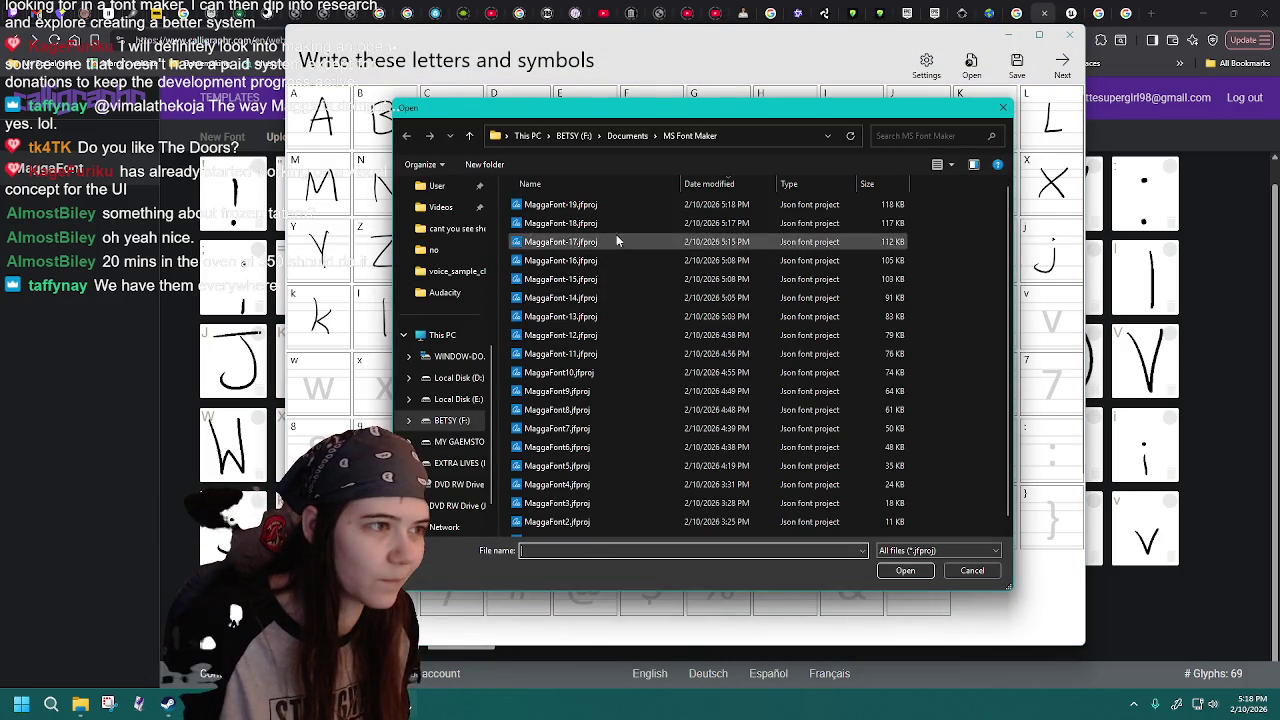
pyautogui.doubleClick(616, 220)
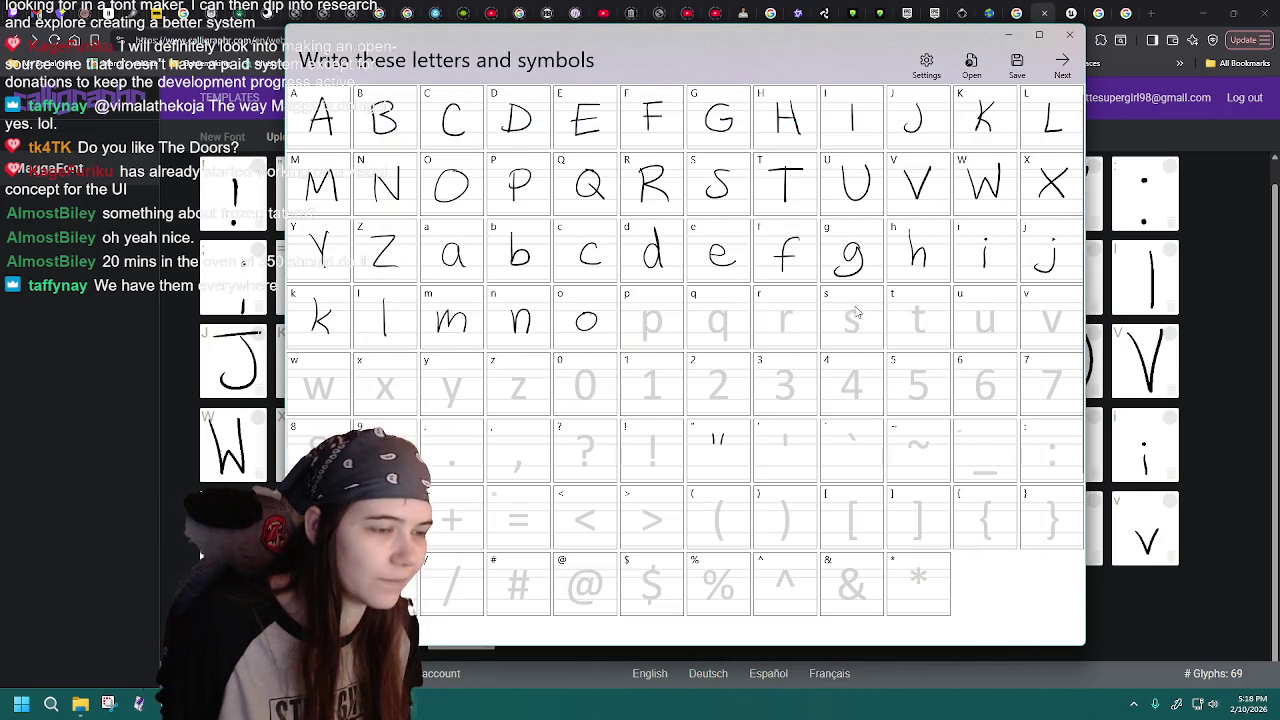
pyautogui.click(970, 65)
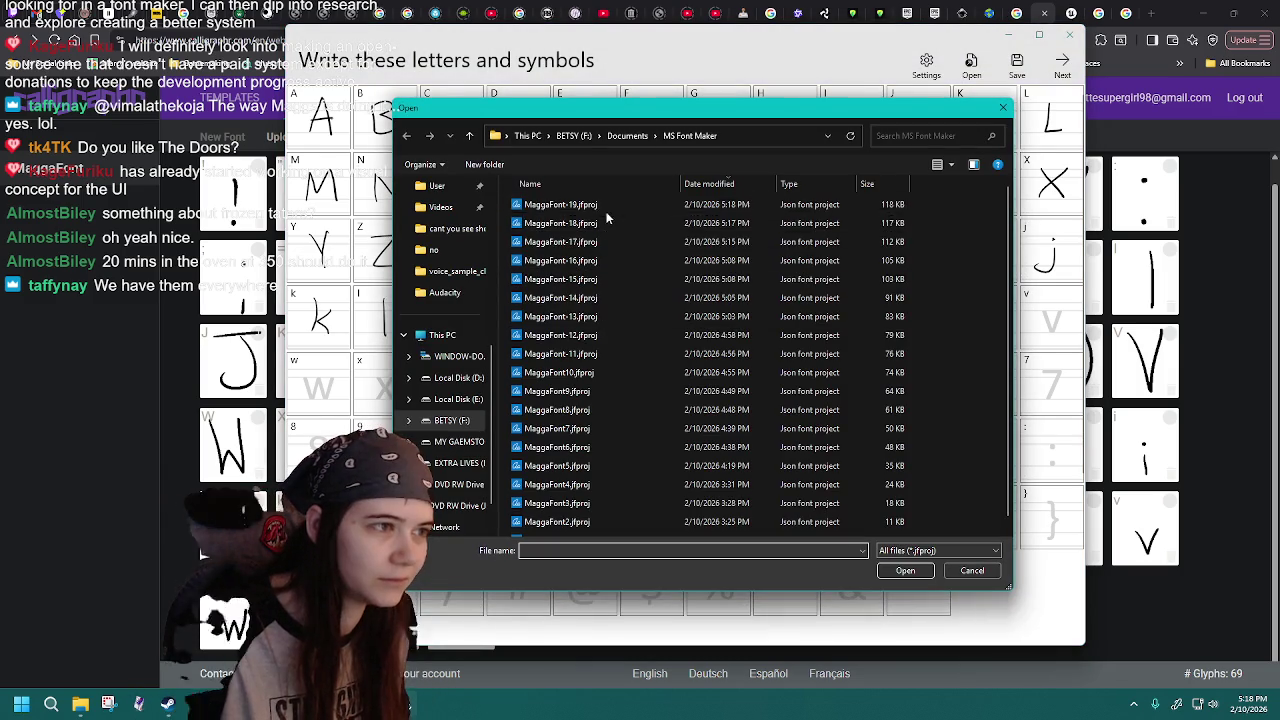
pyautogui.doubleClick(607, 220)
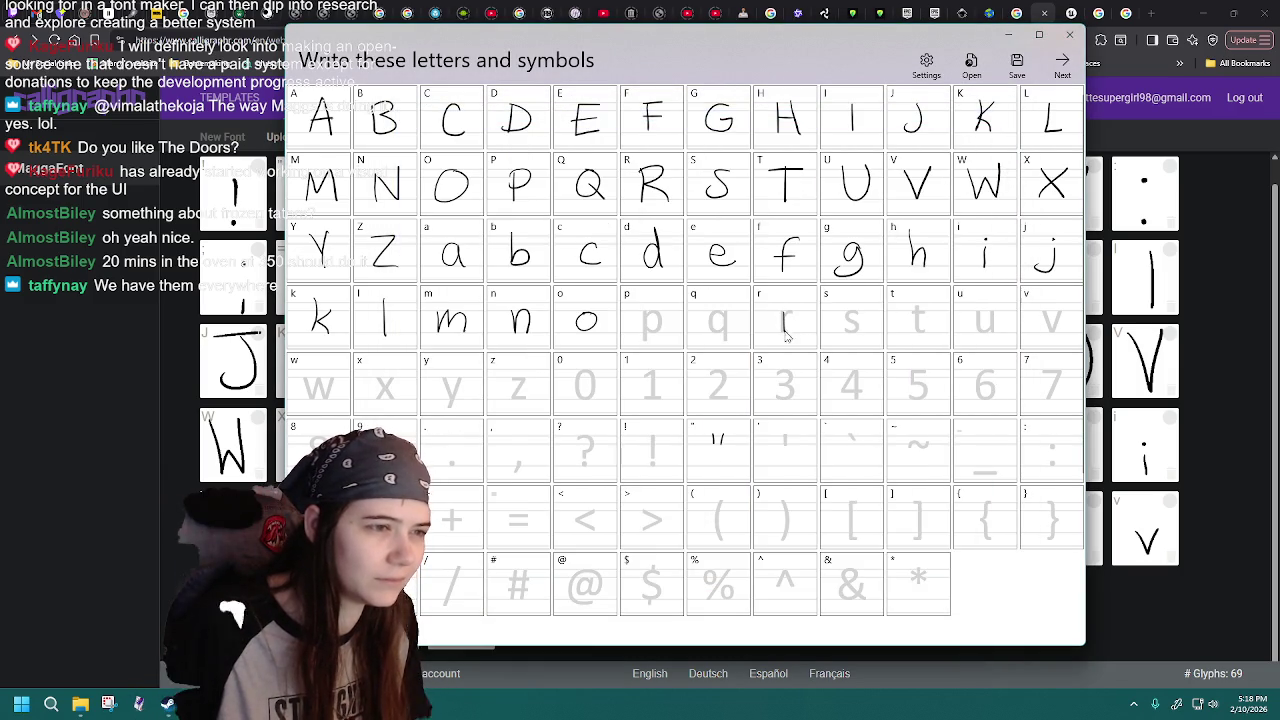
pyautogui.click(970, 65)
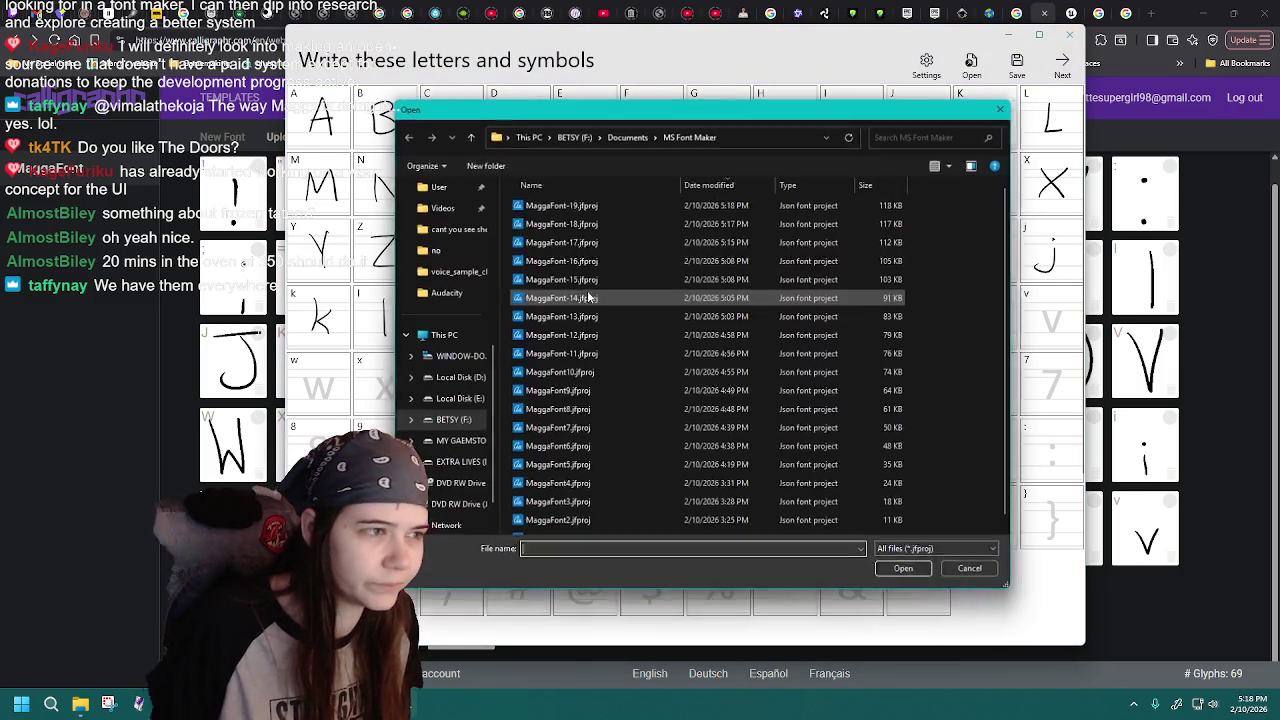
pyautogui.doubleClick(609, 228)
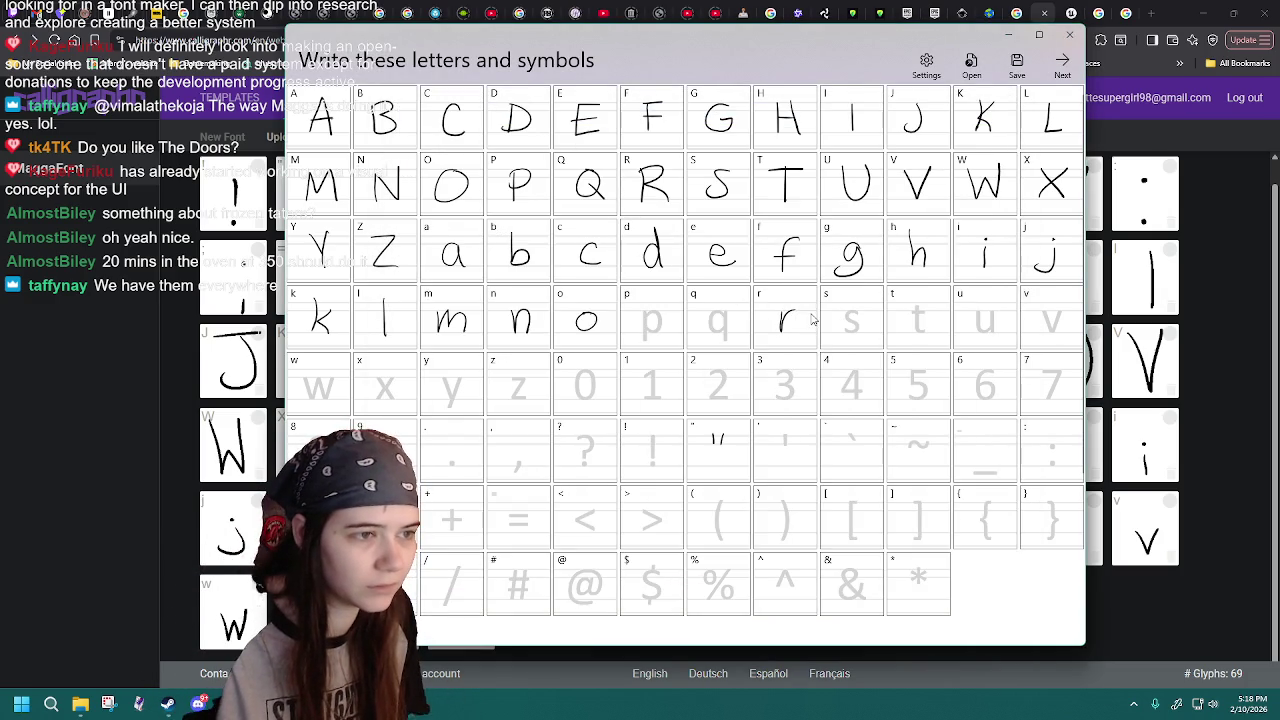
pyautogui.click(970, 65)
pyautogui.doubleClick(633, 222)
pyautogui.moveTo(786, 322); pyautogui.dragTo(802, 313)
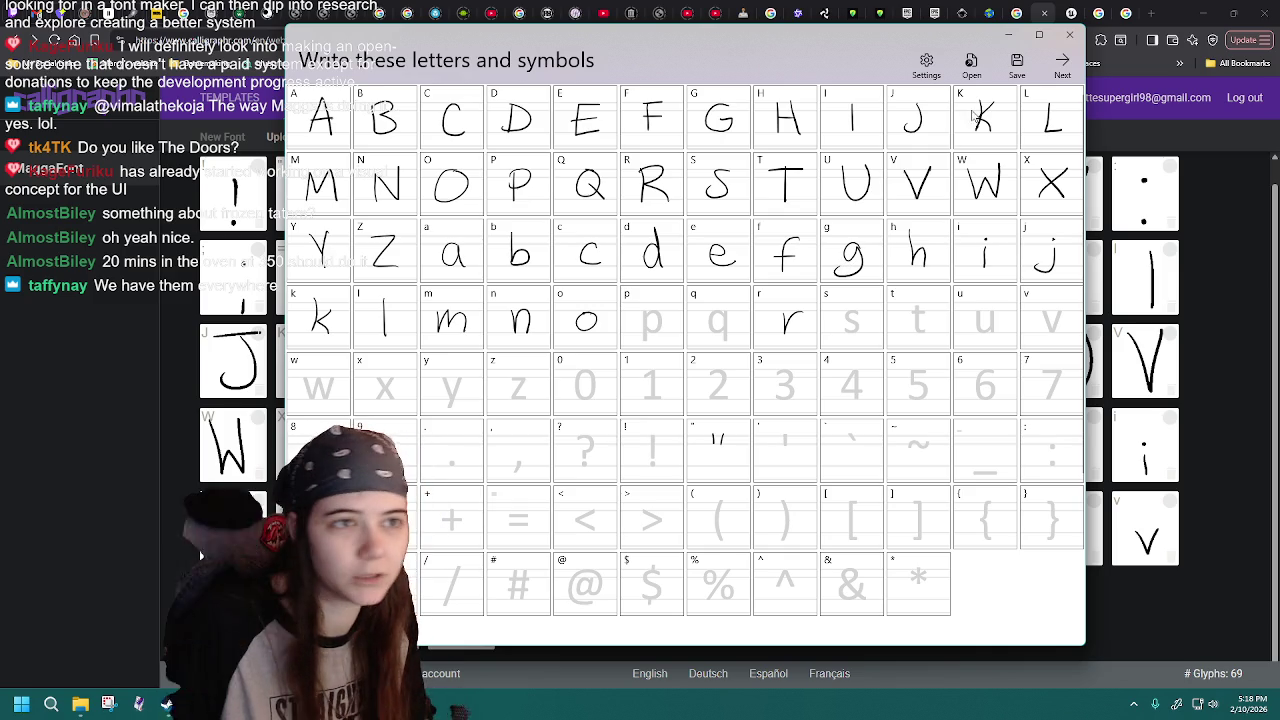
pyautogui.click(970, 65)
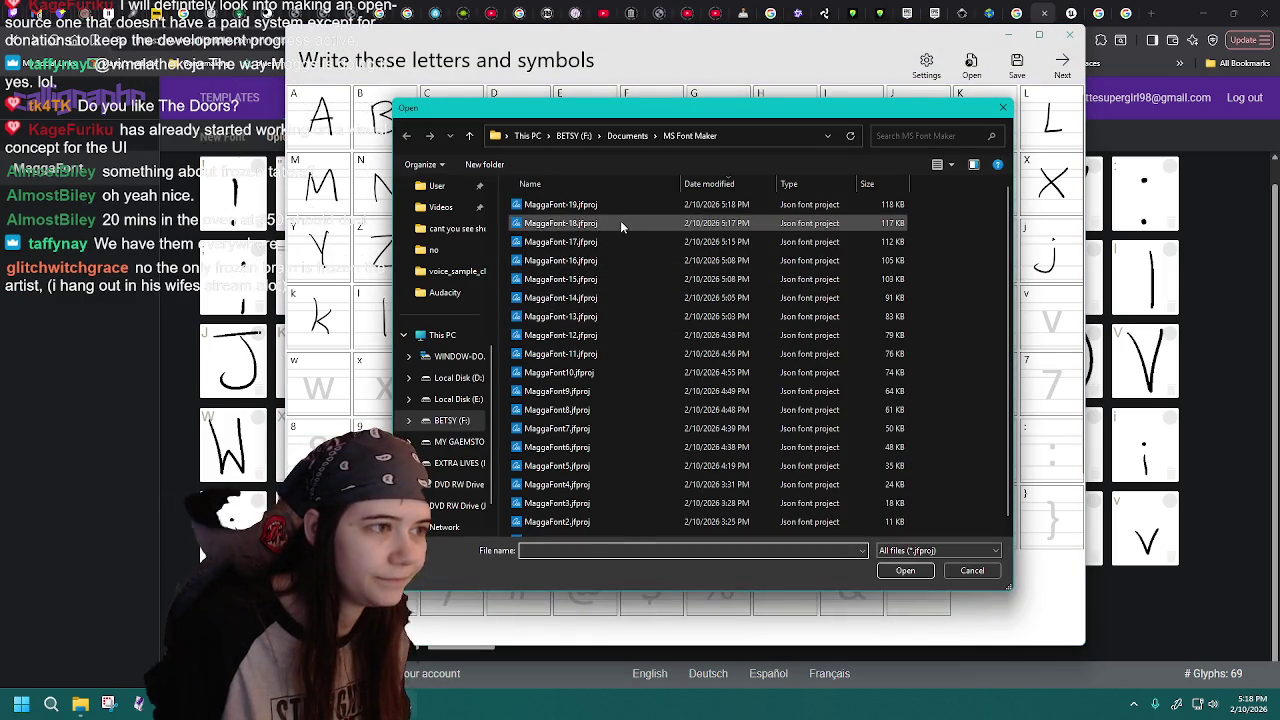
pyautogui.doubleClick(620, 224)
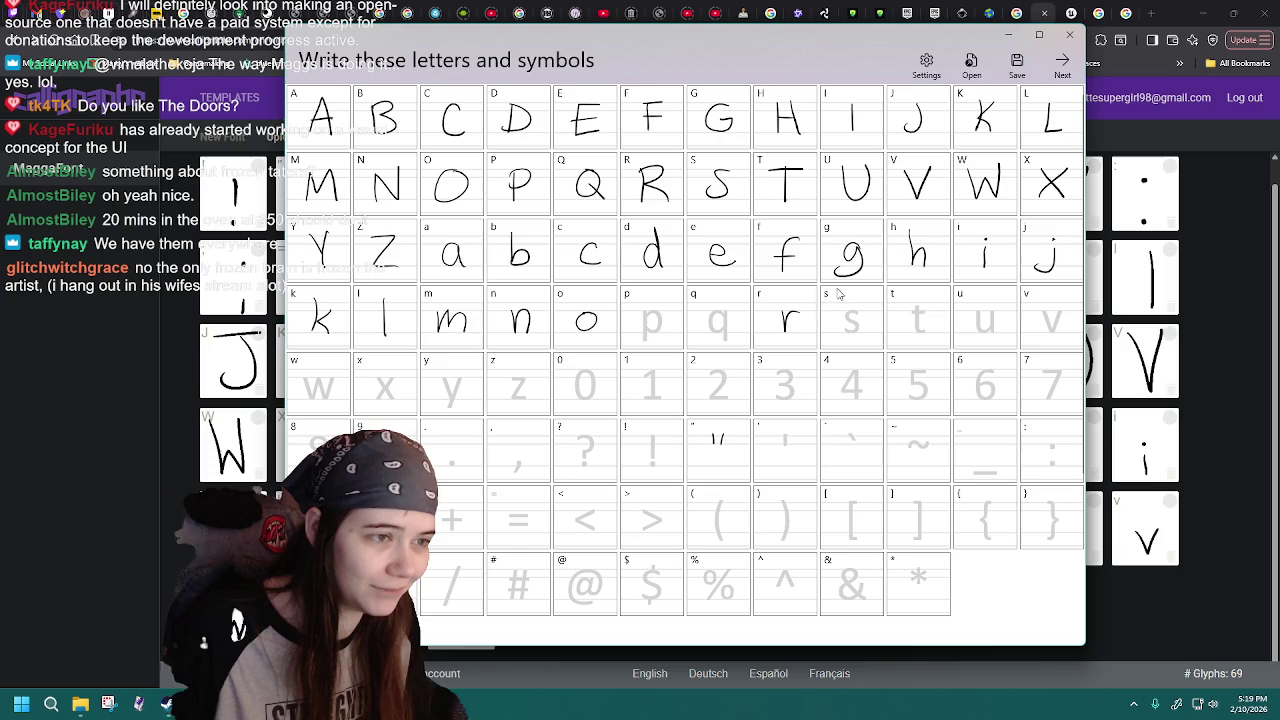
# - Save the project over MaggaFont-19.jfproj, confirming the file replacement
pyautogui.click(1016, 62)
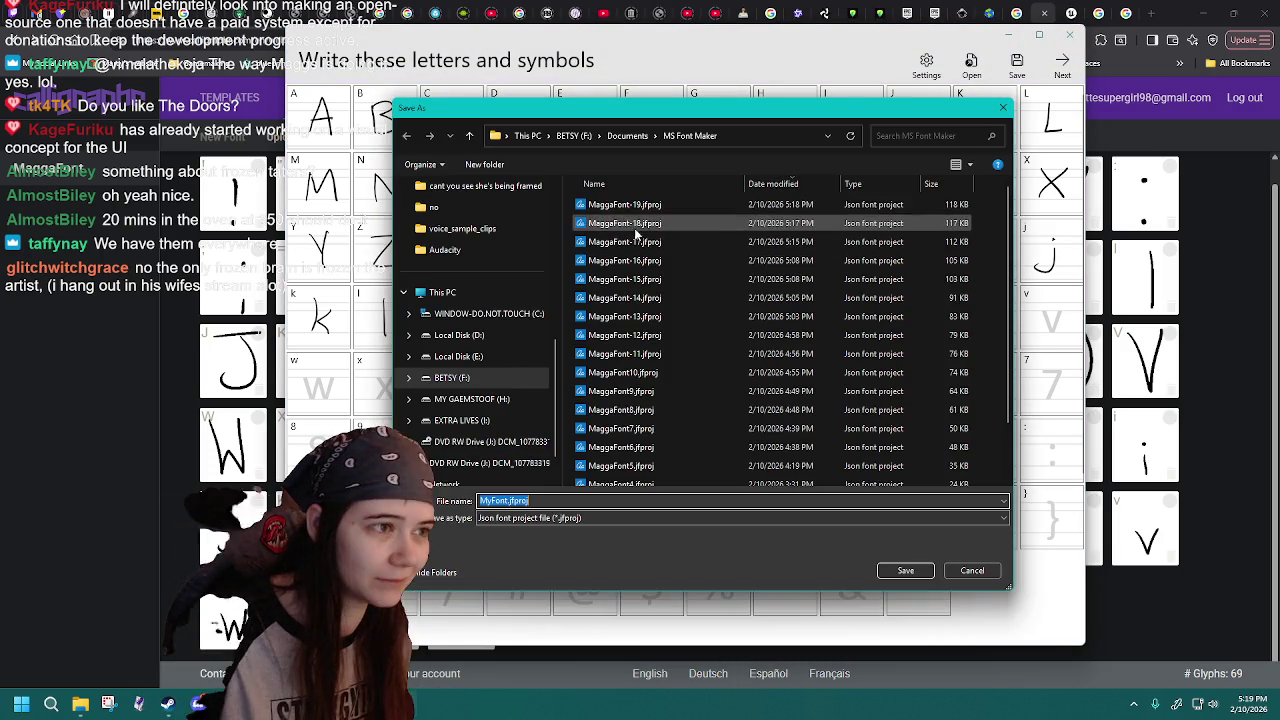
pyautogui.click(655, 205)
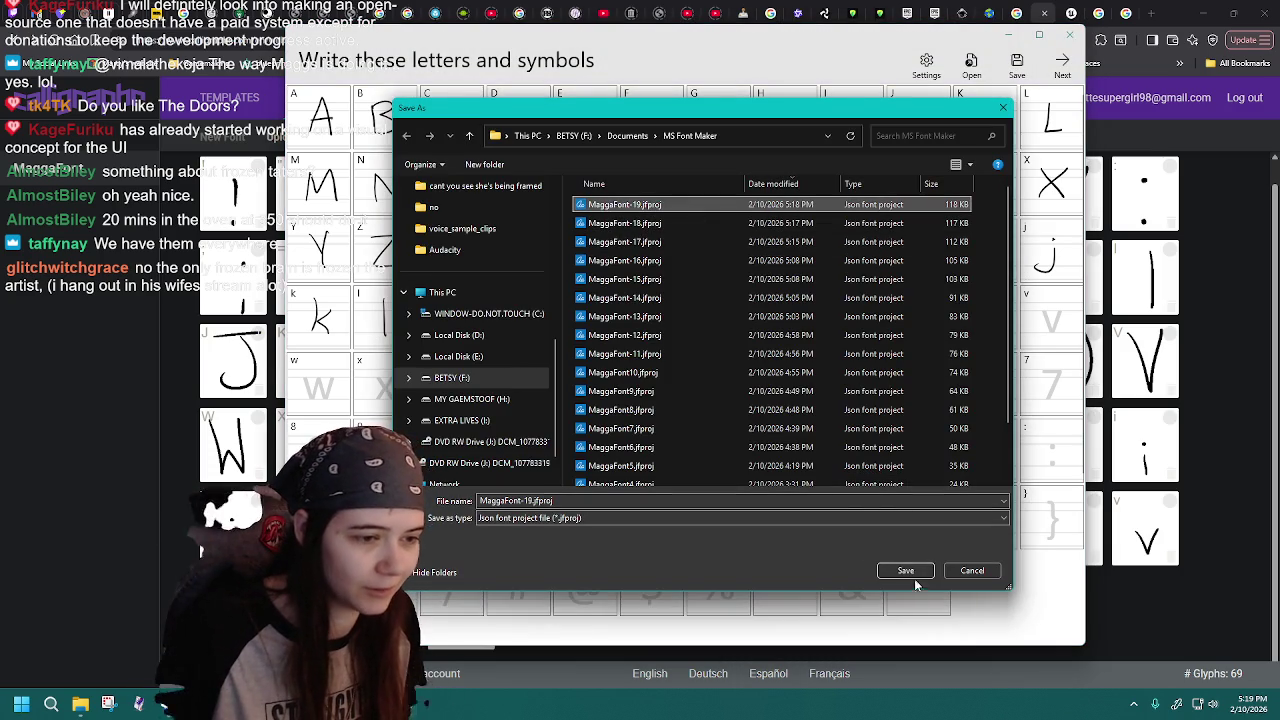
pyautogui.click(915, 576)
pyautogui.click(672, 351)
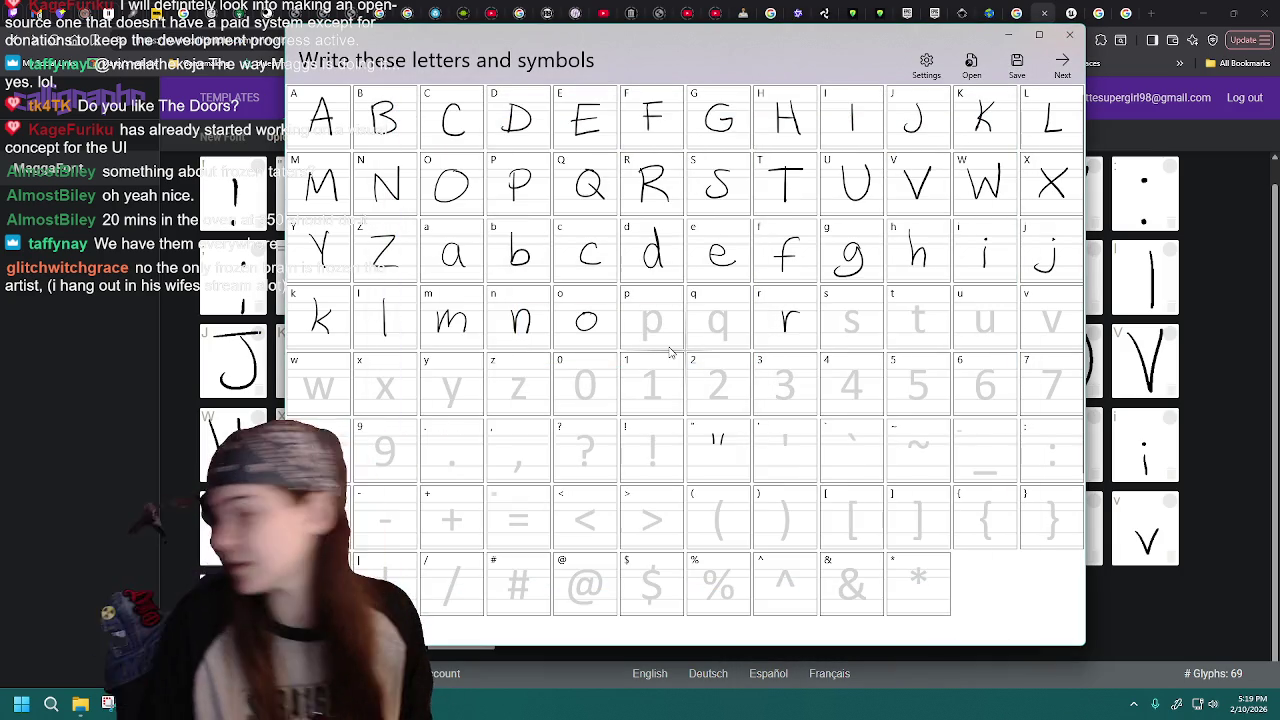